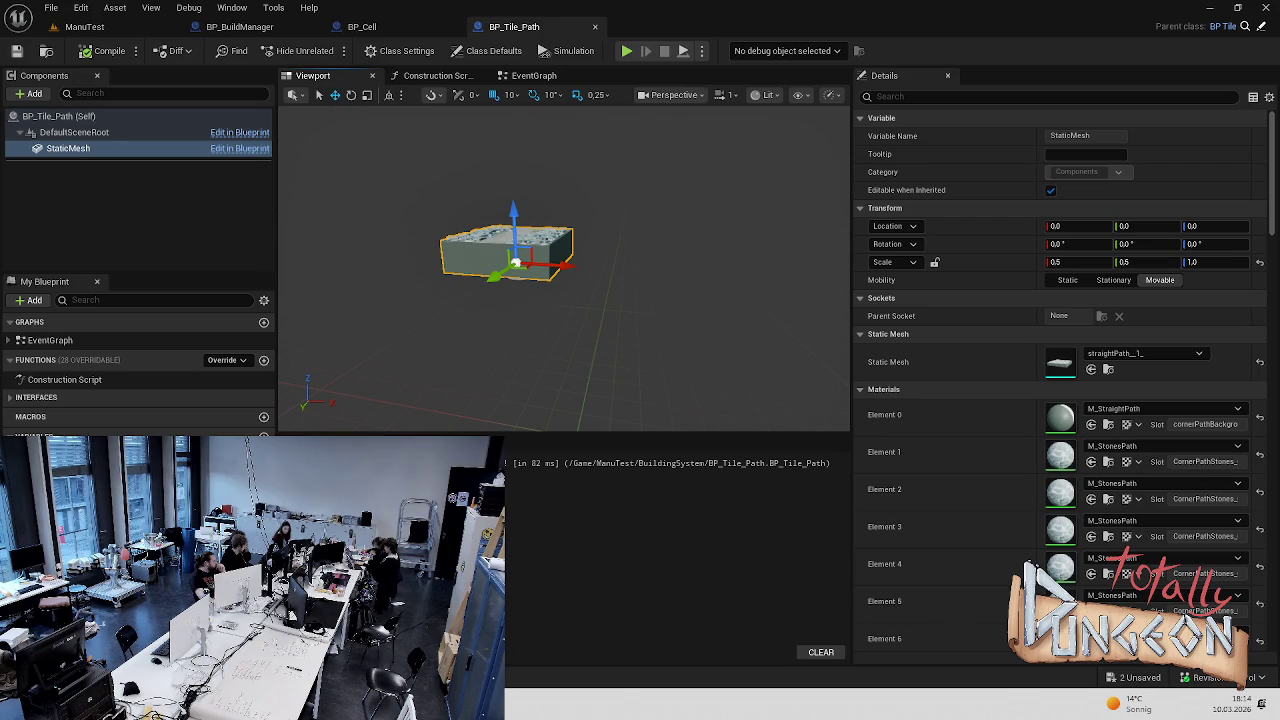
Set the BP_Tile static mesh's X and Y scale to 0.5
mouse_move(457, 324)
mouse_down()
mouse_move(465, 270)
mouse_move(470, 320)
mouse_move(475, 300)
mouse_up()
key(ctrl+space)
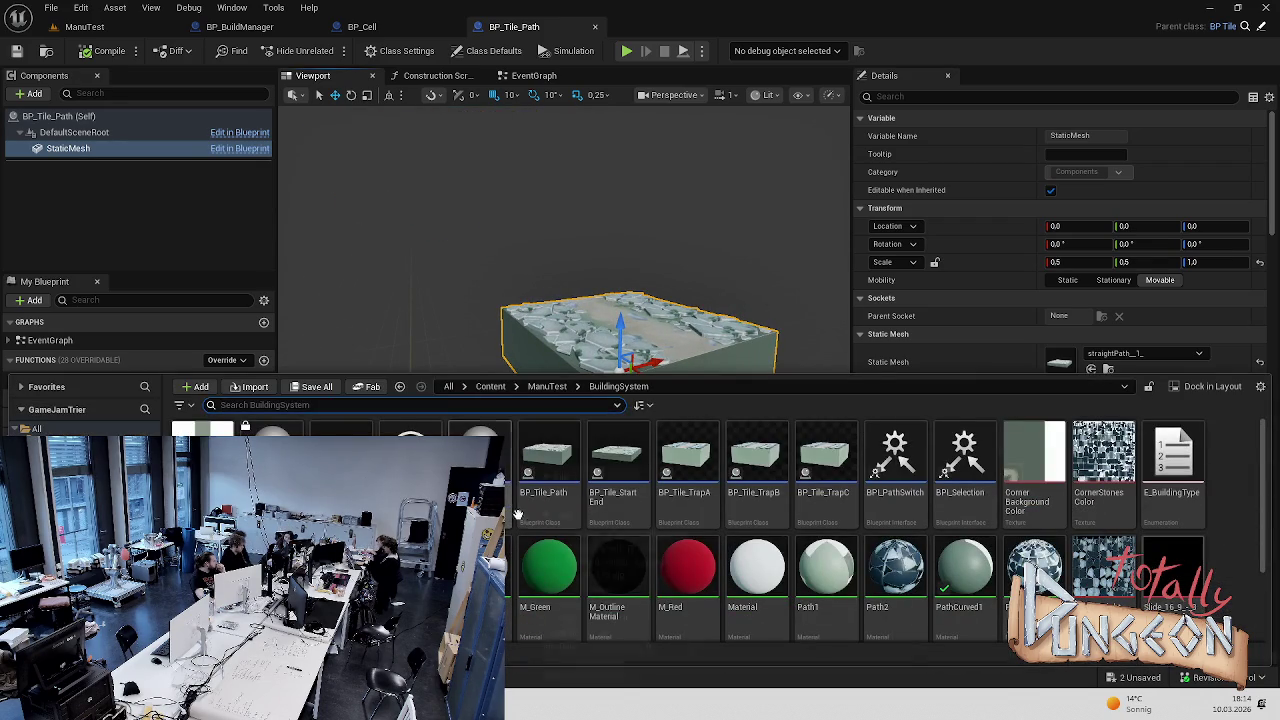
double_click(500, 430)
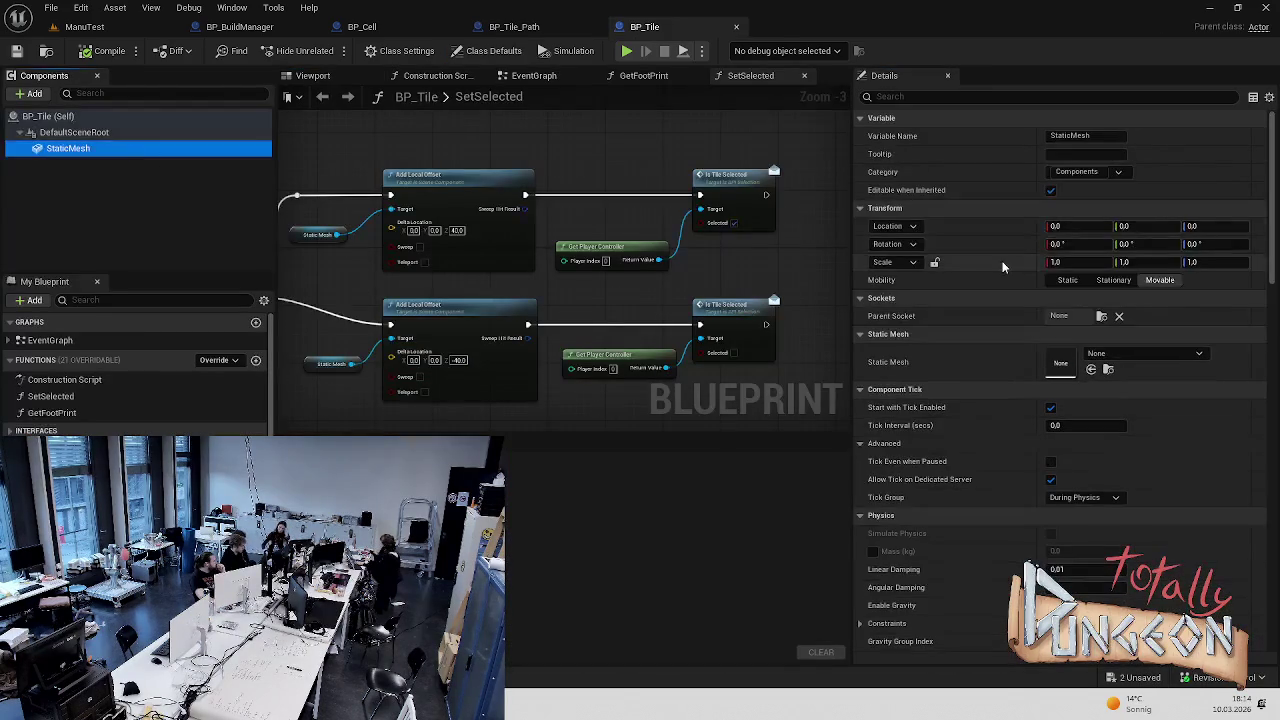
click(1070, 262)
text(5)
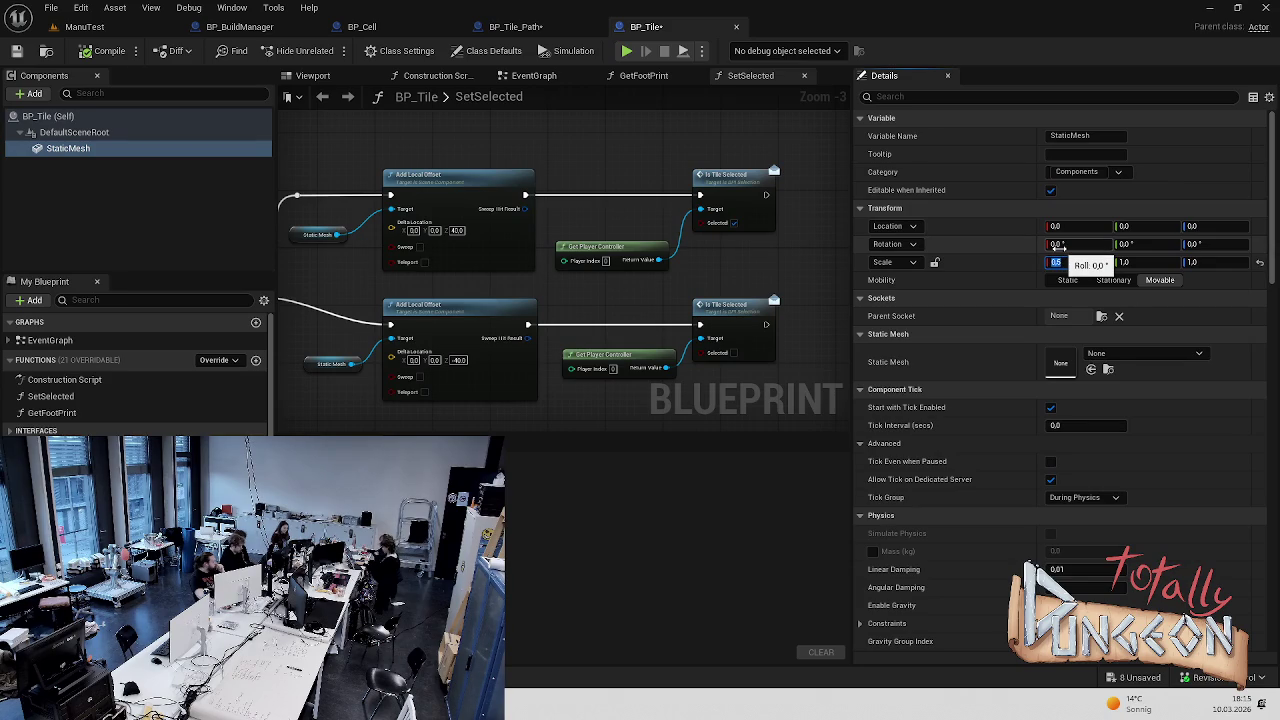
click(1140, 262)
text(0.5)
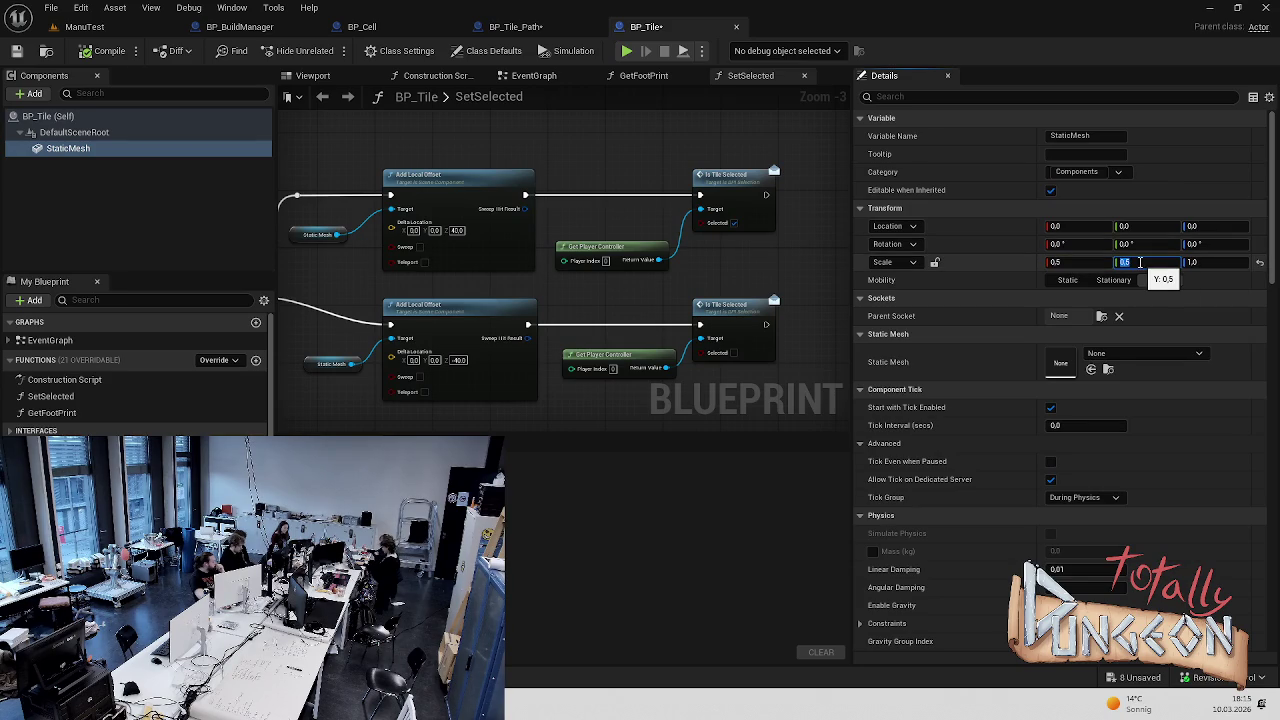
Save the BP_Tile_Path blueprint and close its editor
click(520, 26)
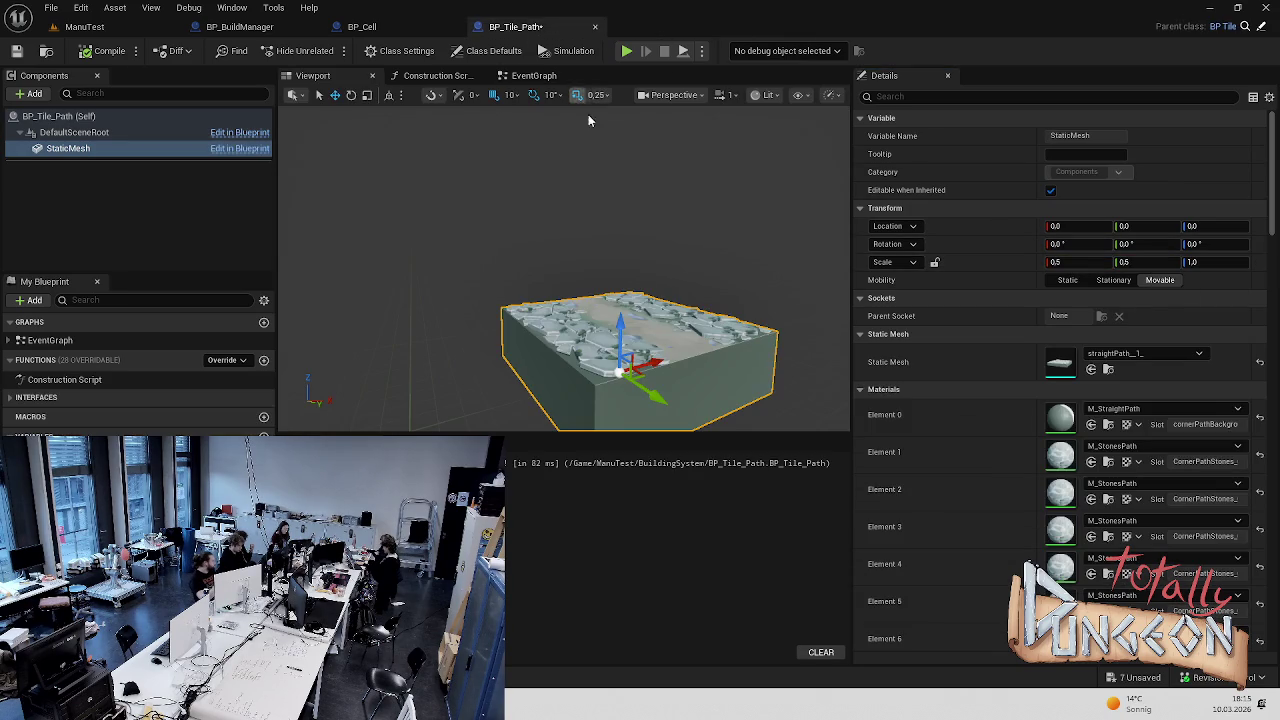
key(ctrl+s)
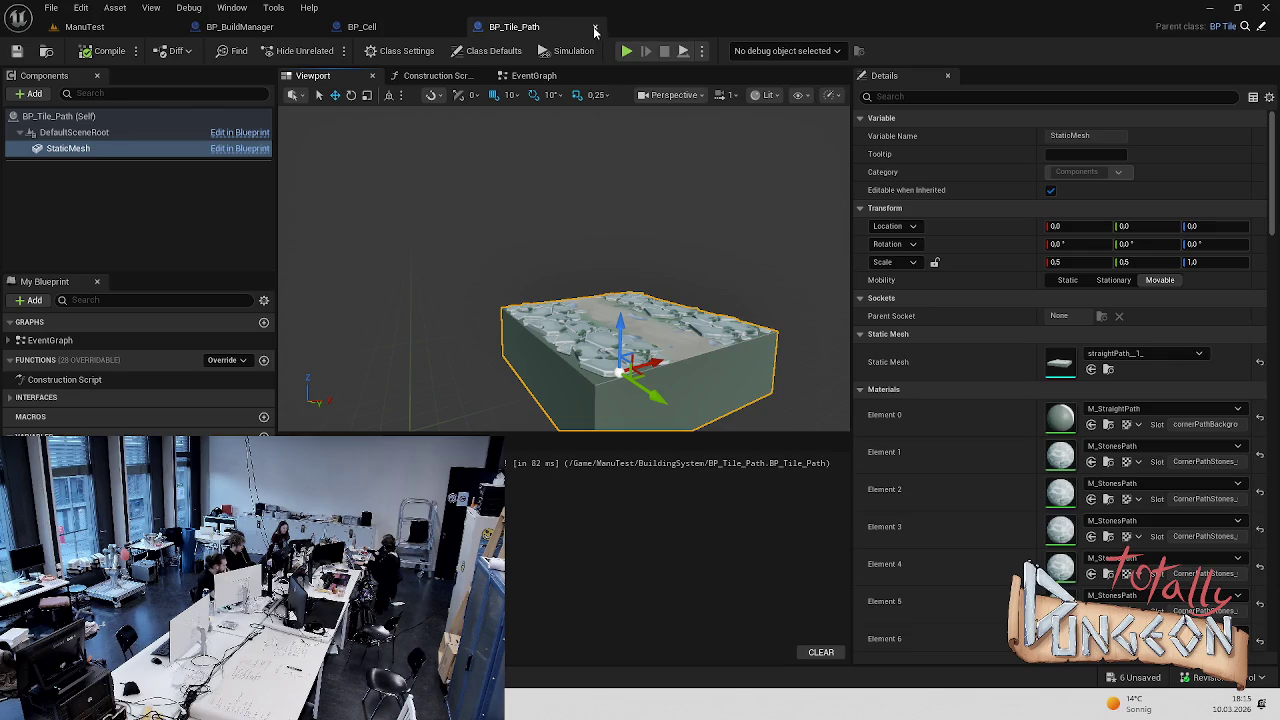
click(595, 27)
key(ctrl+space)
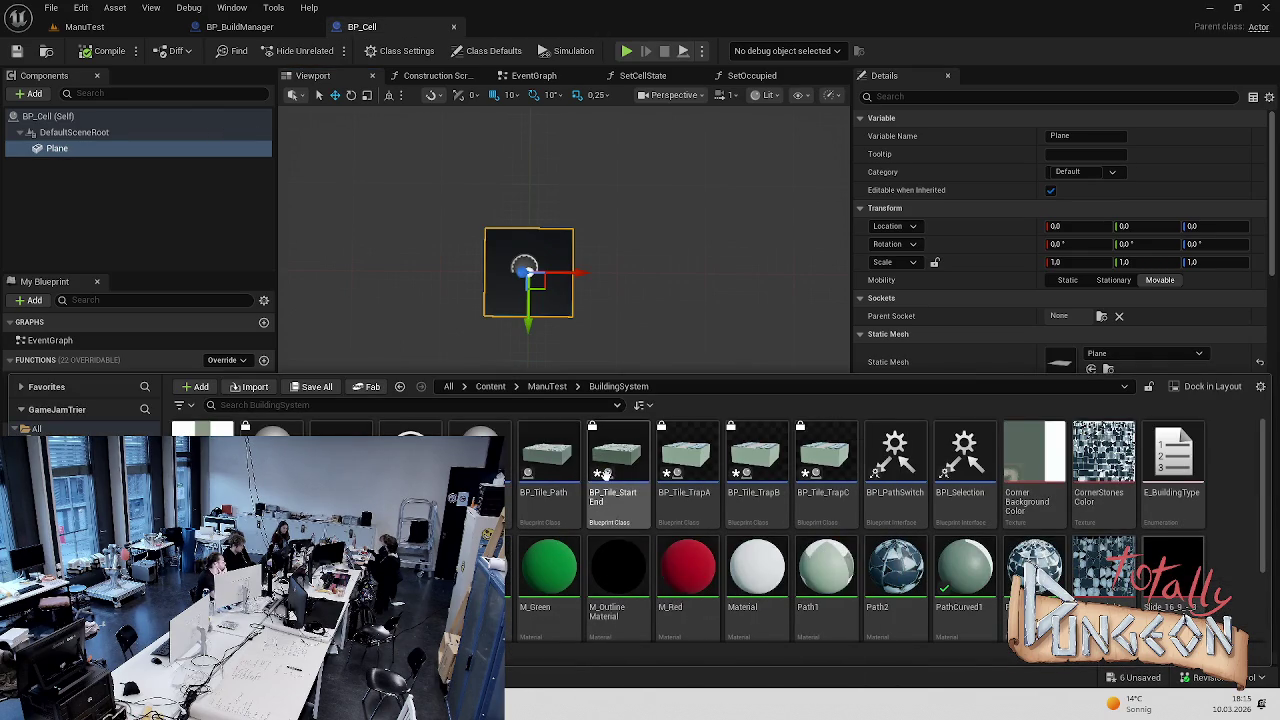
Check the StaticMesh scale in BP_Tile_StartEnd and BP_Tile_Path, closing each afterward
double_click(607, 472)
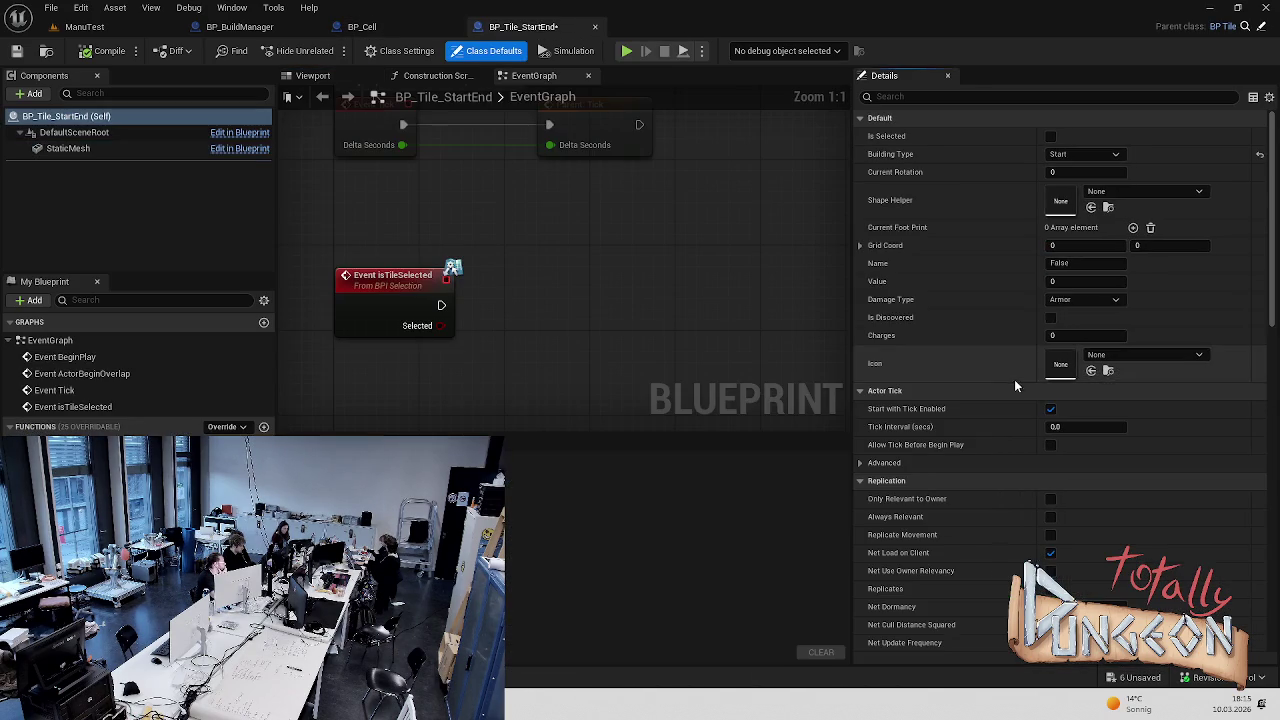
click(121, 151)
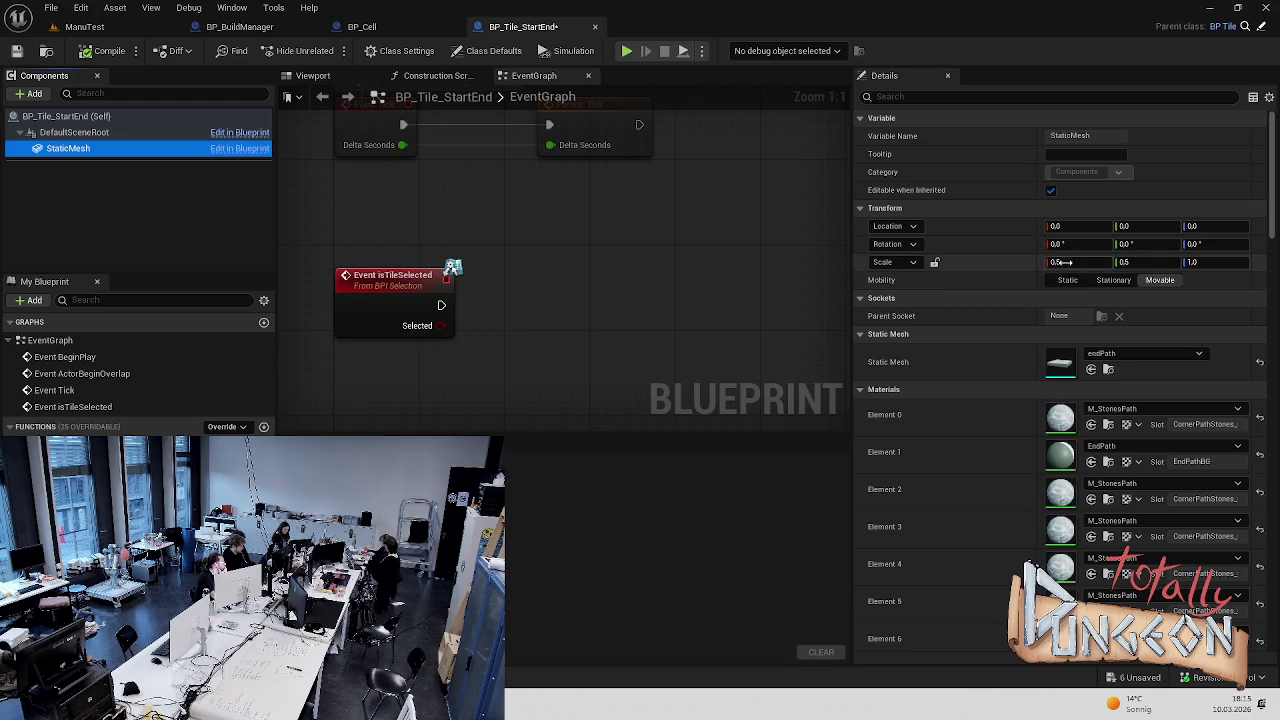
click(662, 229)
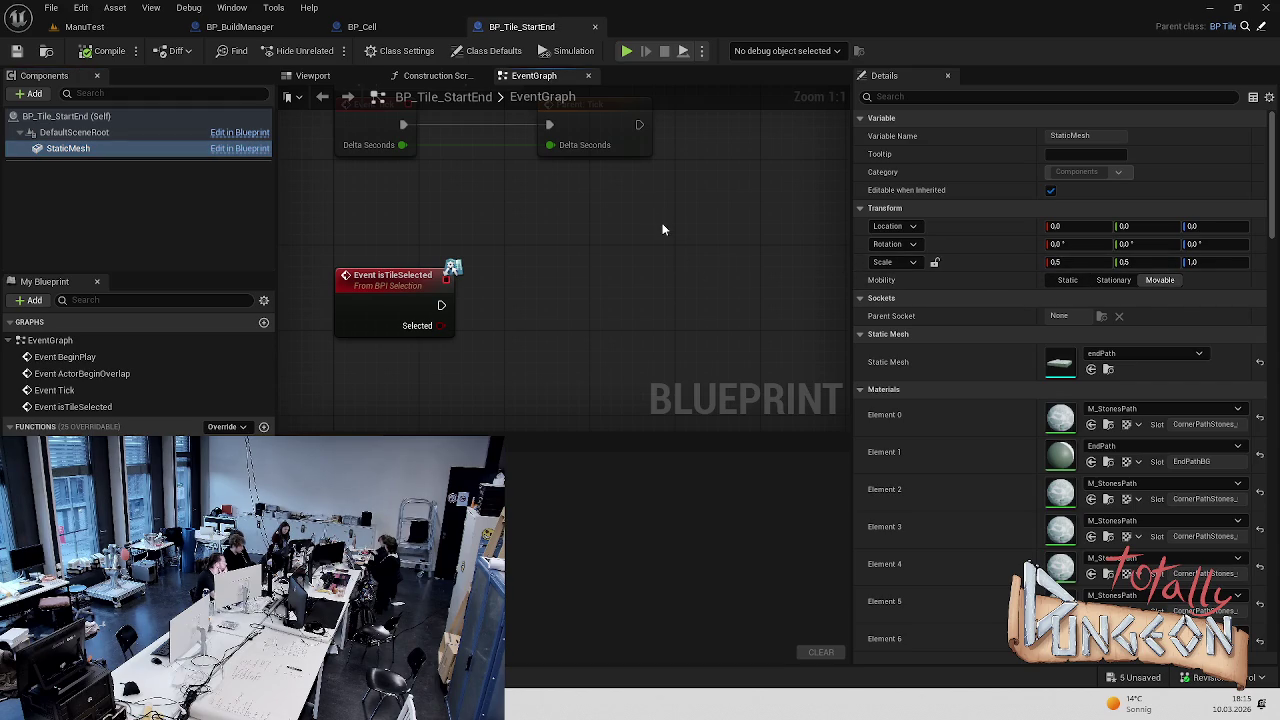
click(594, 28)
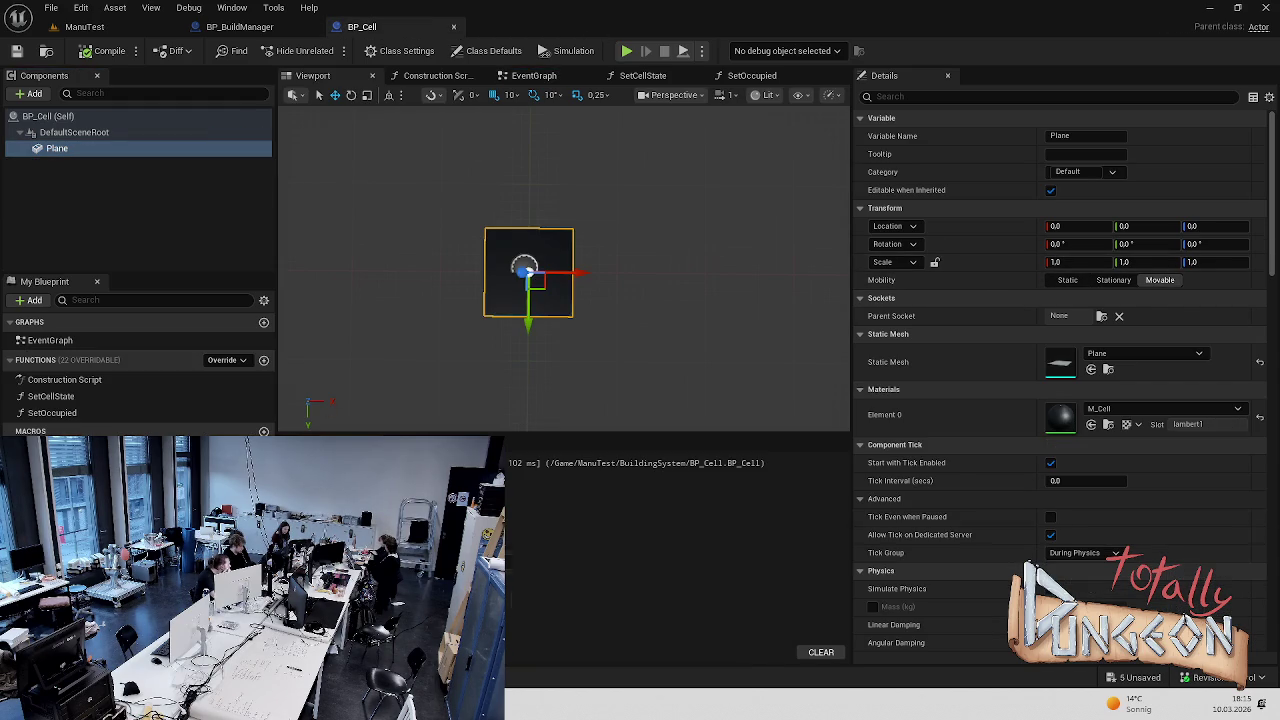
key(ctrl+space)
double_click(549, 457)
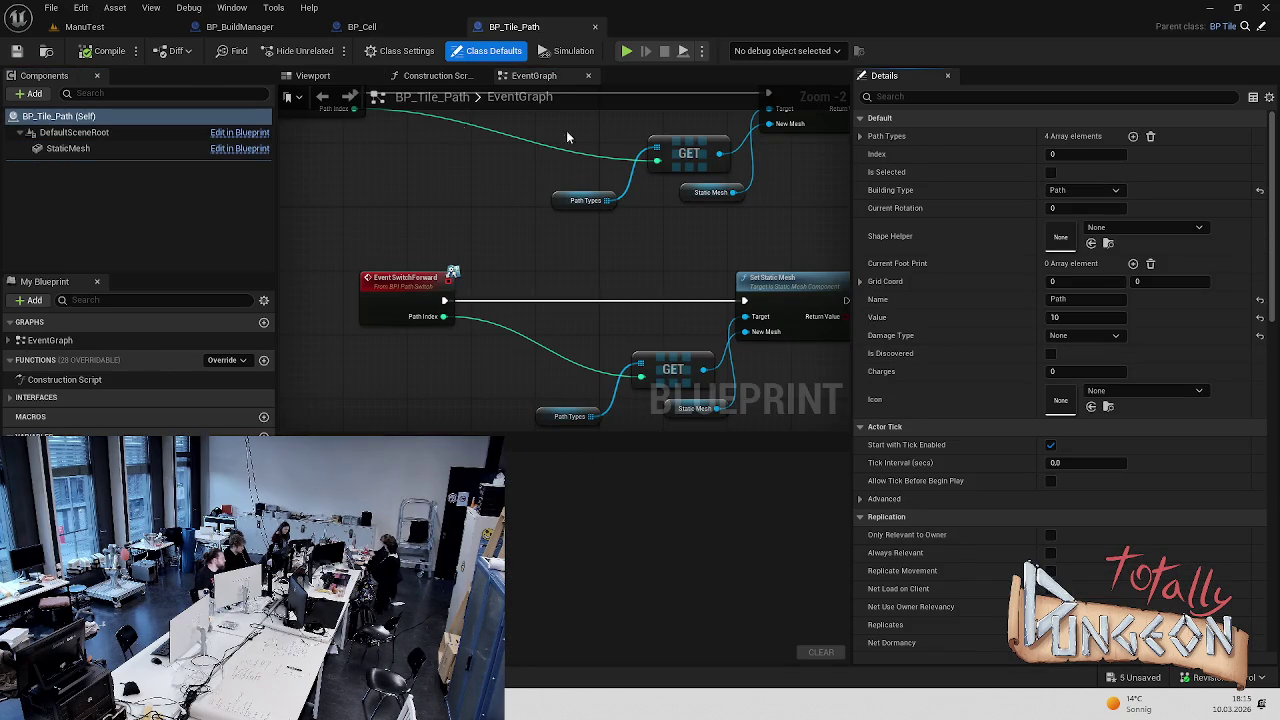
click(437, 76)
click(328, 78)
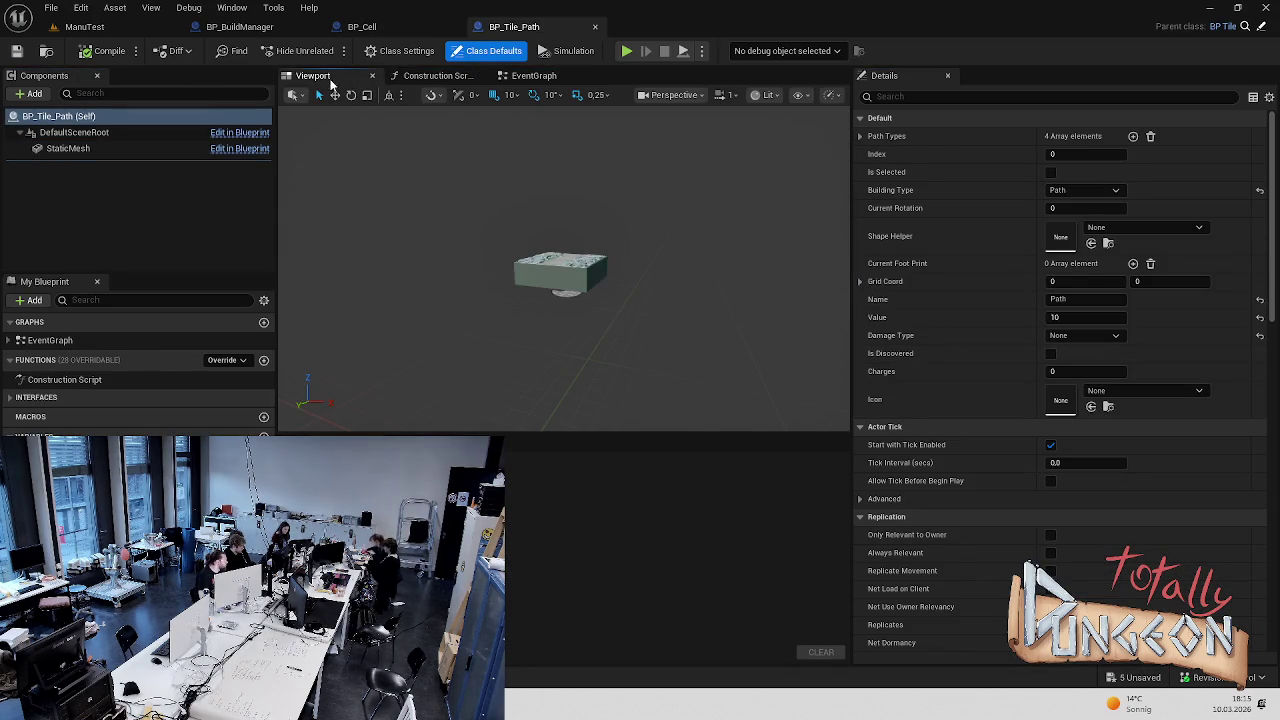
click(103, 148)
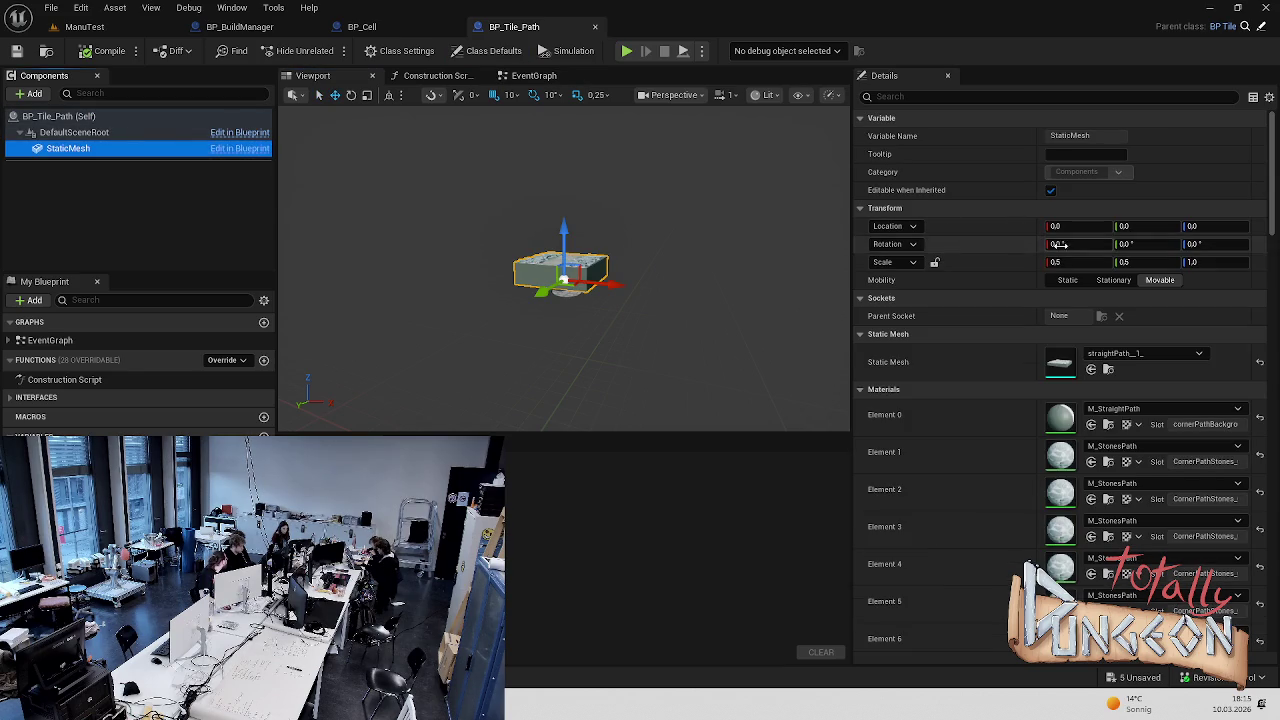
click(596, 27)
Check BP_Tile_TrapB's mesh scale settings and close it
key(ctrl+space)
click(707, 473)
double_click(707, 473)
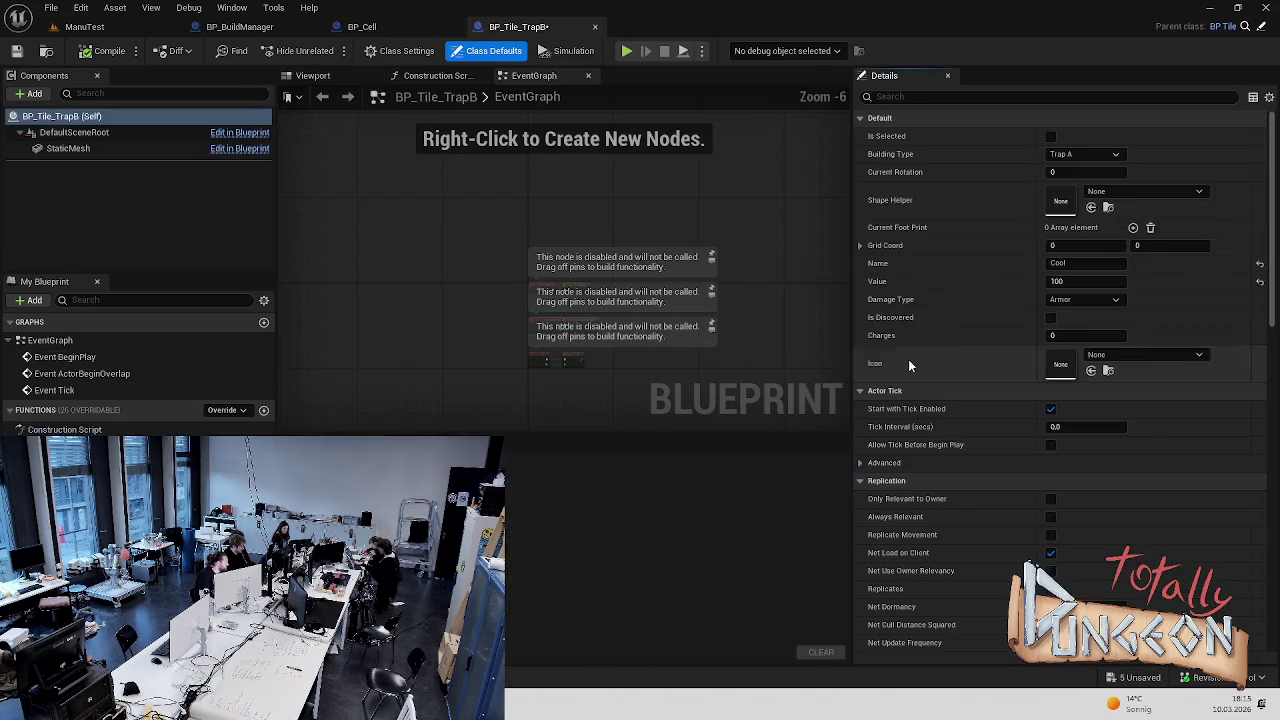
click(218, 150)
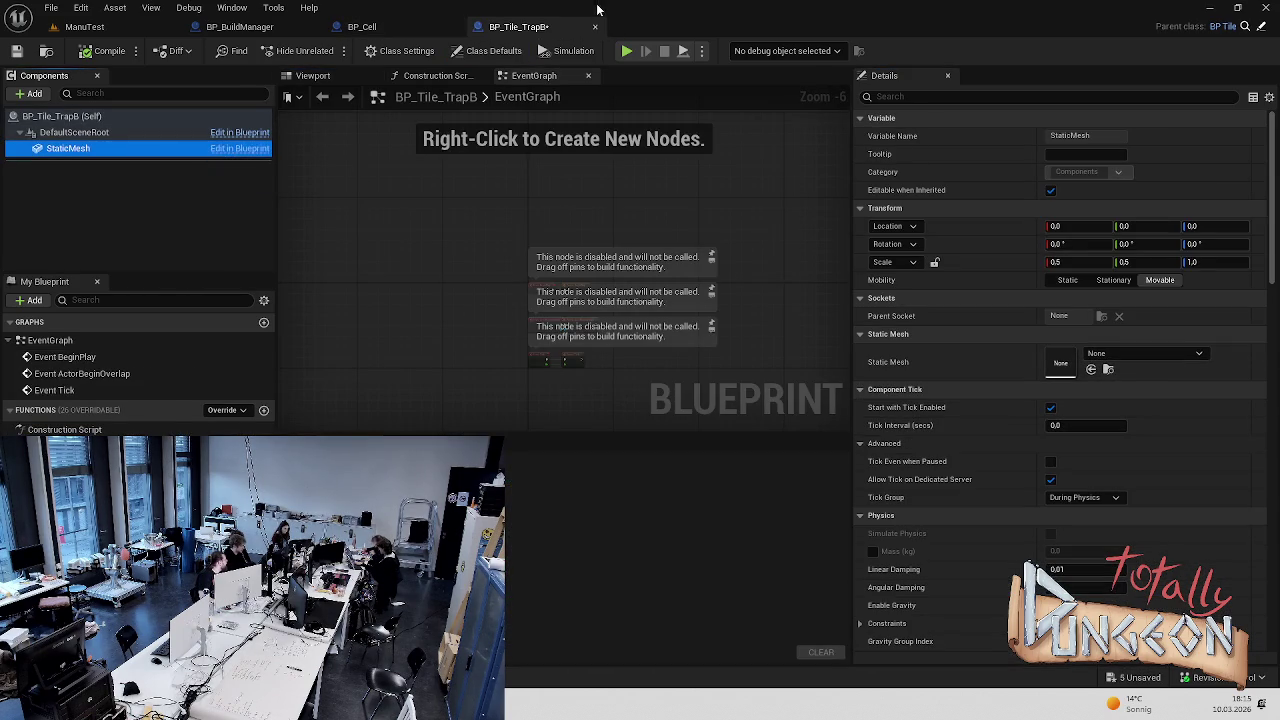
click(595, 27)
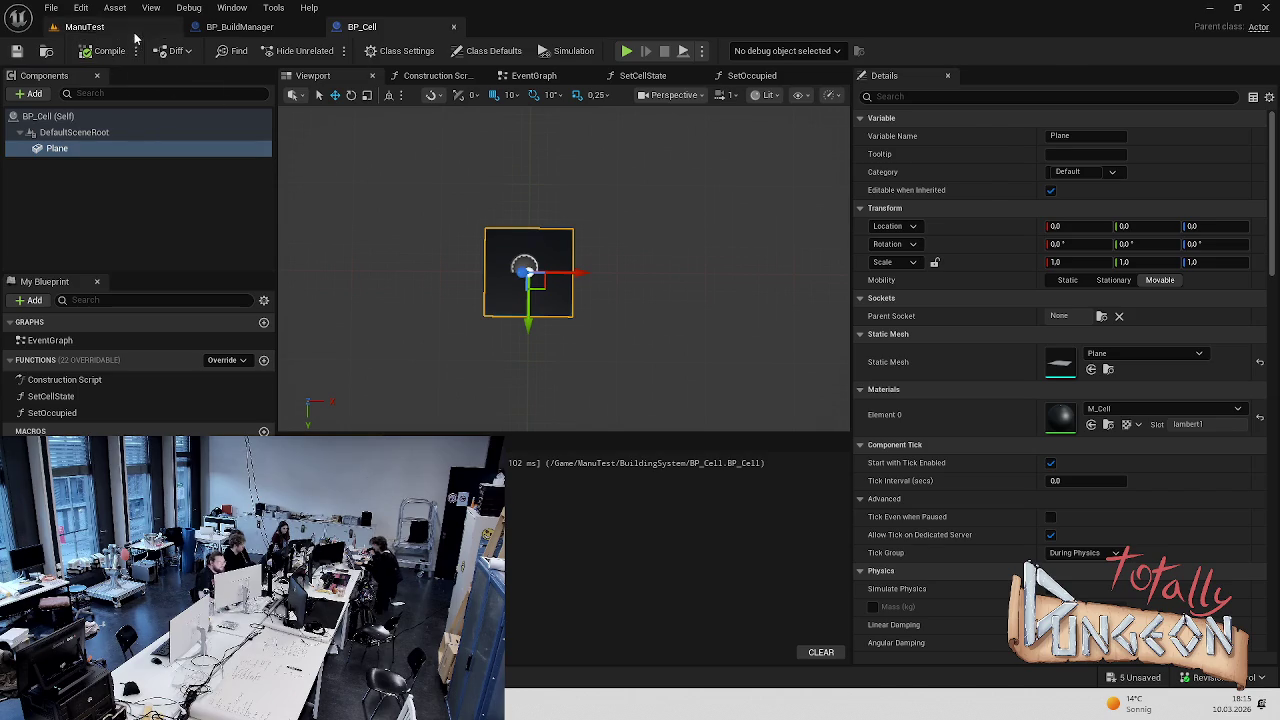
Test-play the ManuTest level to see the half-scale tiles, then go to BP_BuildManager
click(85, 27)
click(330, 50)
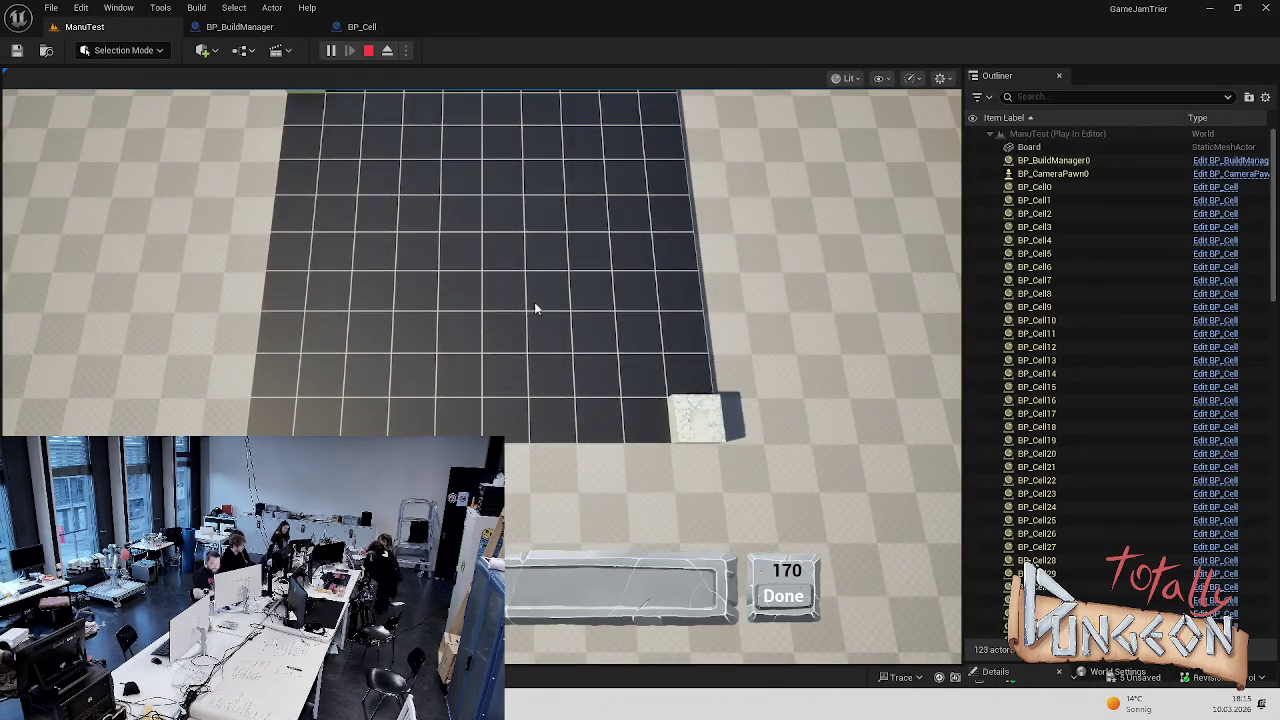
key(Escape)
click(232, 27)
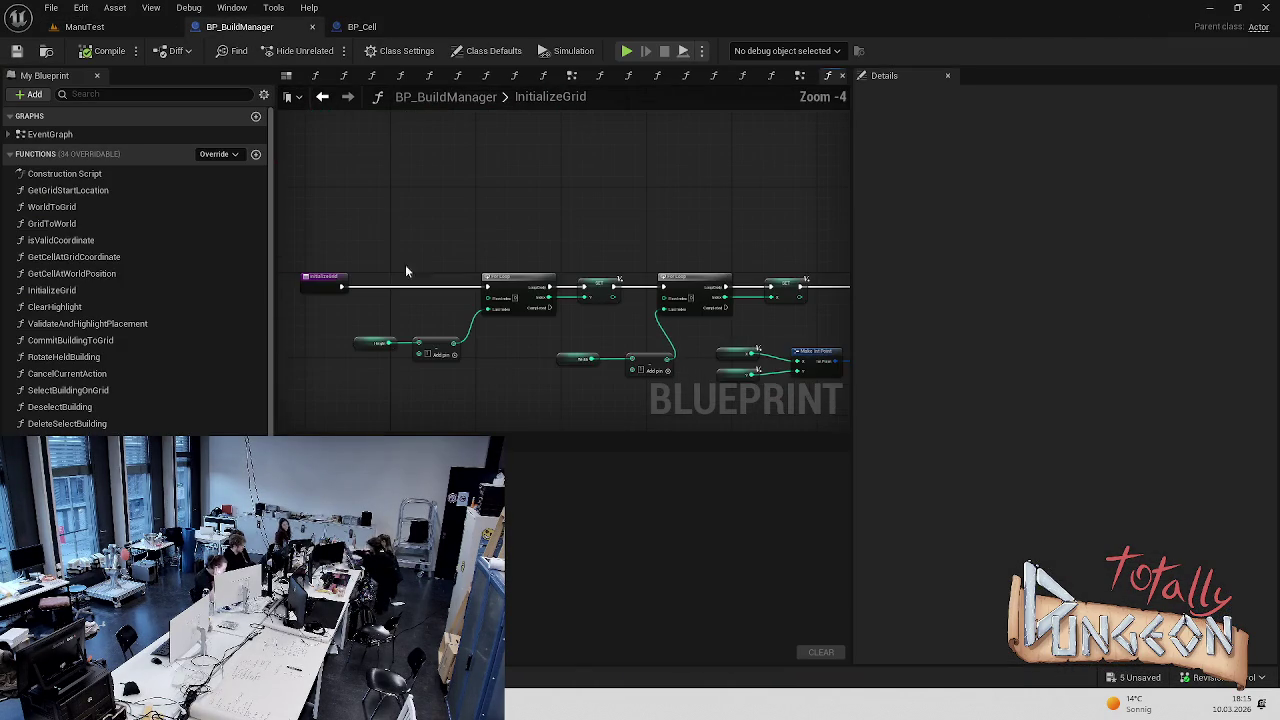
In the EventGraph, set the Place Tile node's Rotation to 180
click(38, 135)
click(10, 134)
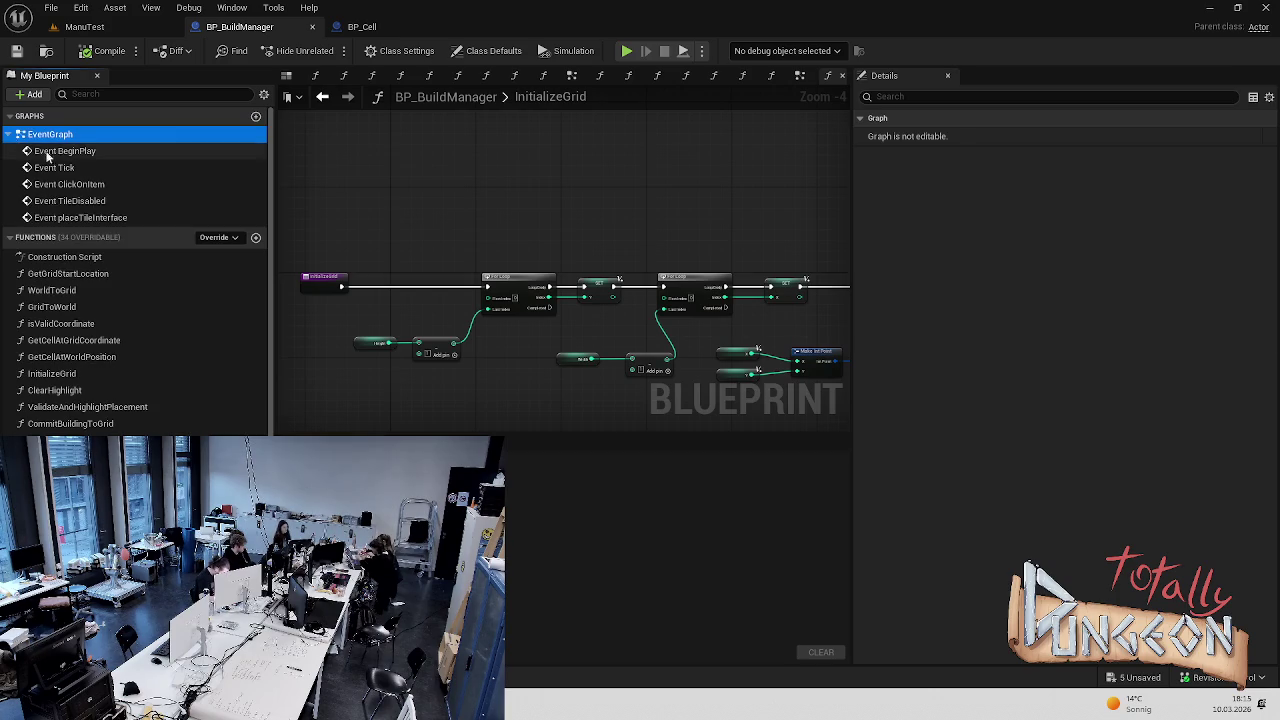
double_click(57, 151)
scroll(645, 327, up, 2)
click(657, 284)
text(180)
key(Return)
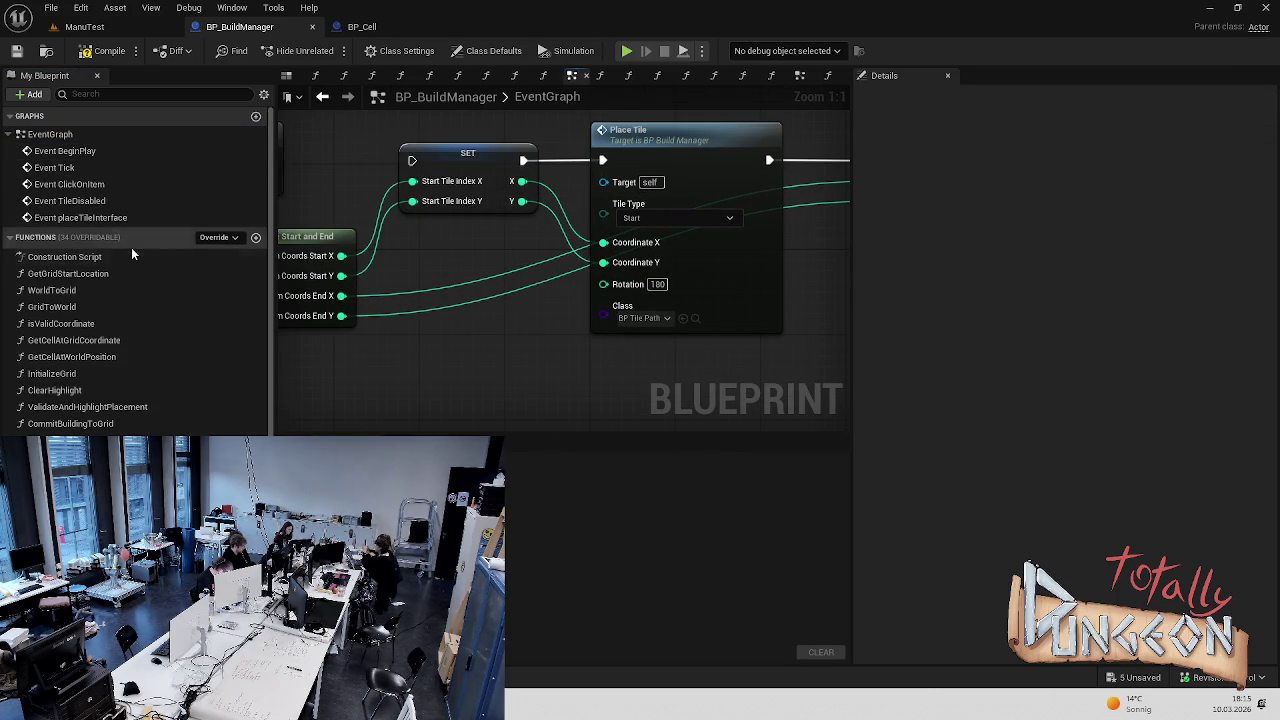
Inspect the PlaceTile function graph and its SpawnActor node's advanced inputs
click(674, 155)
scroll(749, 177, down, 3)
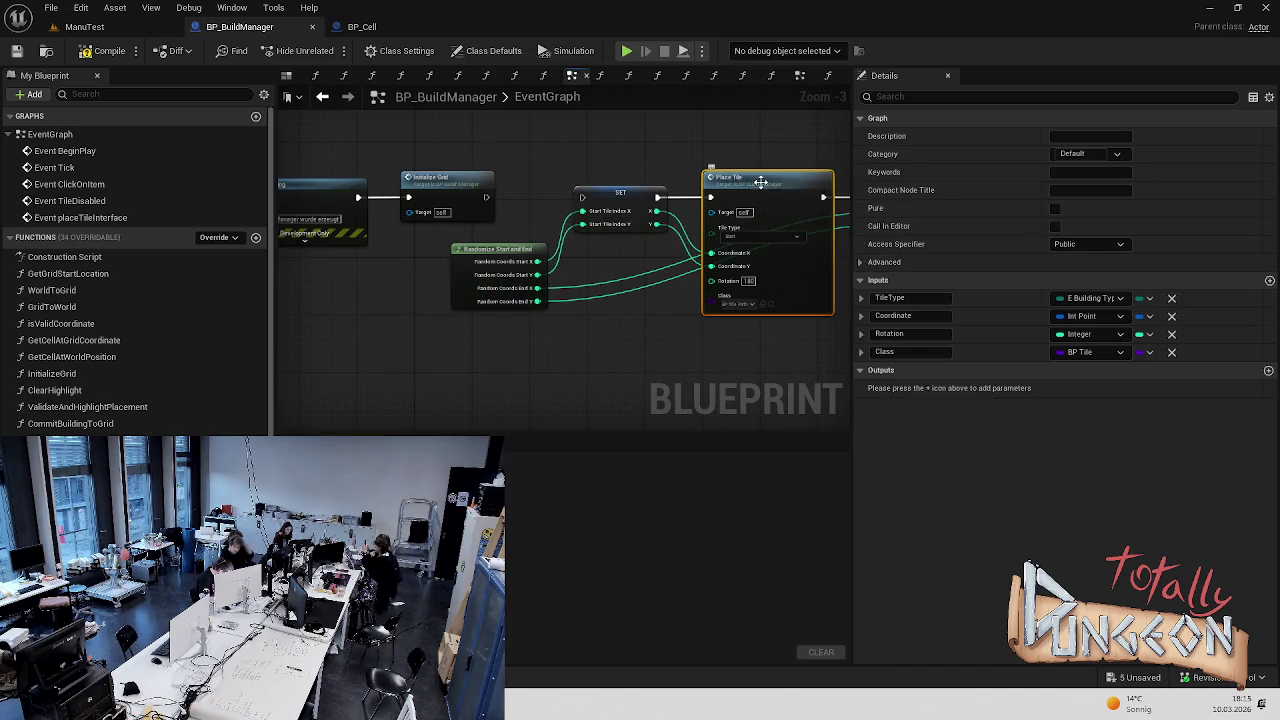
double_click(761, 181)
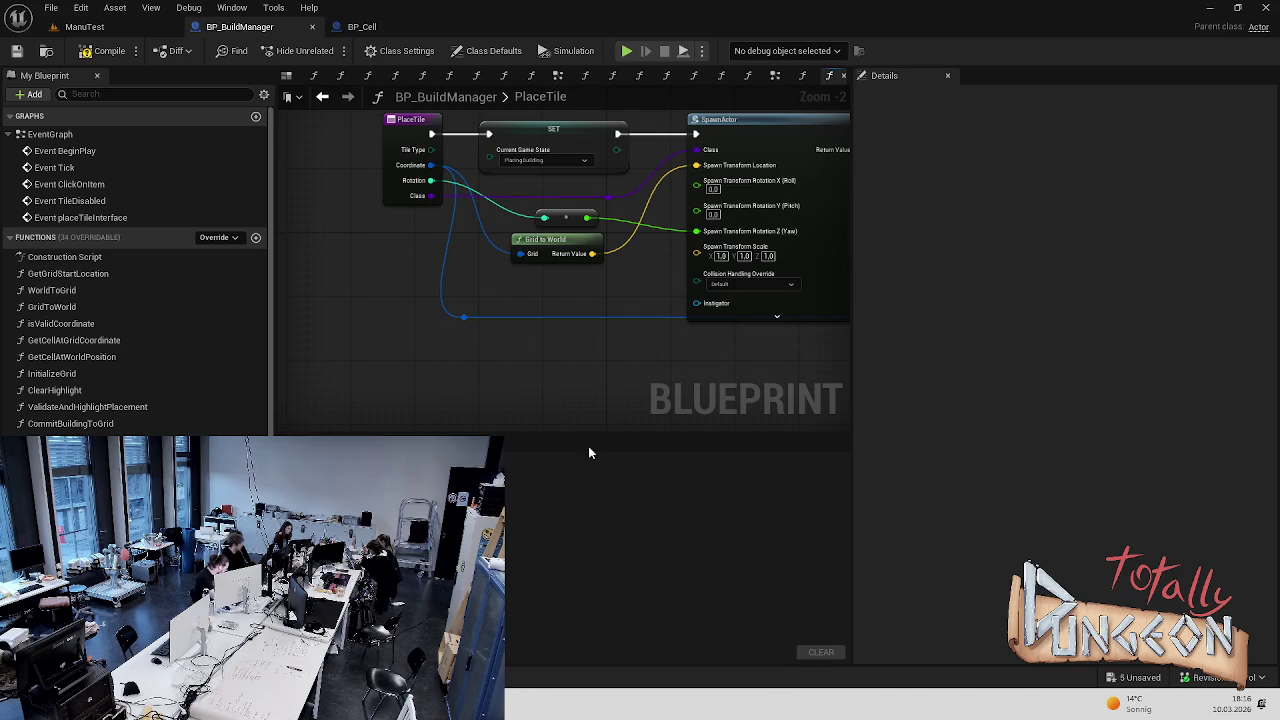
scroll(699, 369, down, 2)
scroll(613, 331, up, 4)
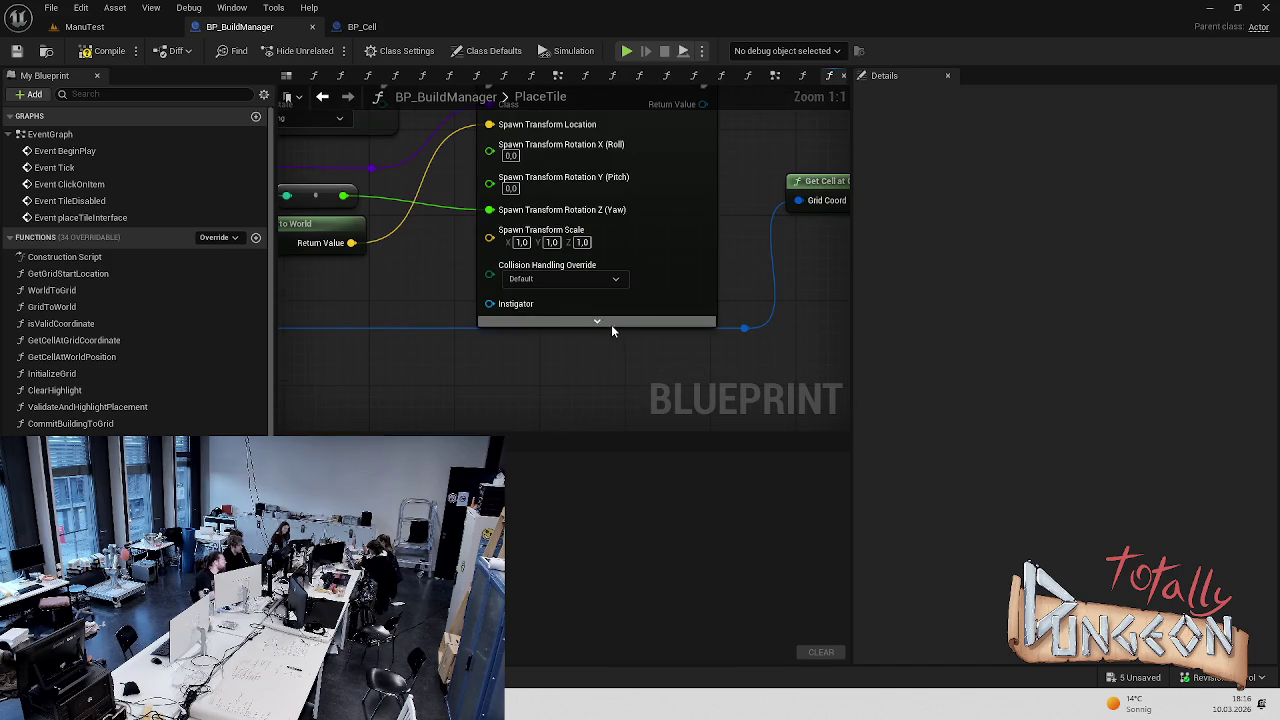
click(598, 322)
click(605, 368)
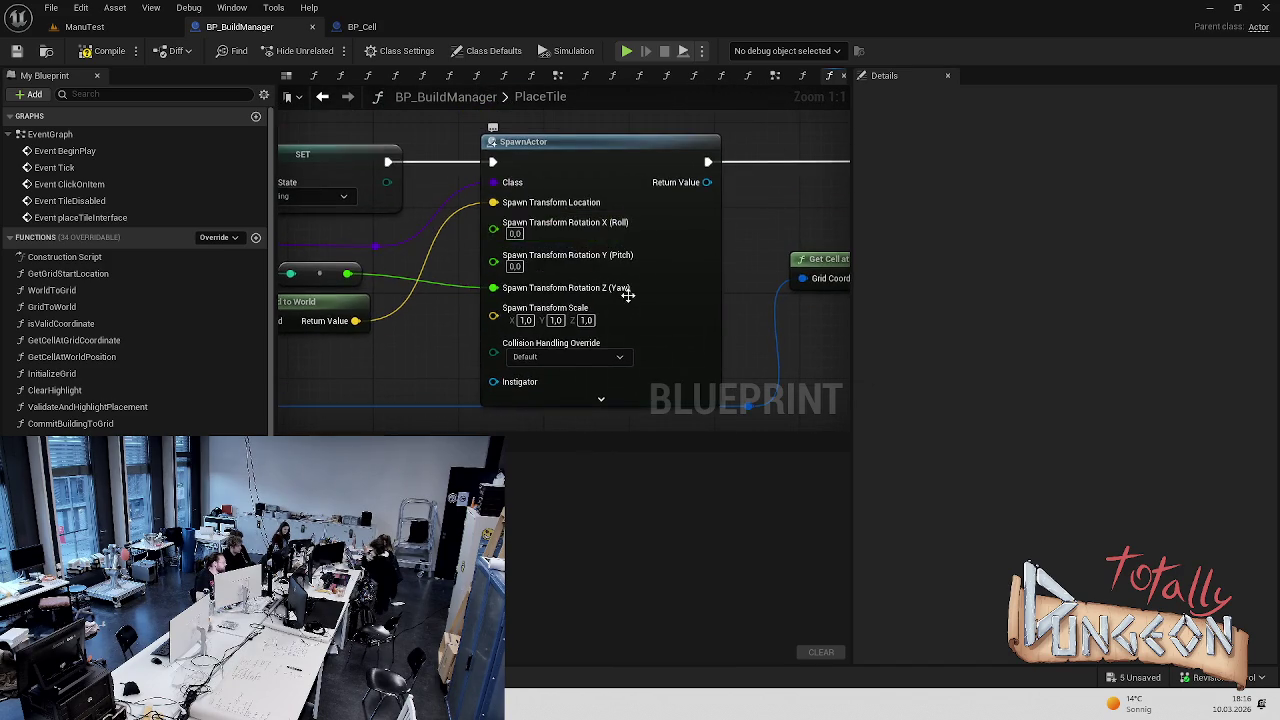
scroll(627, 294, down, 2)
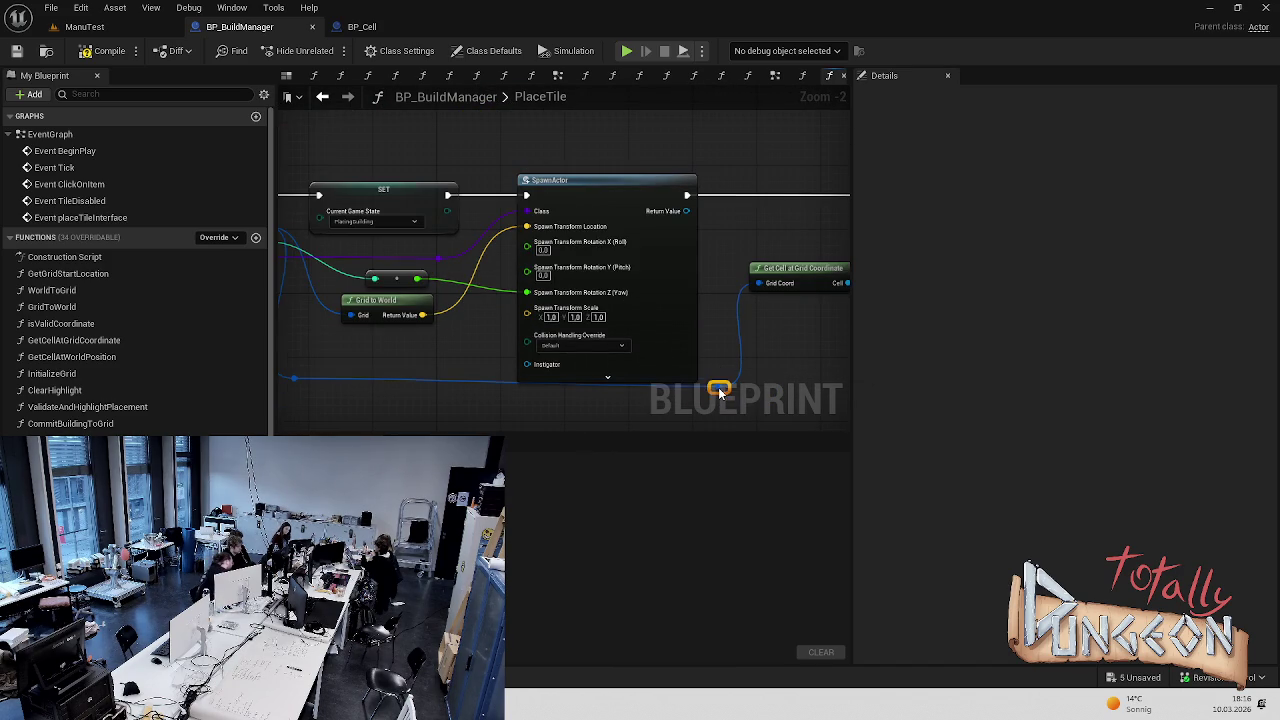
Nudge the wire's reroute knot slightly lower and compile BP_BuildManager
drag(492, 405, 574, 383)
right_click(374, 366)
key(Escape)
drag(375, 357, 375, 364)
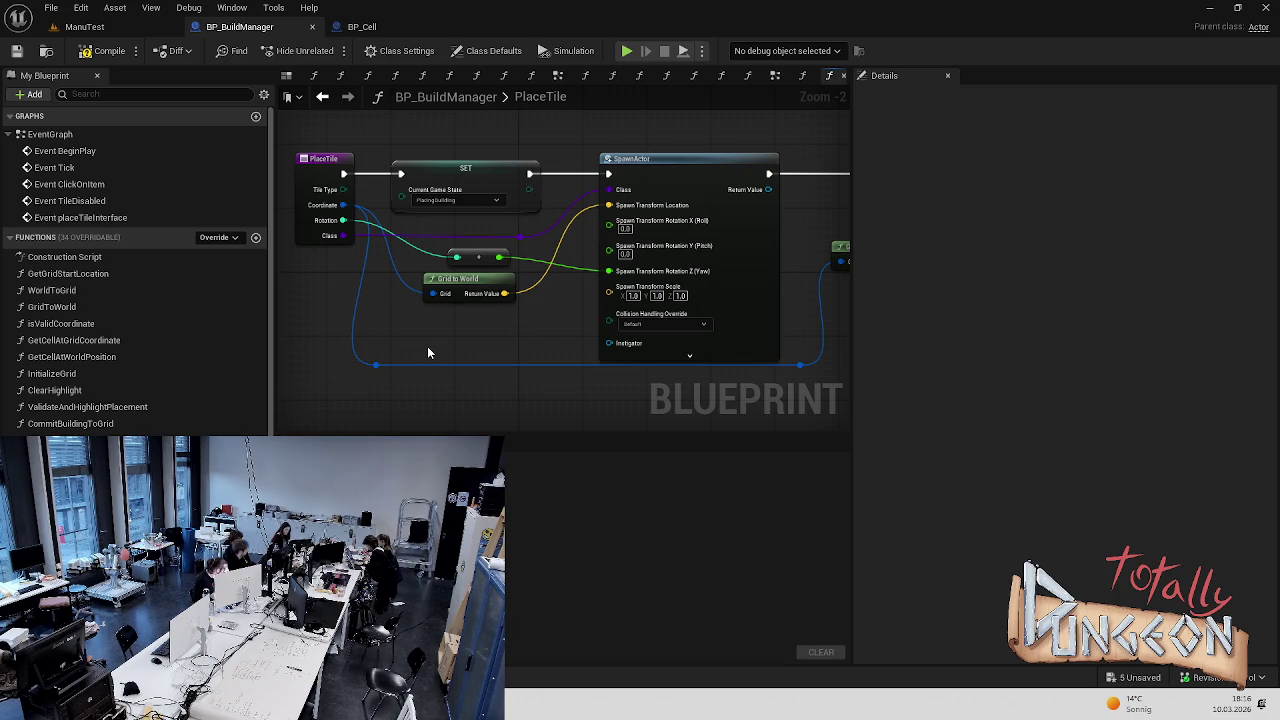
click(127, 48)
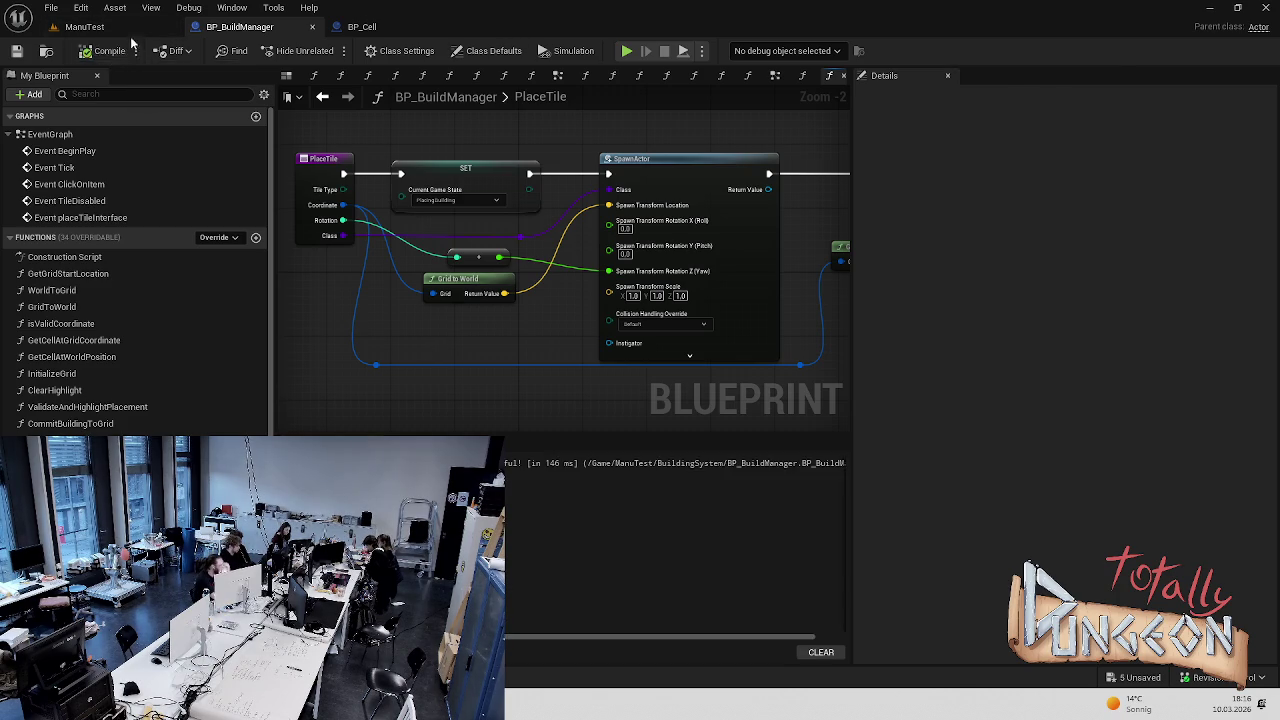
Return to ManuTest and run a quick play test of the level
click(129, 24)
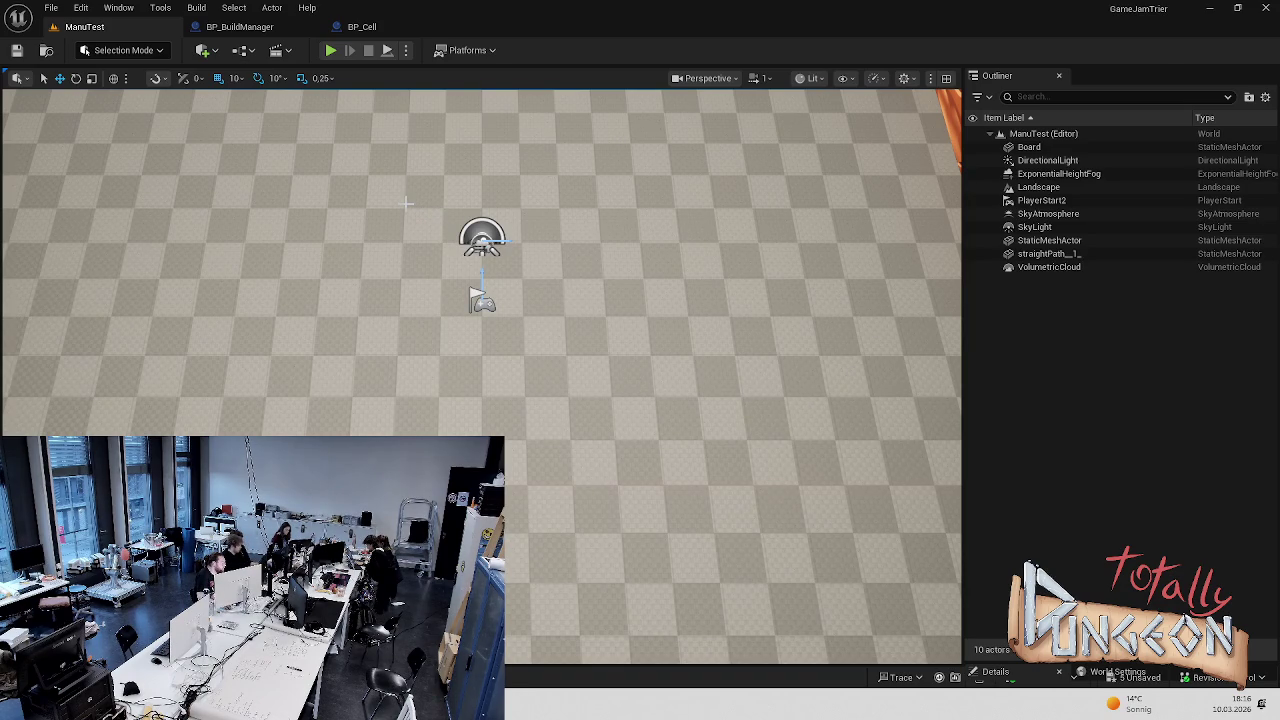
drag(380, 88, 420, 145)
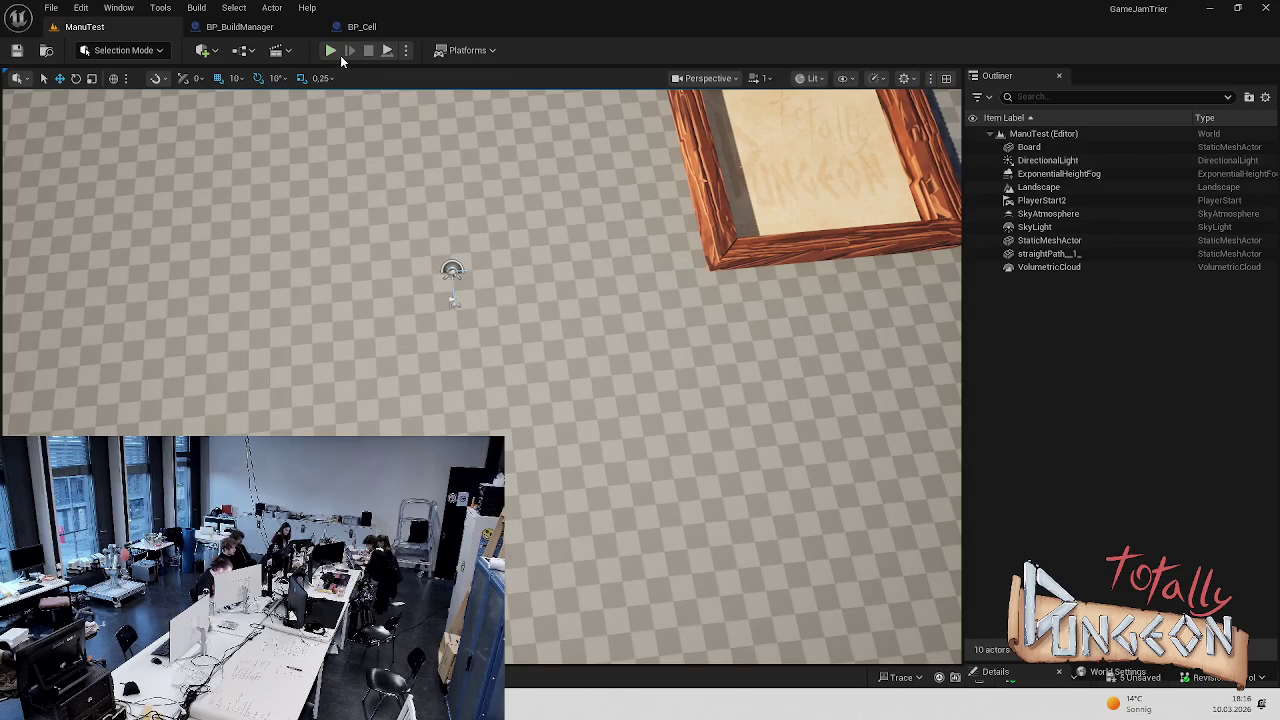
click(336, 52)
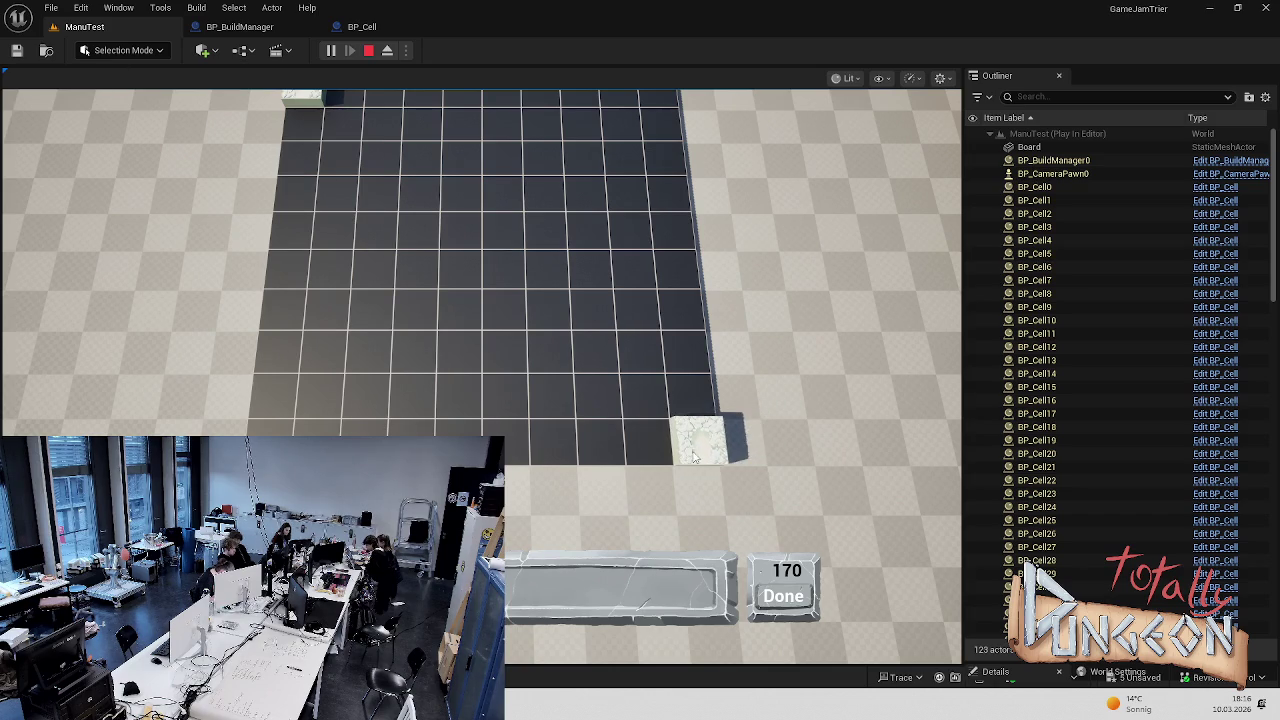
key(Escape)
Drag the Board toward the player start and play-test again to compare it with the grid
scroll(482, 300, up, 5)
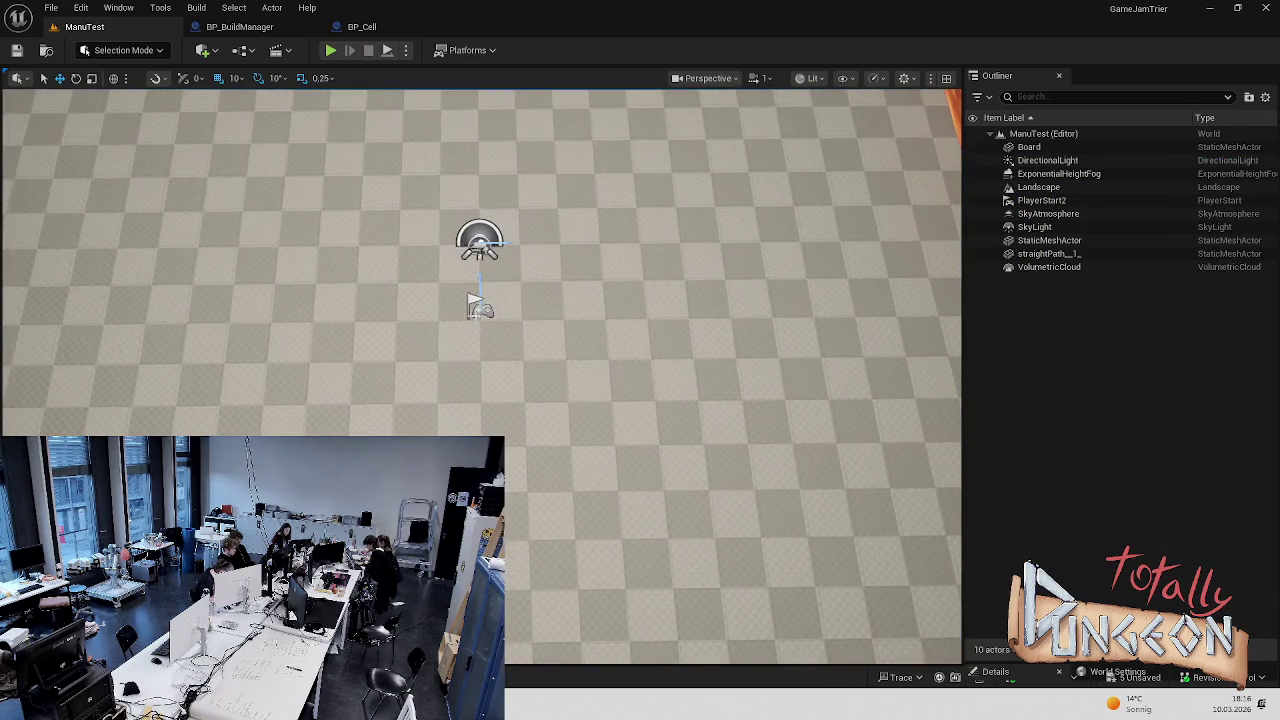
scroll(482, 300, down, 5)
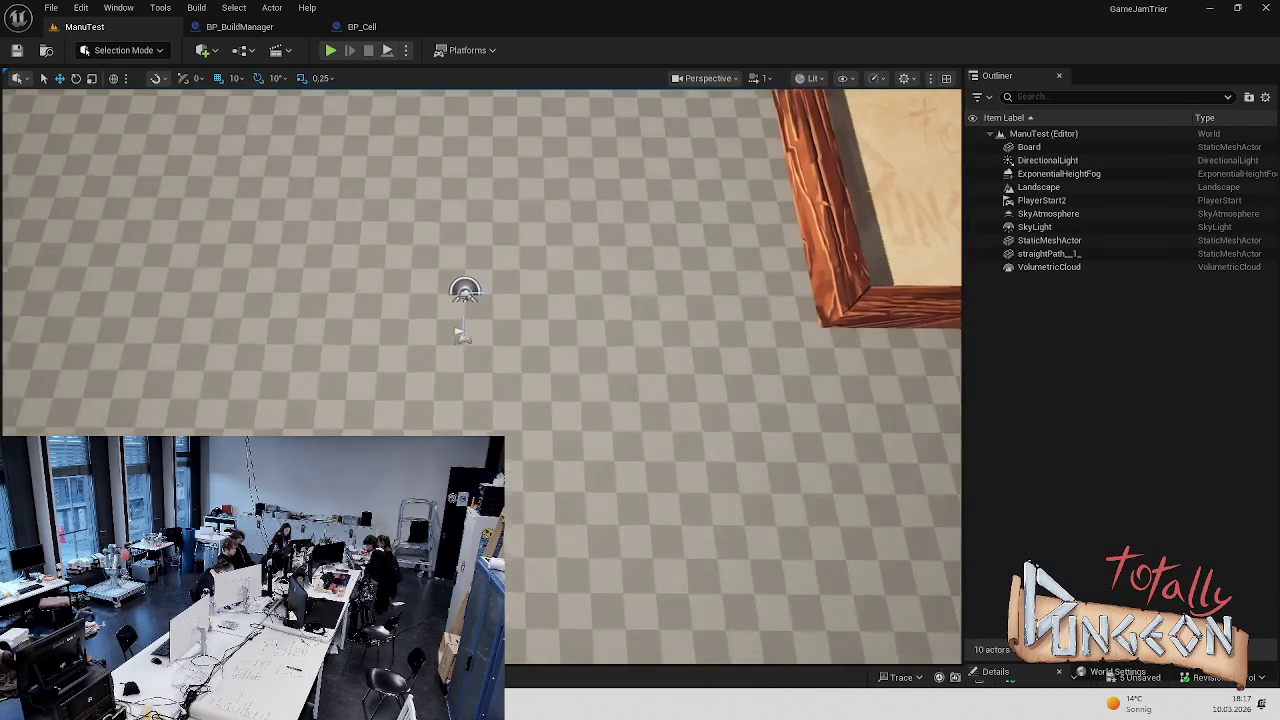
click(800, 200)
mouse_move(712, 302)
mouse_down()
mouse_move(314, 314)
mouse_move(271, 329)
mouse_move(271, 442)
mouse_up()
click(651, 328)
click(330, 50)
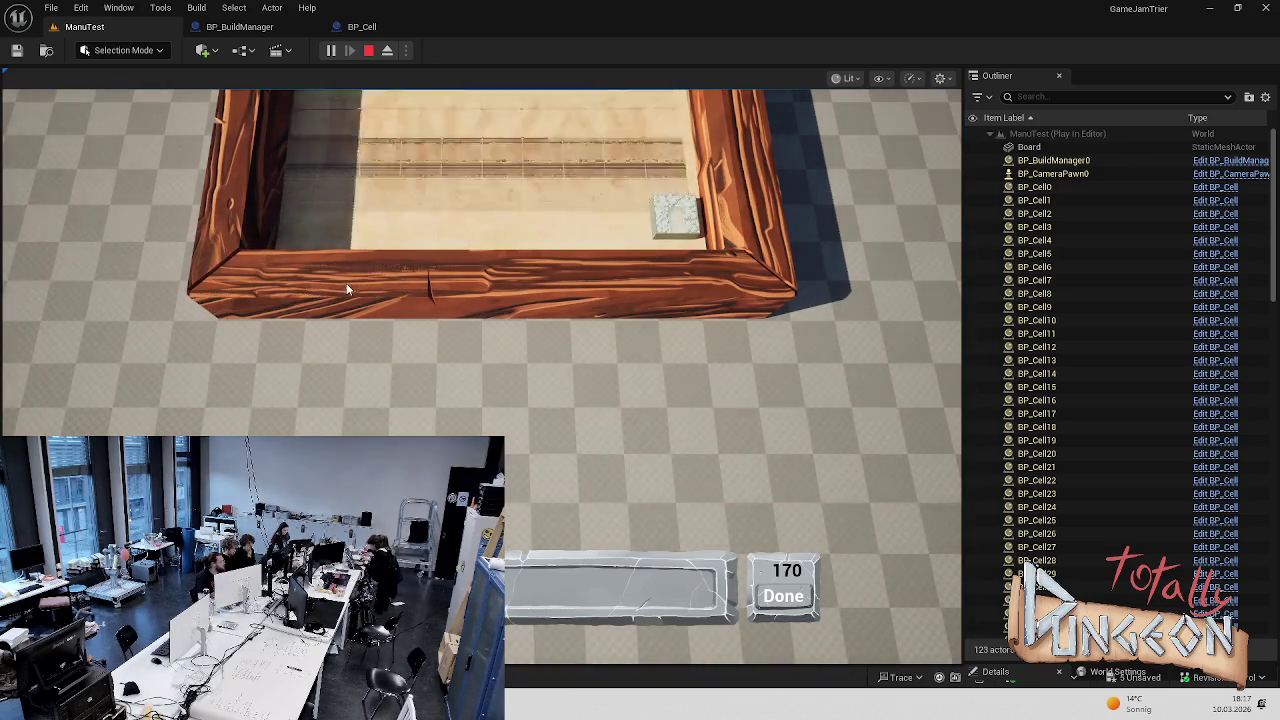
key(Escape)
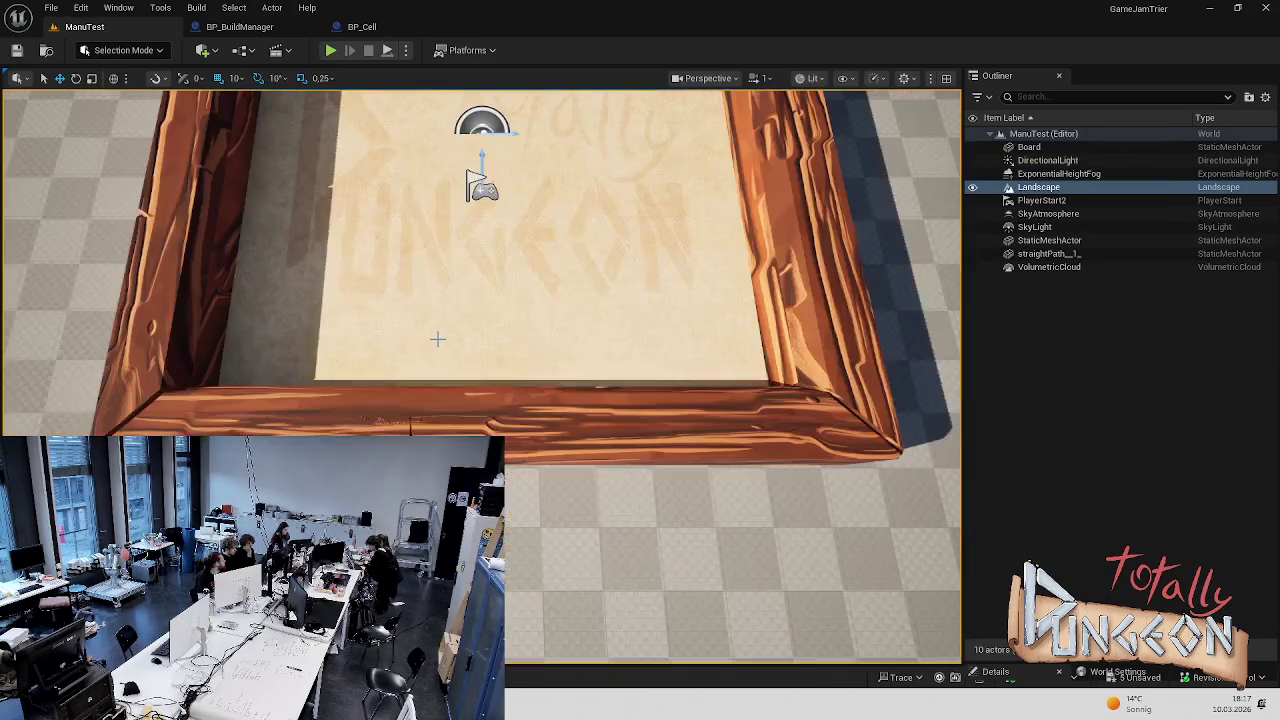
Enter 0 for the Board's Location X and Y in the enlarged Details panel, then deselect it
click(420, 376)
drag(288, 376, 731, 387)
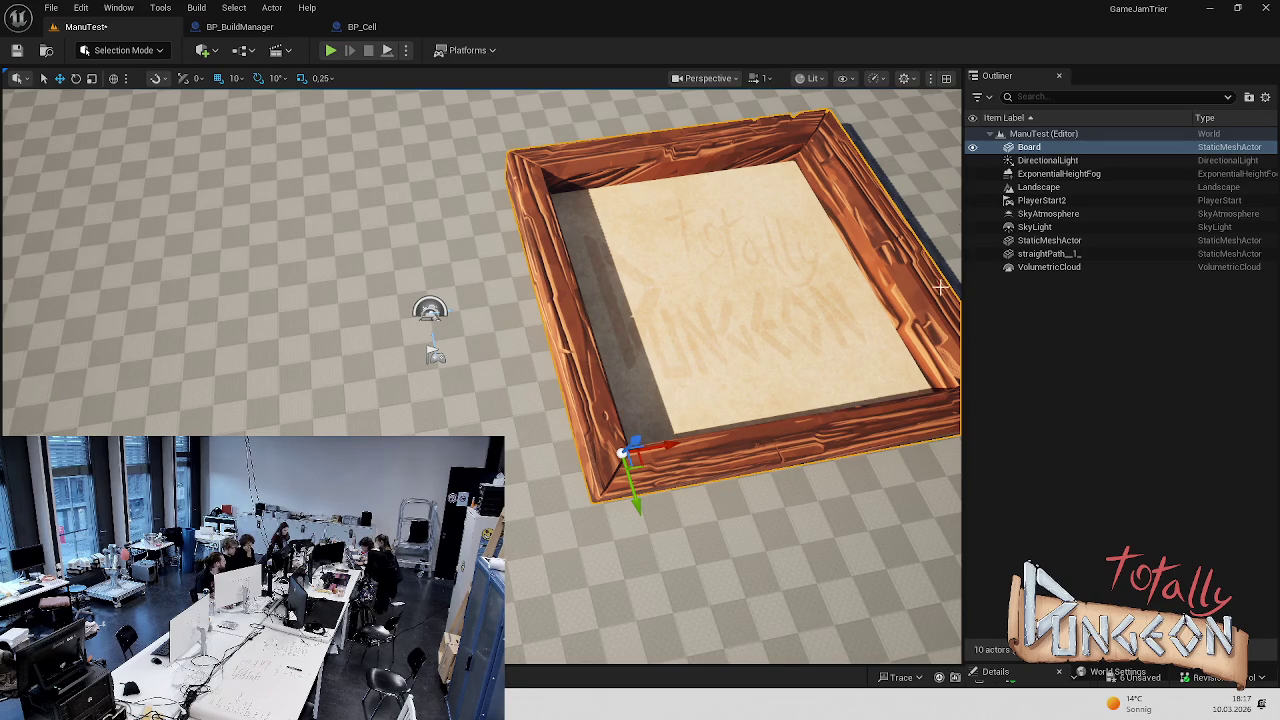
mouse_move(1016, 663)
mouse_down()
mouse_move(1096, 288)
mouse_move(1097, 307)
mouse_up()
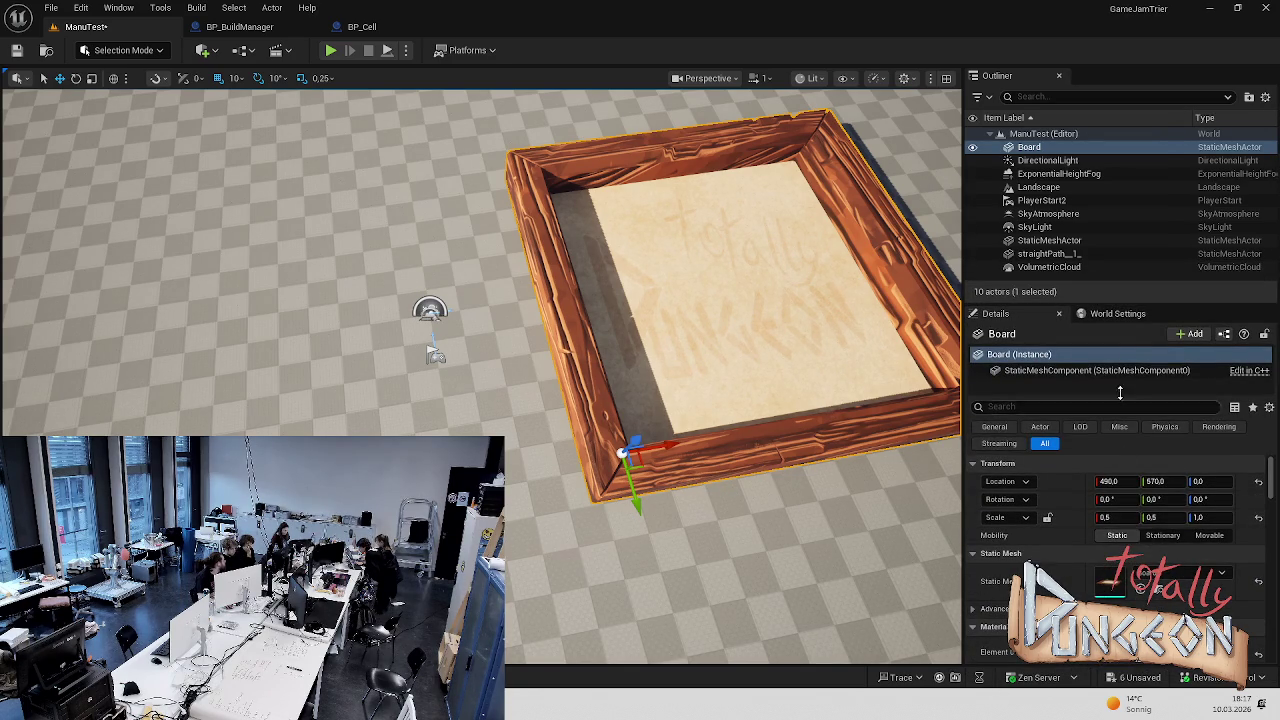
drag(1112, 304, 1114, 279)
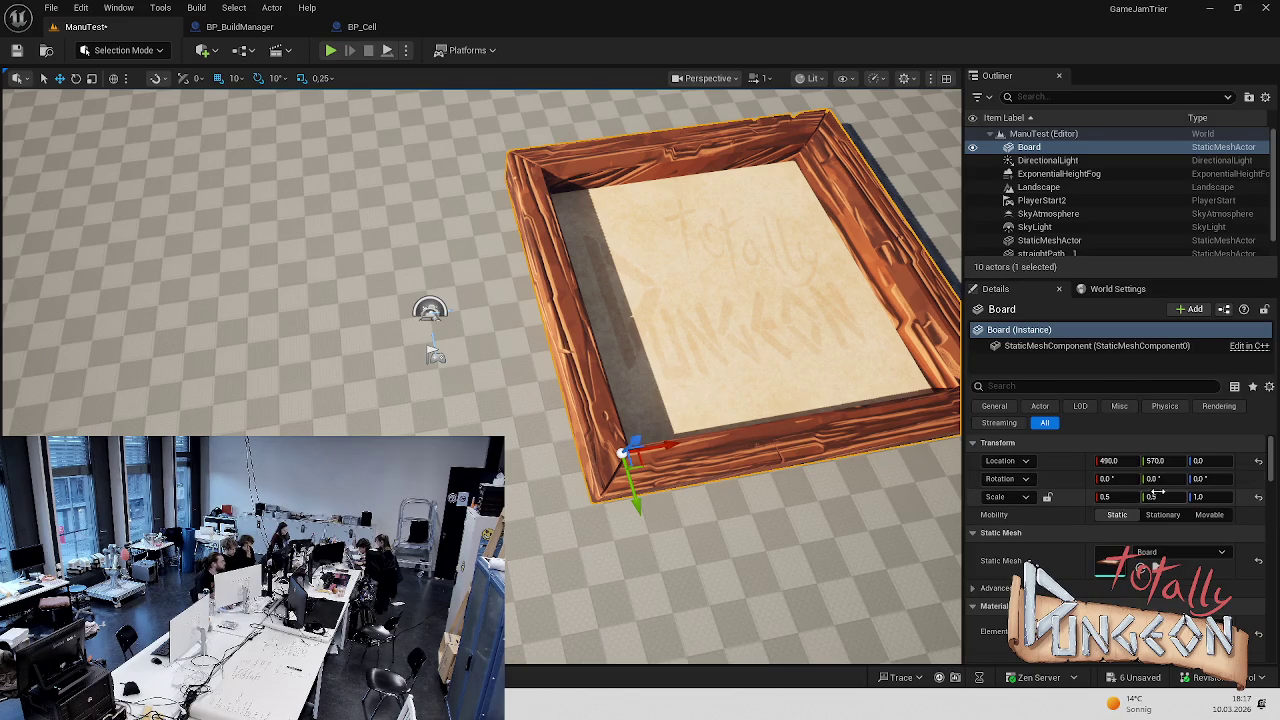
click(1122, 462)
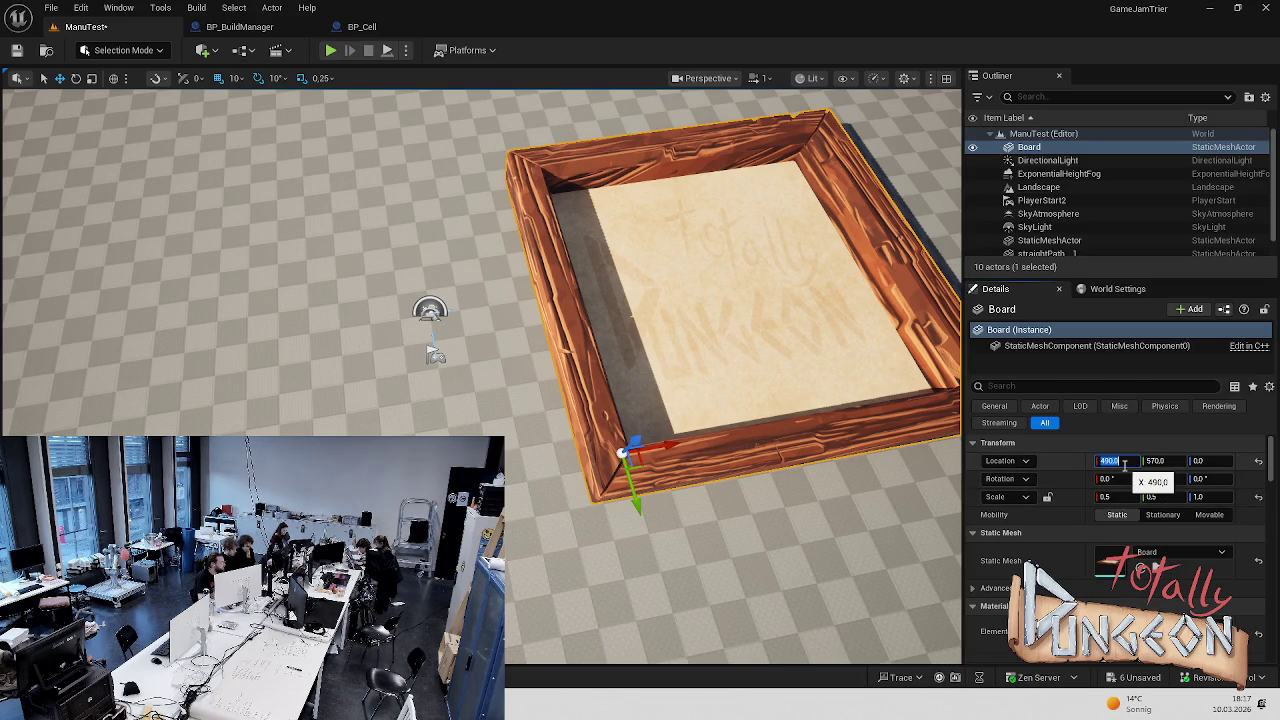
text(0)
key(Return)
click(1175, 462)
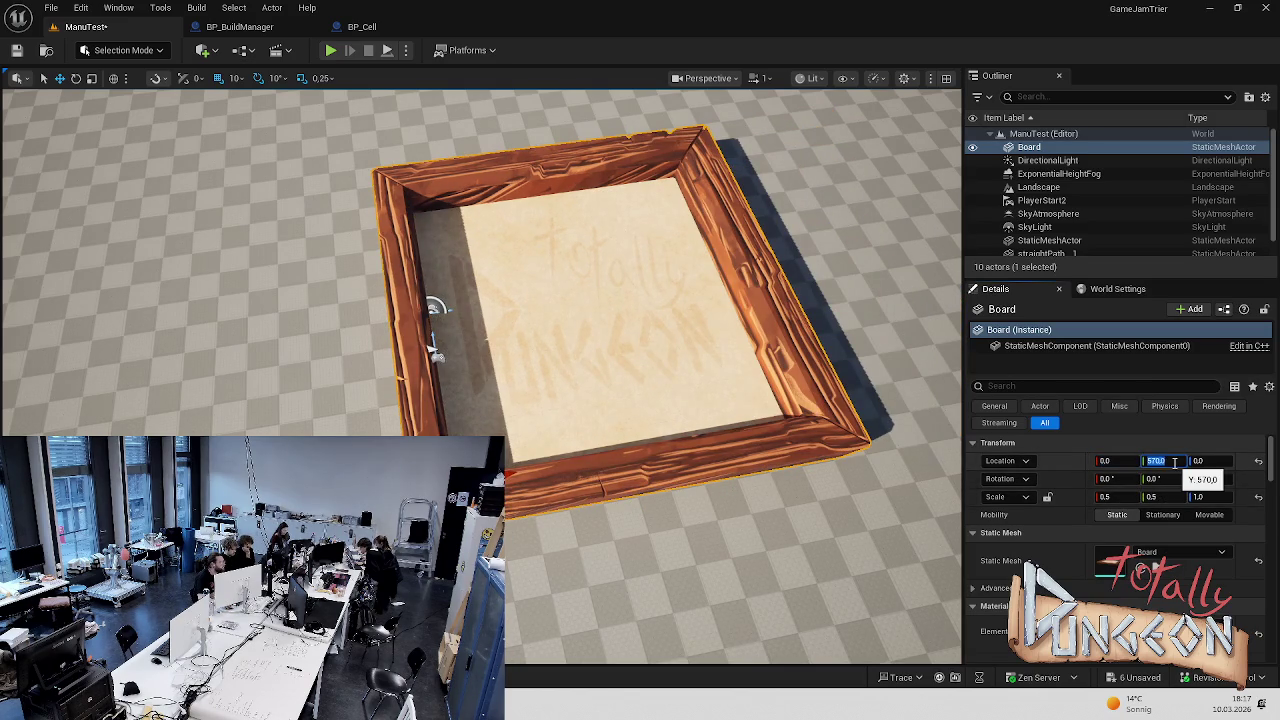
text(0)
key(Return)
click(432, 348)
mouse_move(433, 348)
mouse_down()
mouse_move(466, 251)
mouse_move(430, 340)
mouse_move(374, 331)
mouse_move(452, 407)
mouse_move(537, 200)
mouse_up()
Look over the BP_Cell blueprint, then return to BP_BuildManager
click(272, 28)
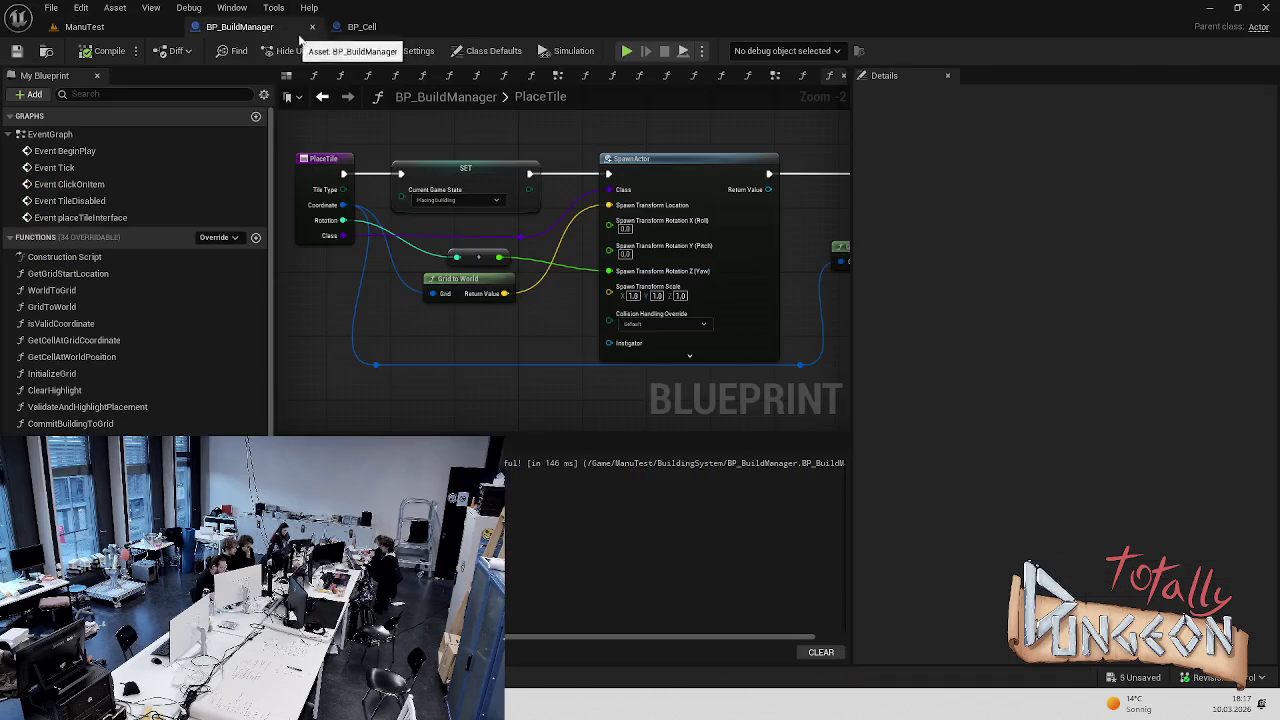
click(361, 27)
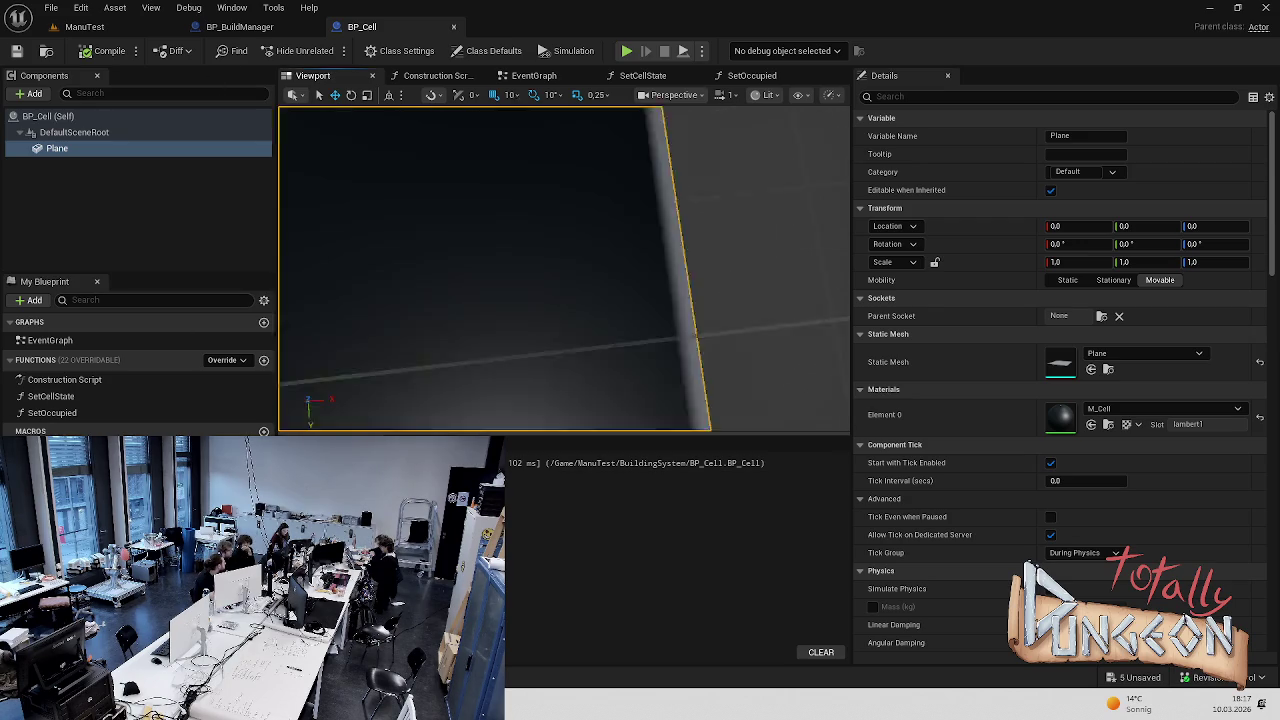
click(239, 27)
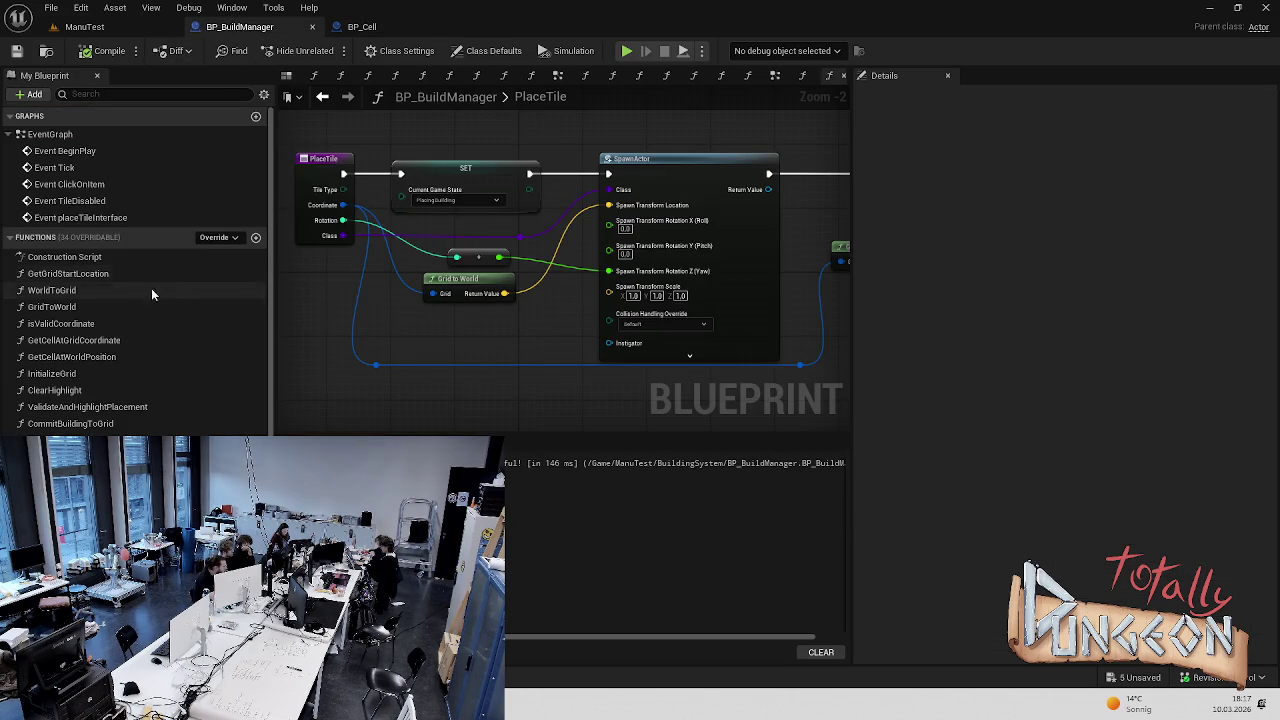
Open GetGridStartLocation from the Functions list and review how it computes the start position
click(107, 273)
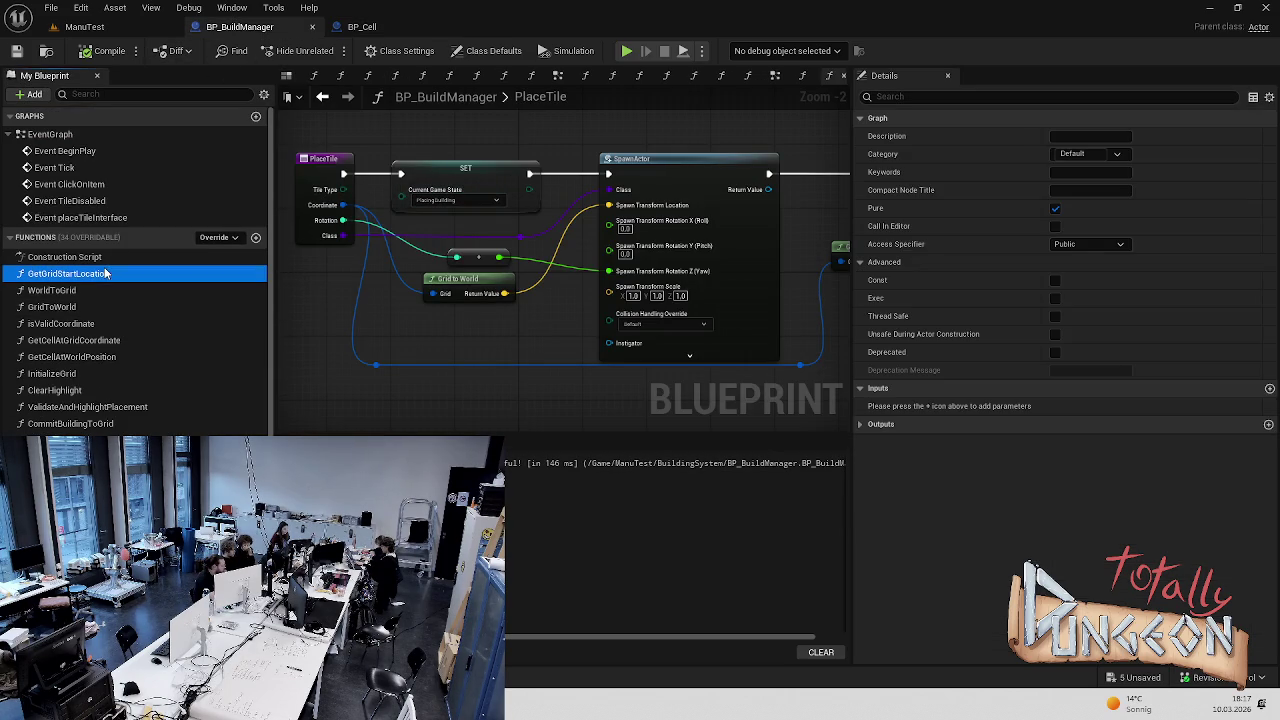
double_click(98, 273)
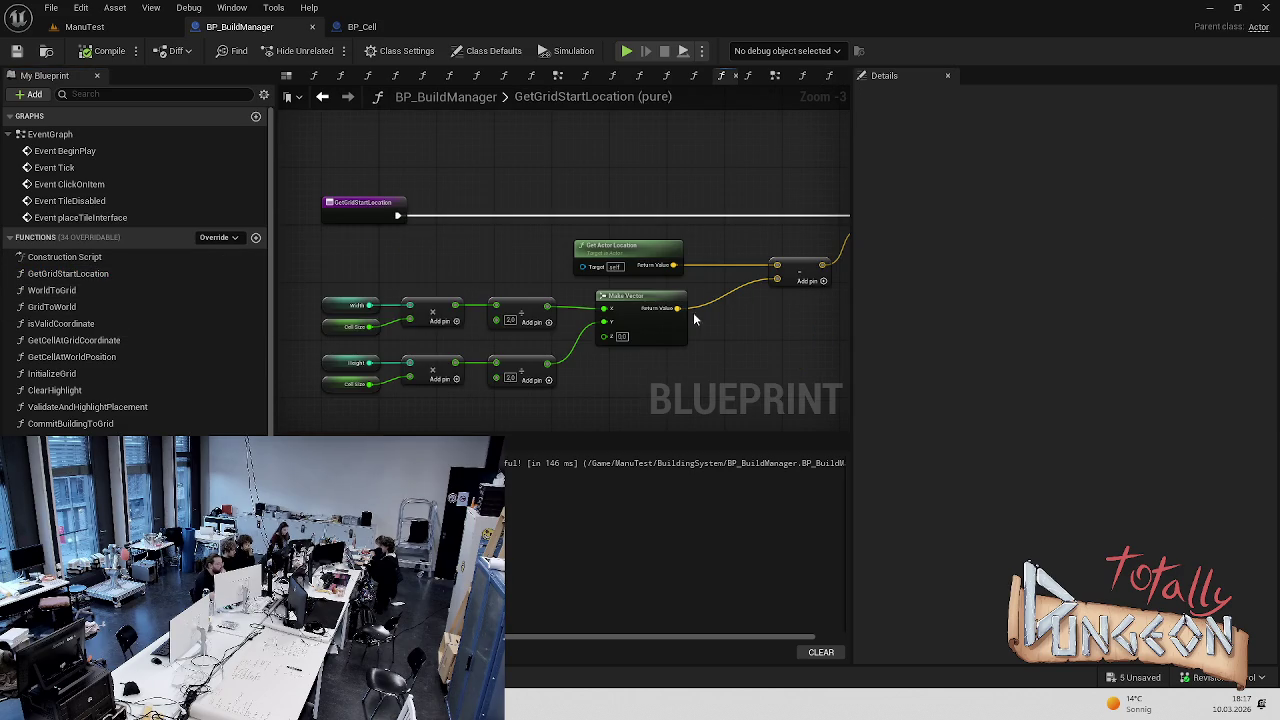
scroll(690, 350, down, 2)
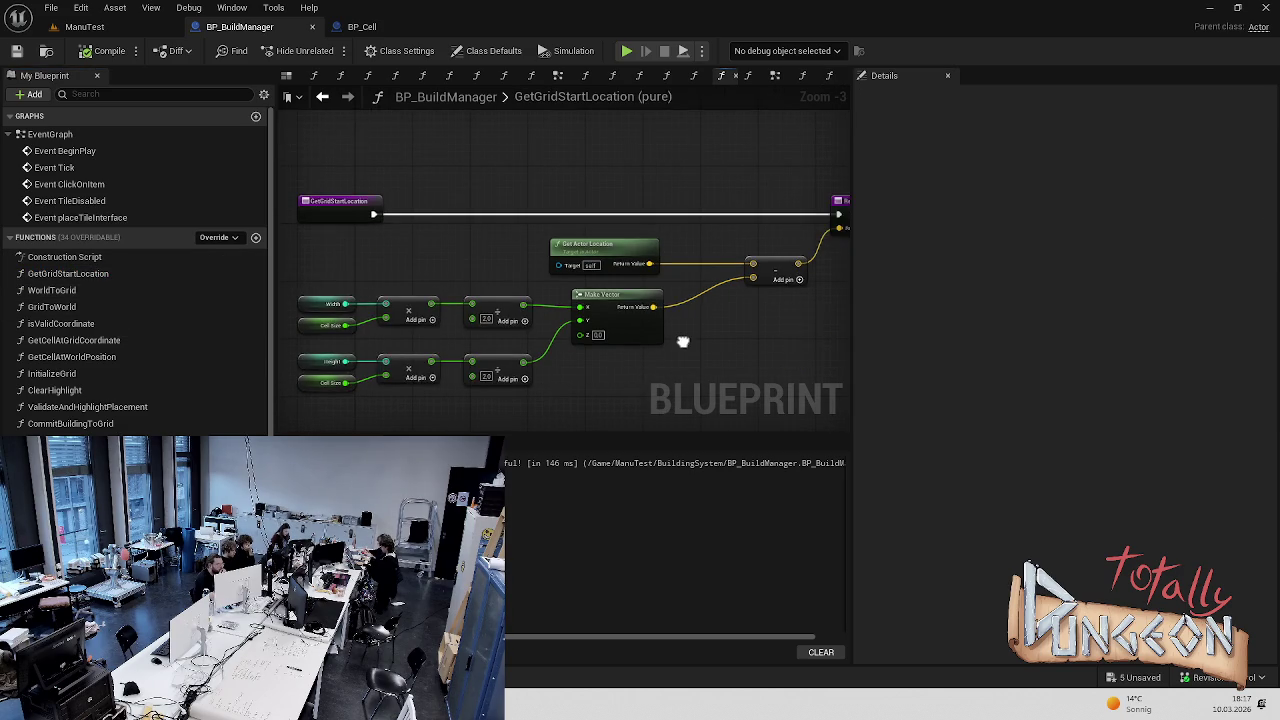
scroll(590, 345, up, 4)
scroll(578, 347, down, 1)
scroll(578, 347, up, 3)
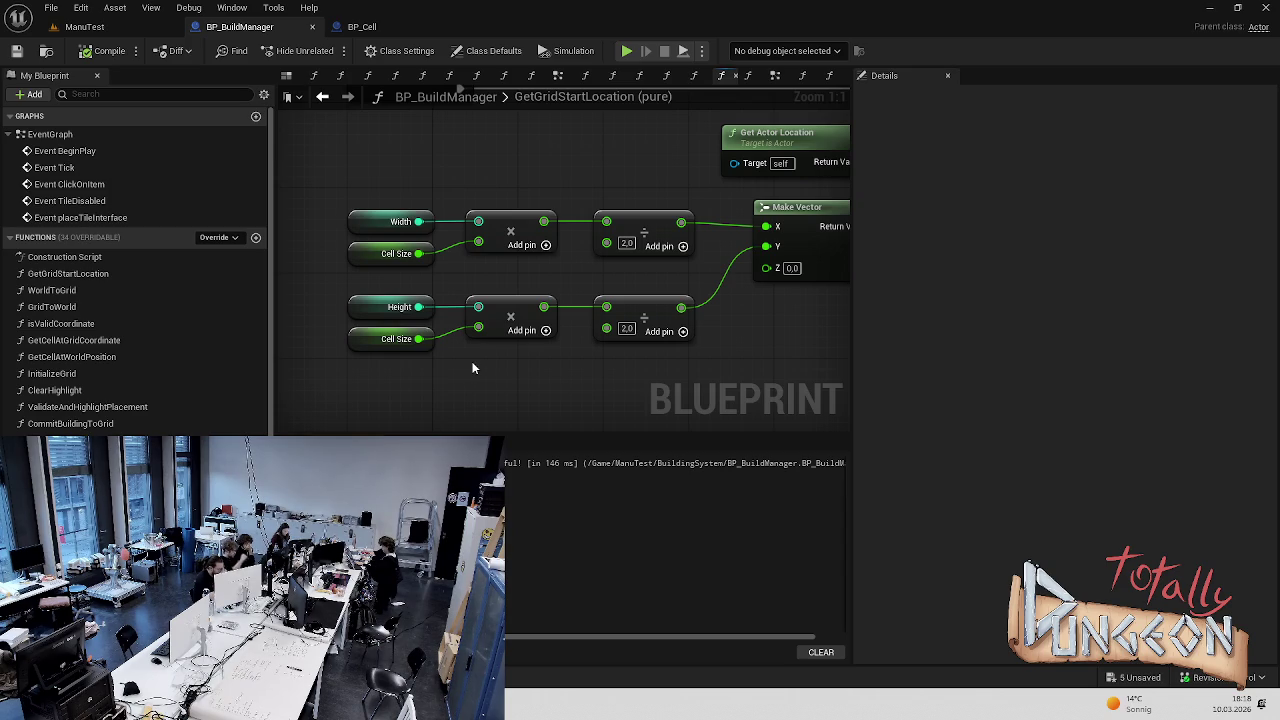
scroll(560, 352, down, 2)
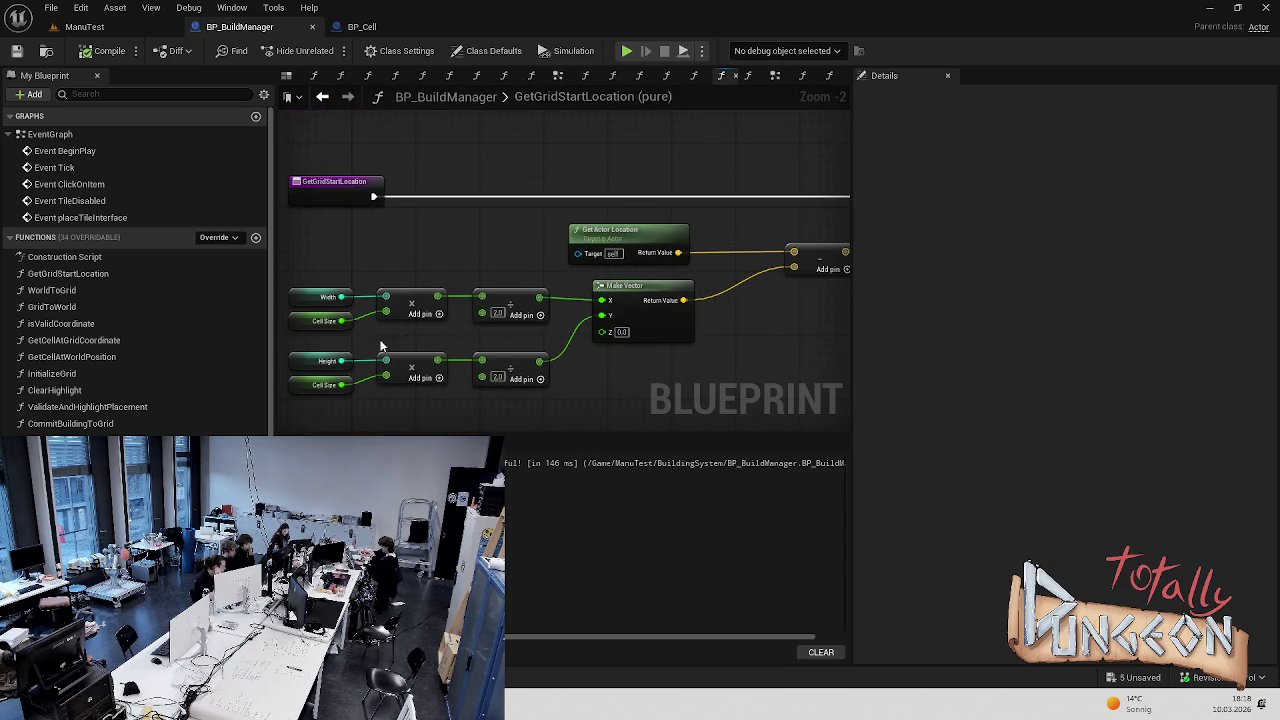
scroll(326, 335, up, 2)
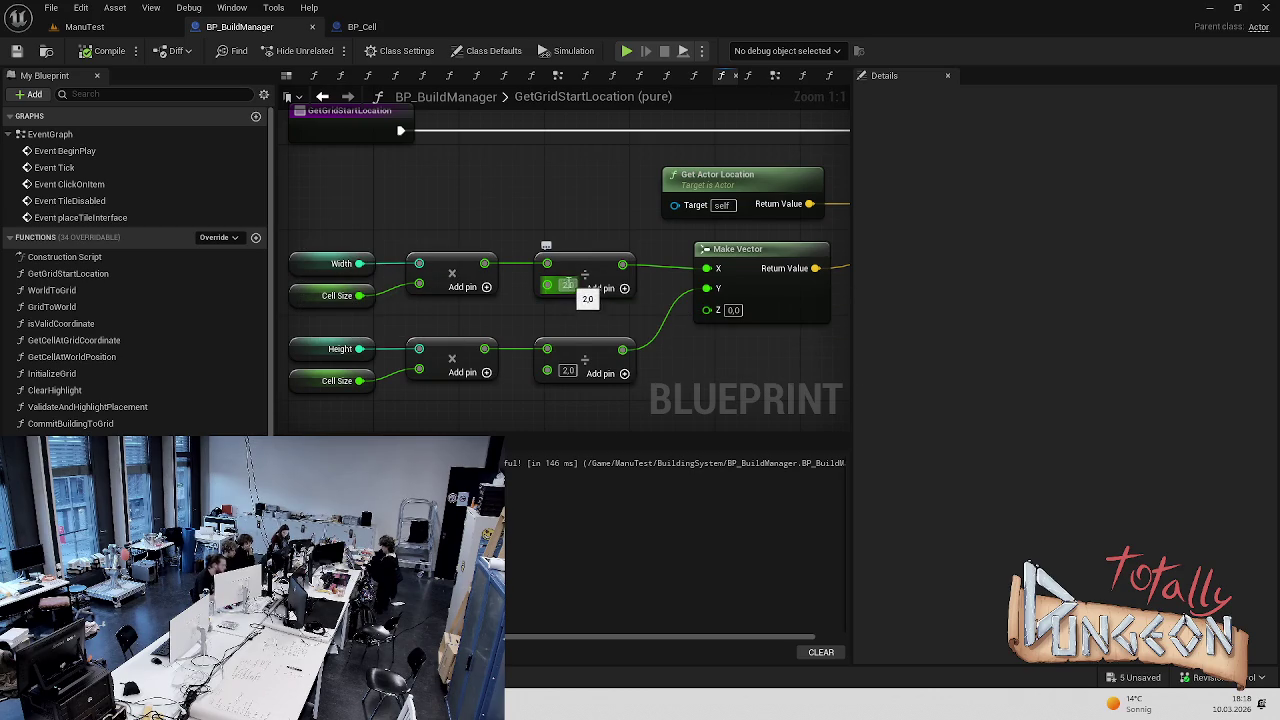
scroll(466, 242, down, 2)
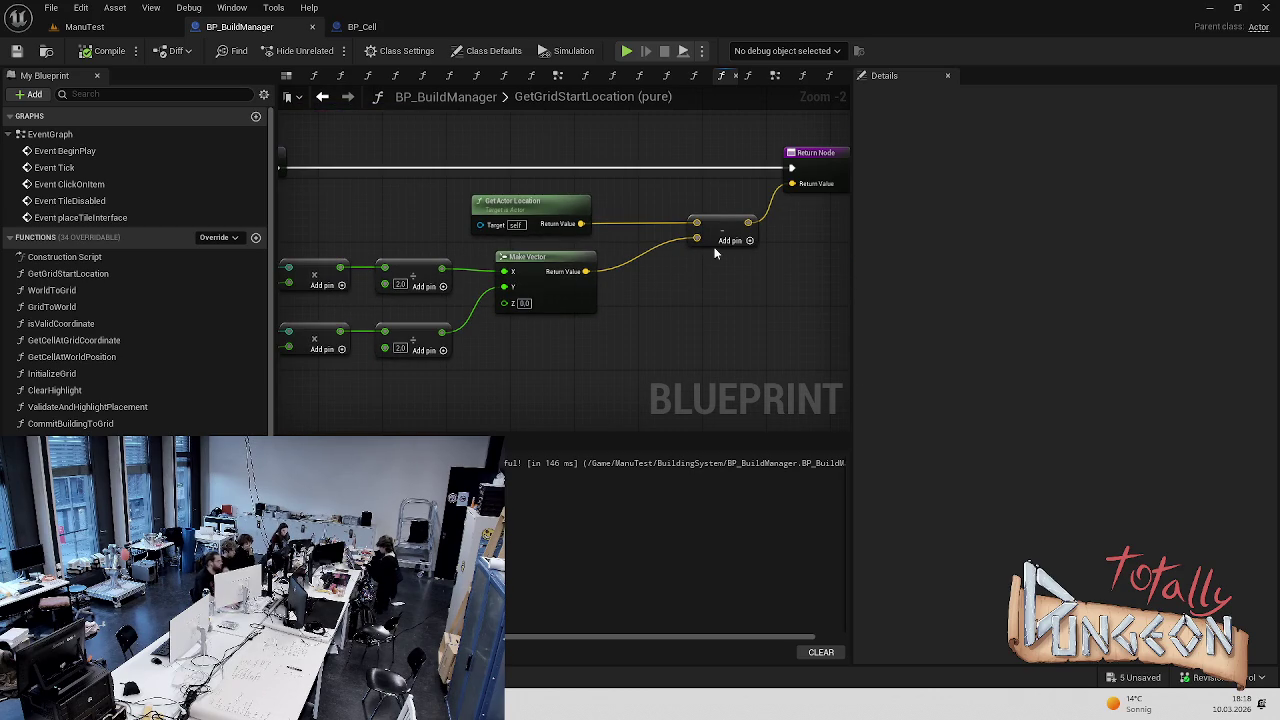
alt+click(691, 236)
Save all assets, play-test ManuTest with Alt+P, then select the Board
key(ctrl+s)
click(84, 26)
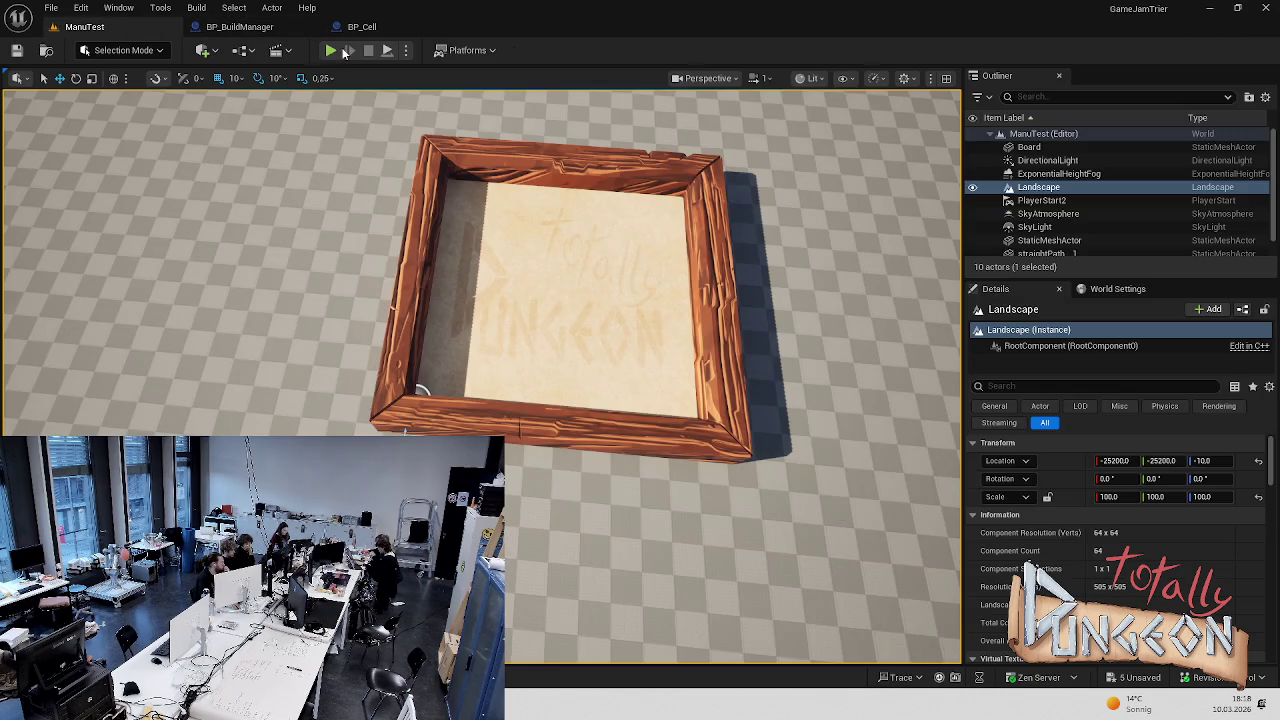
key(alt+p)
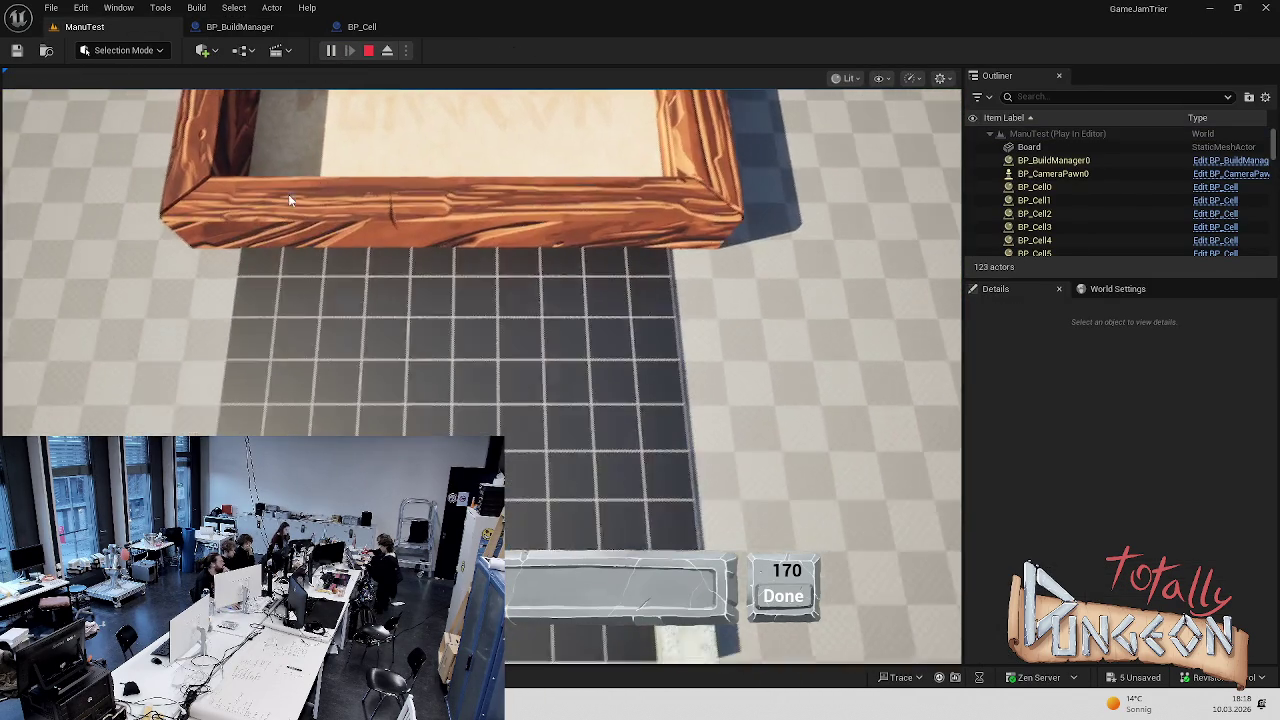
key(Escape)
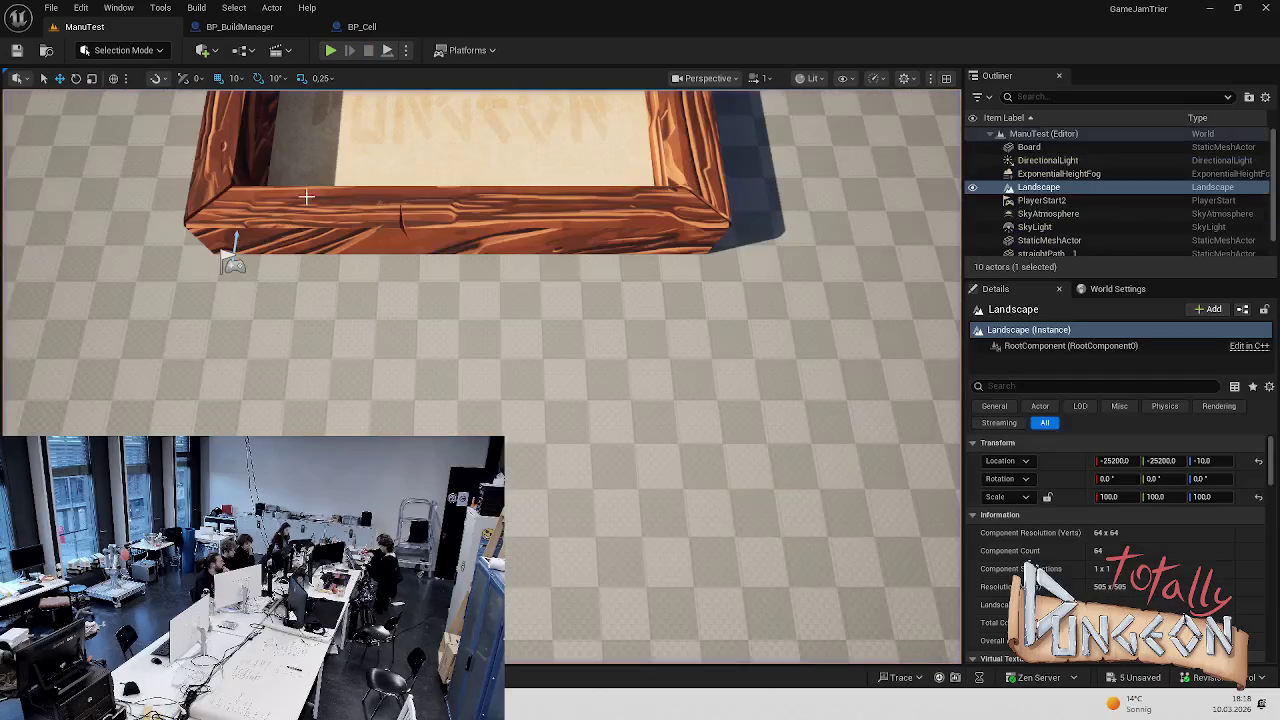
click(306, 197)
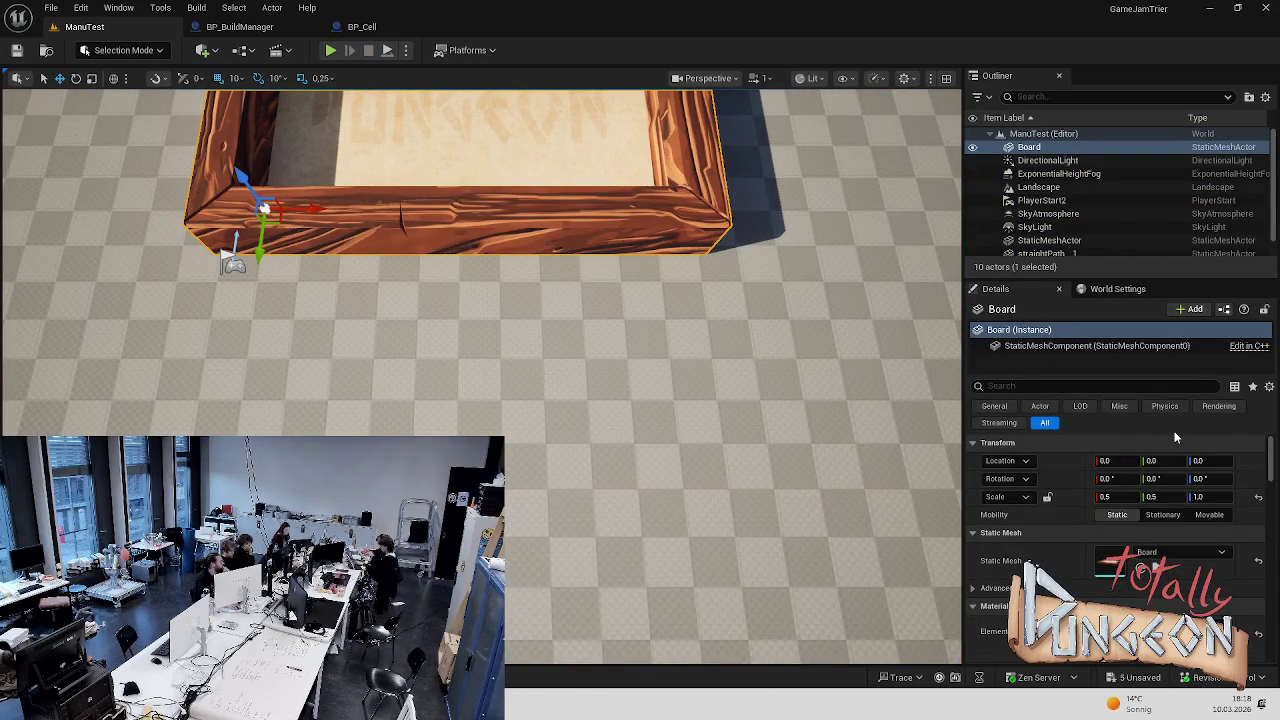
scroll(685, 341, down, 5)
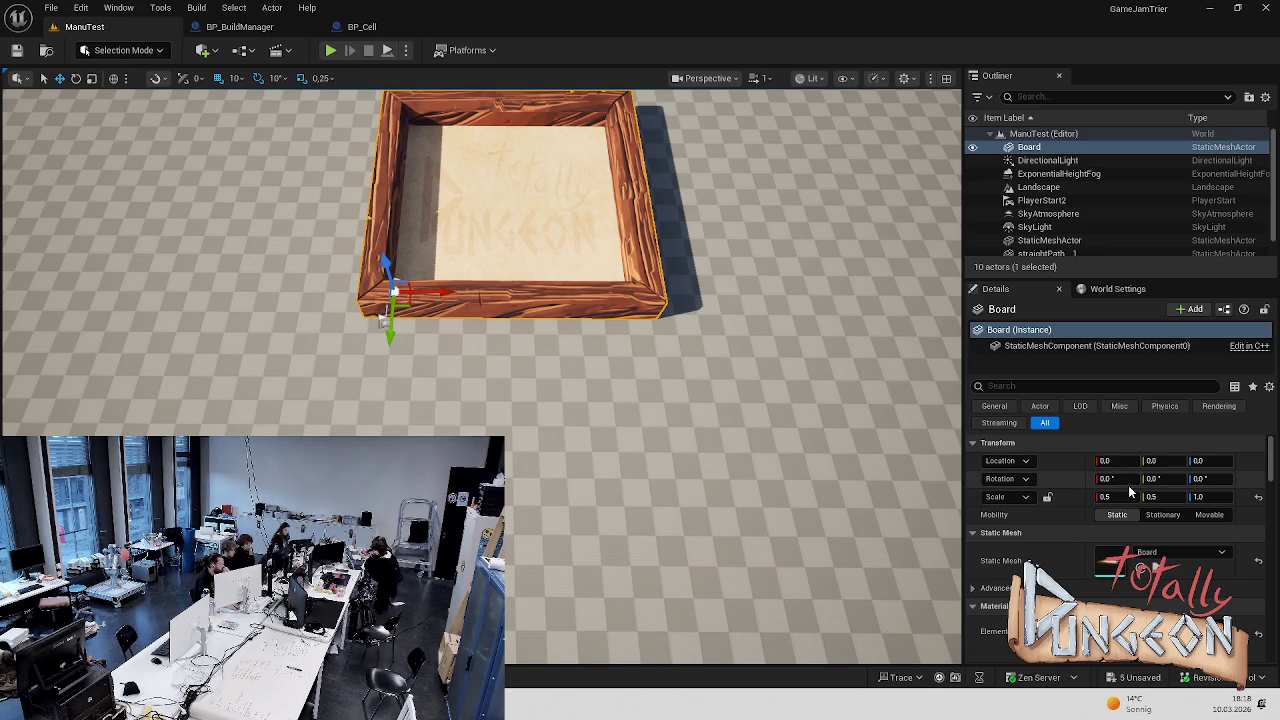
Try the Board's Location Y at -10, then set it back to 0
click(1128, 462)
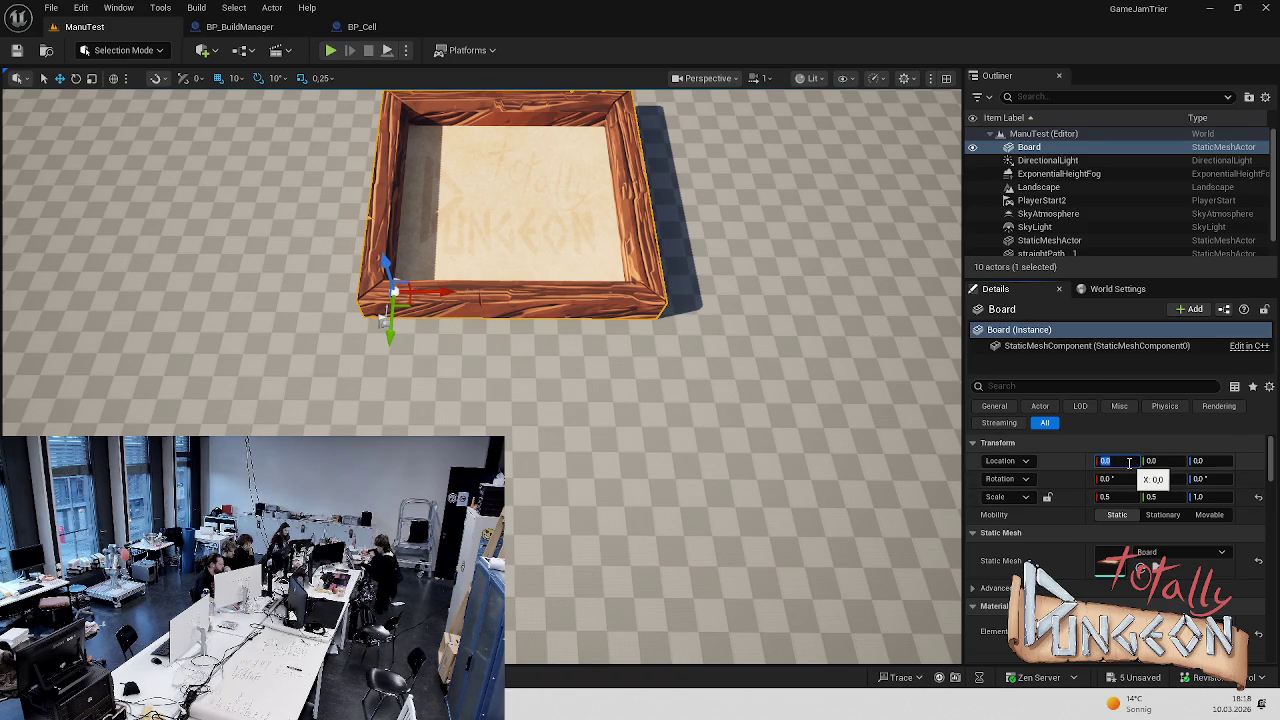
click(1168, 461)
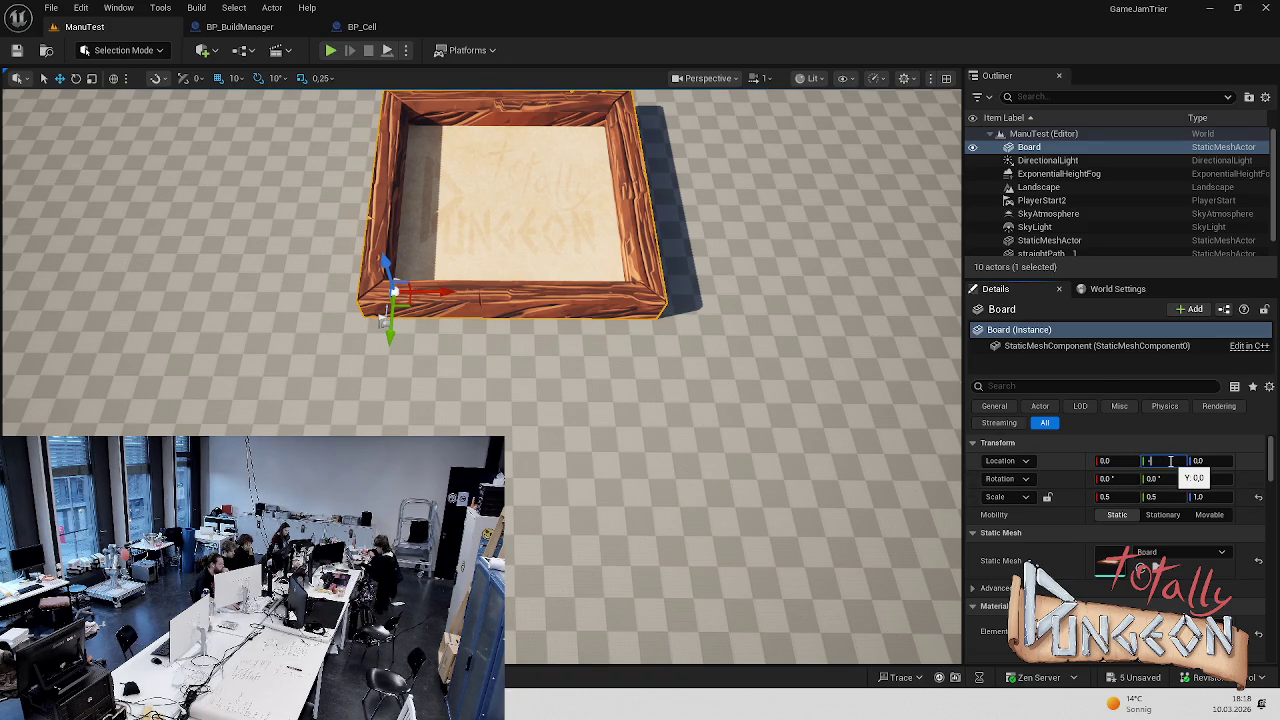
text(10)
key(Return)
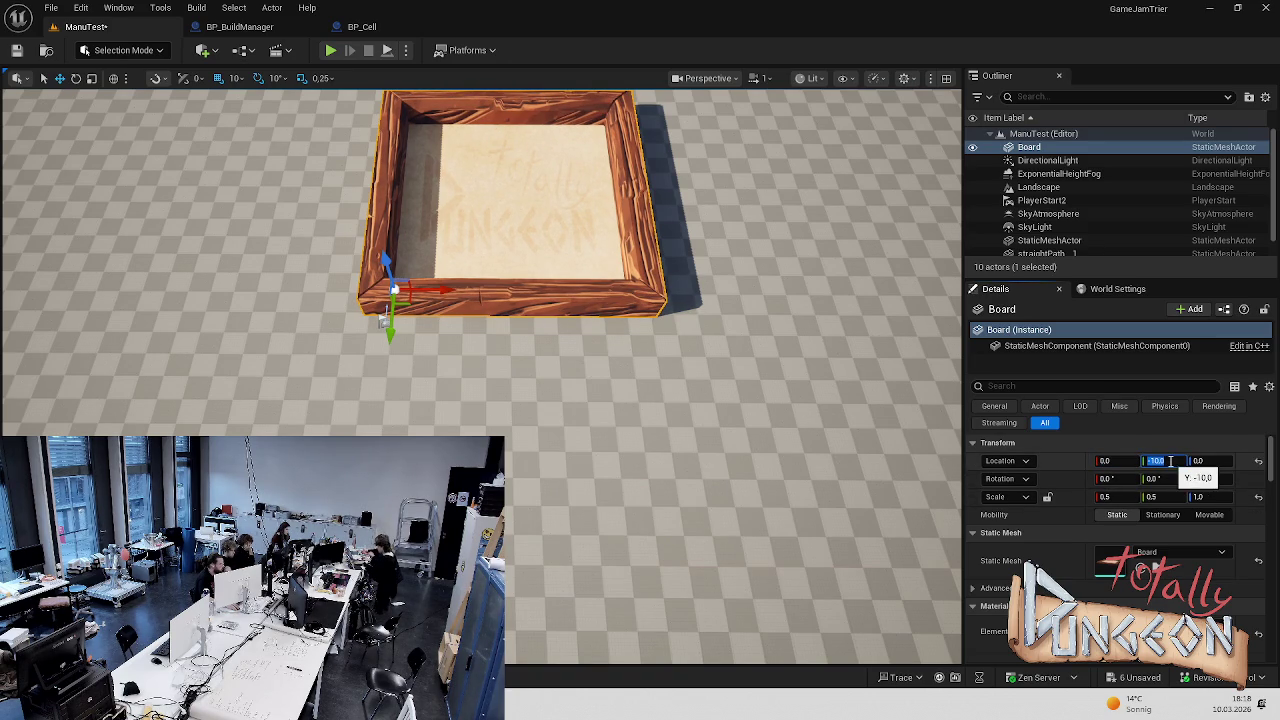
text(0)
key(Return)
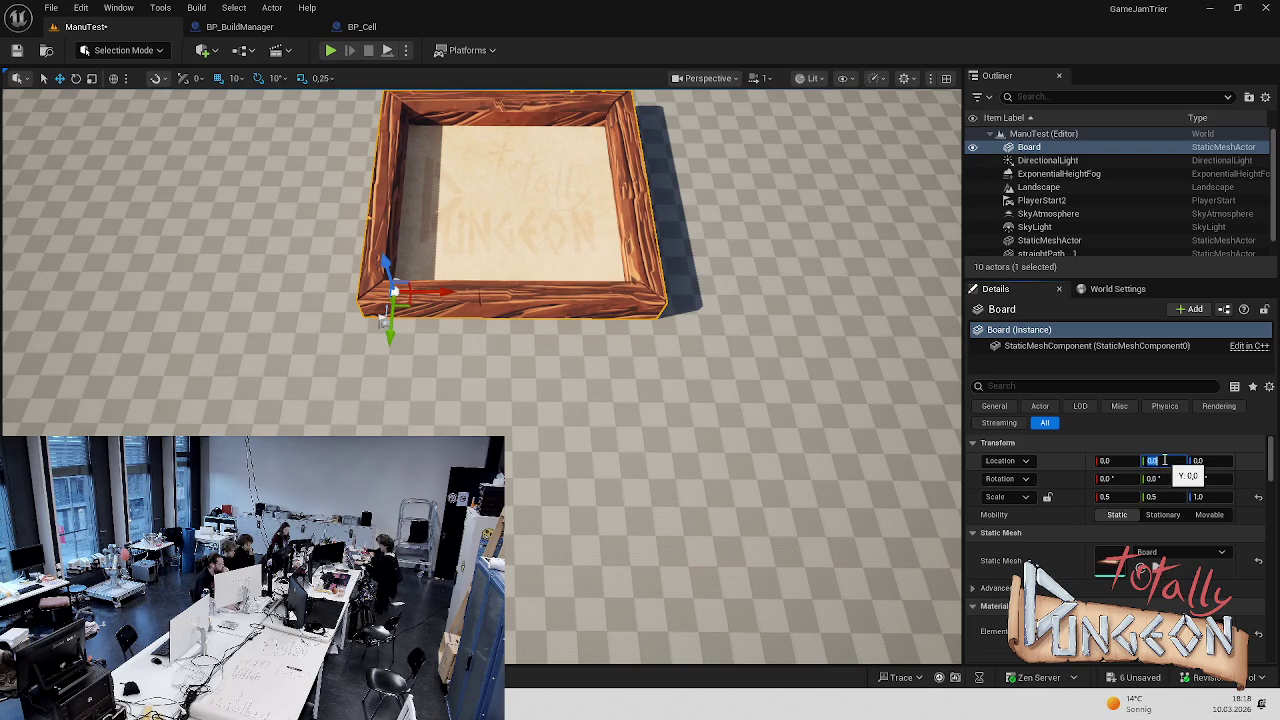
Drag a BP_Tile_Path actor from the Content Drawer into the level near the Board's corner
key(ctrl+space)
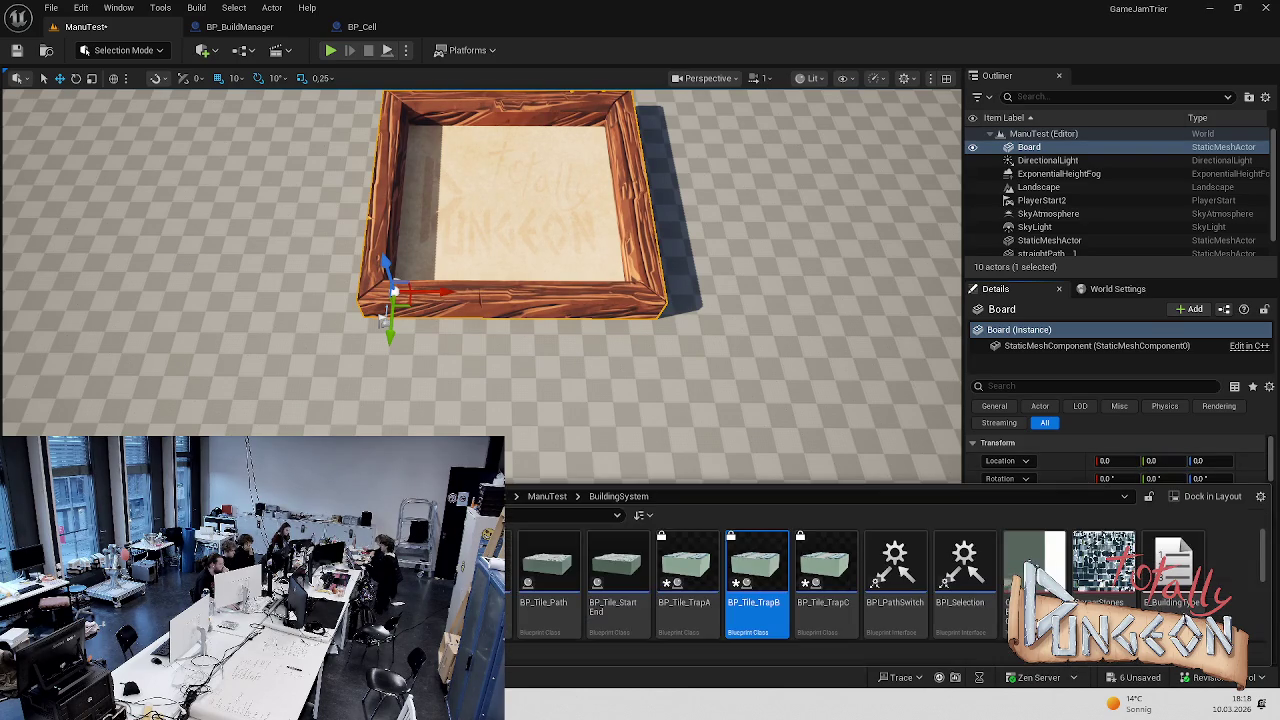
mouse_move(543, 565)
mouse_down()
mouse_move(545, 384)
mouse_move(446, 376)
mouse_move(400, 333)
mouse_move(400, 316)
mouse_up()
key(f)
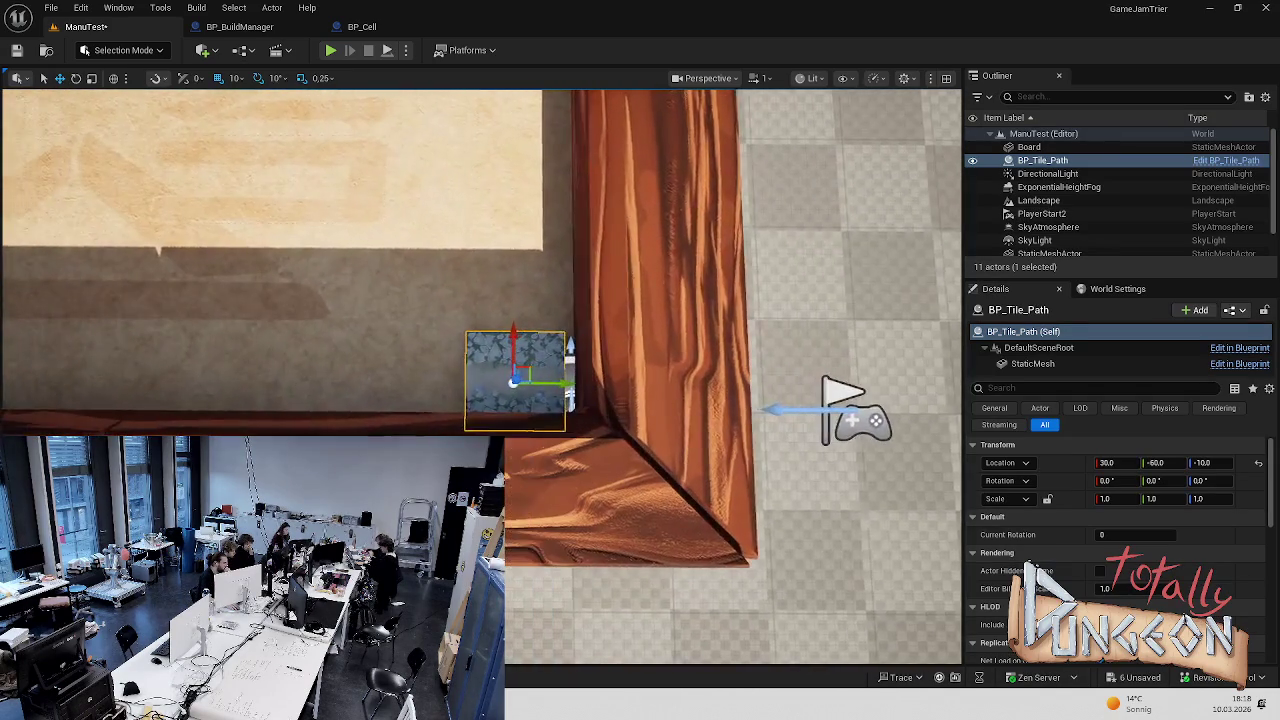
Reposition the path tile beside the board, then reset the Board's Y location to 0
drag(530, 340, 531, 330)
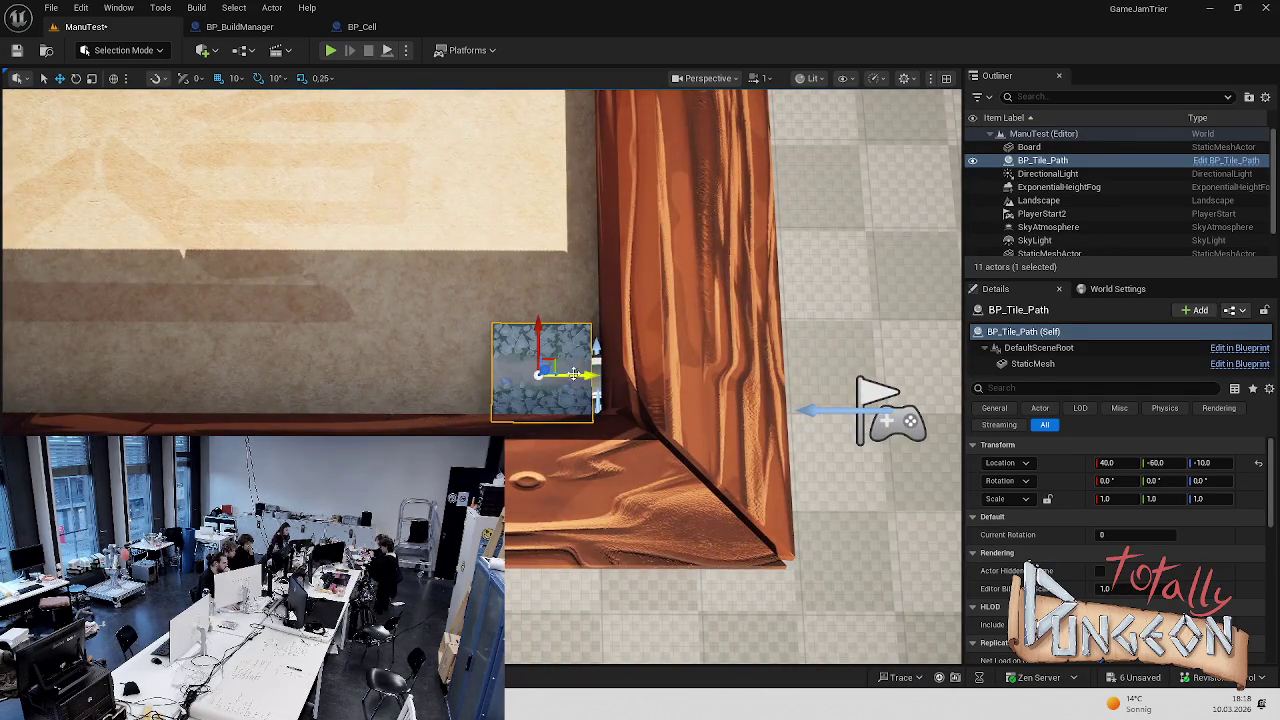
drag(571, 374, 580, 373)
mouse_move(652, 414)
mouse_down()
mouse_move(255, 421)
mouse_move(443, 371)
mouse_move(498, 392)
mouse_up()
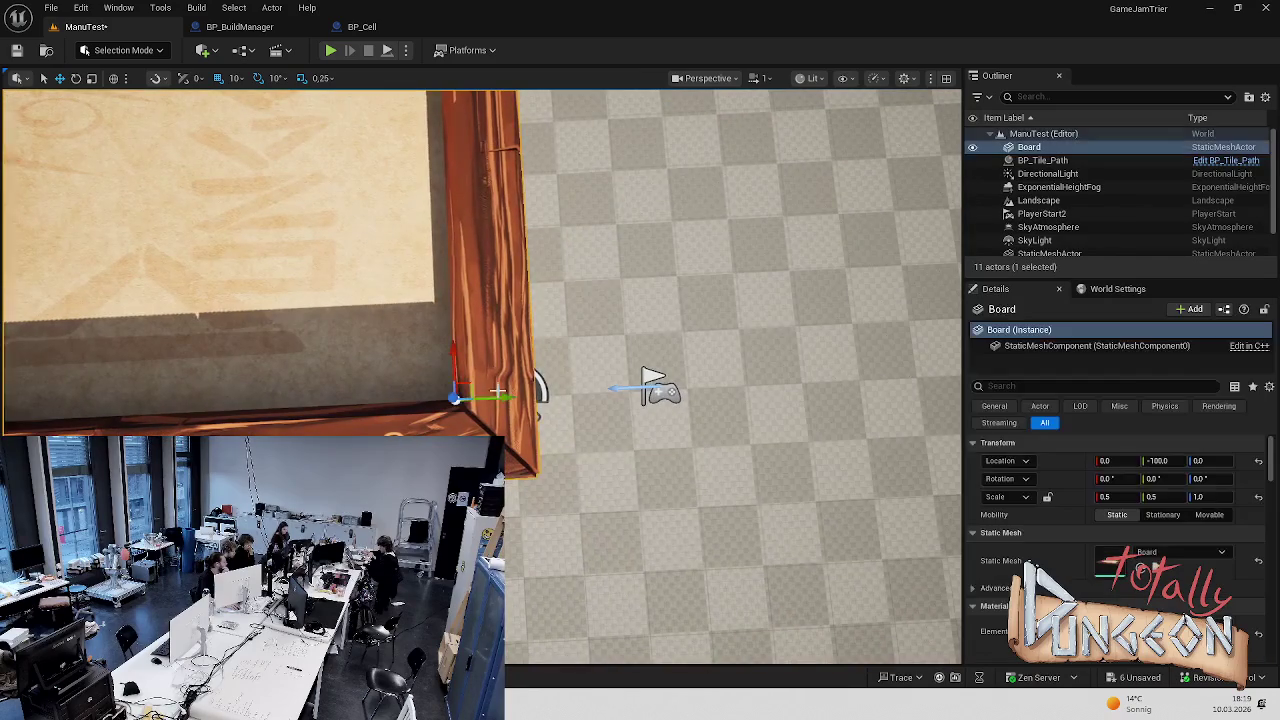
ctrl+click(496, 395)
click(496, 395)
ctrl+click(494, 397)
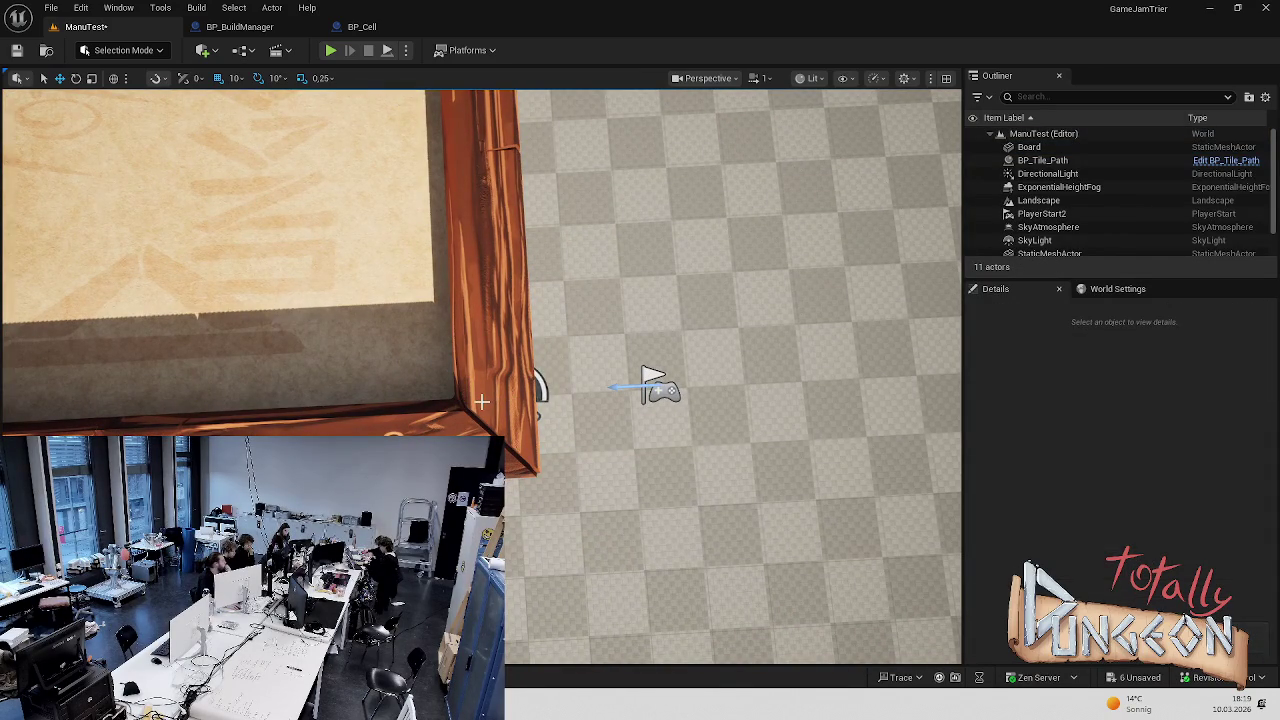
click(482, 402)
click(1158, 461)
text(00.0)
key(Return)
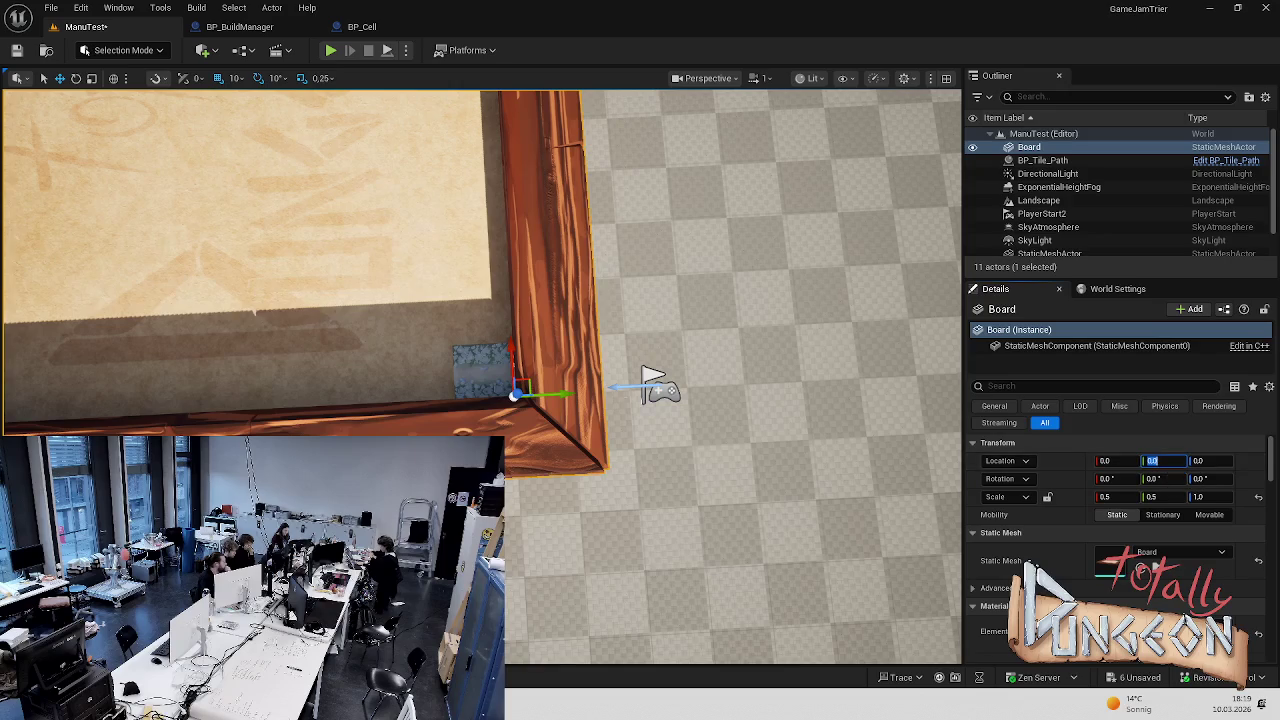
Delete the BP_Tile_Path tile, set the Board's Y location to 1000, and start a play test
click(481, 374)
key(Delete)
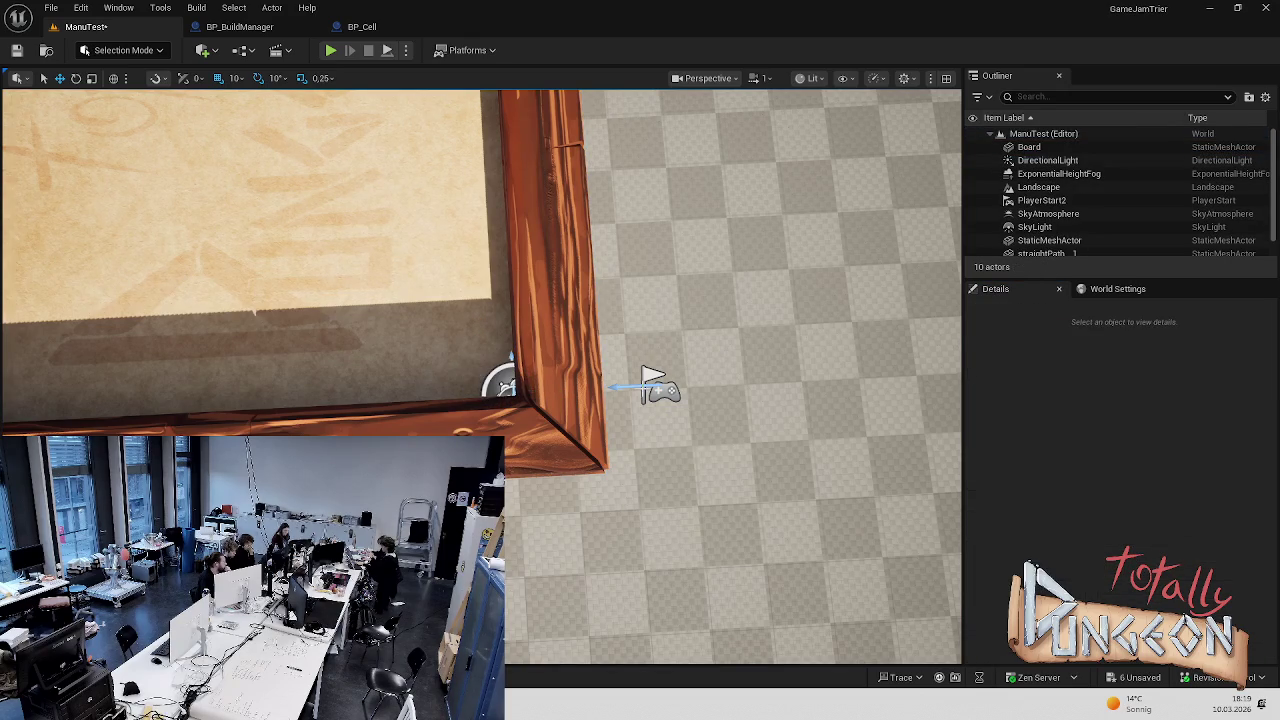
click(508, 358)
click(1160, 461)
text(-1)
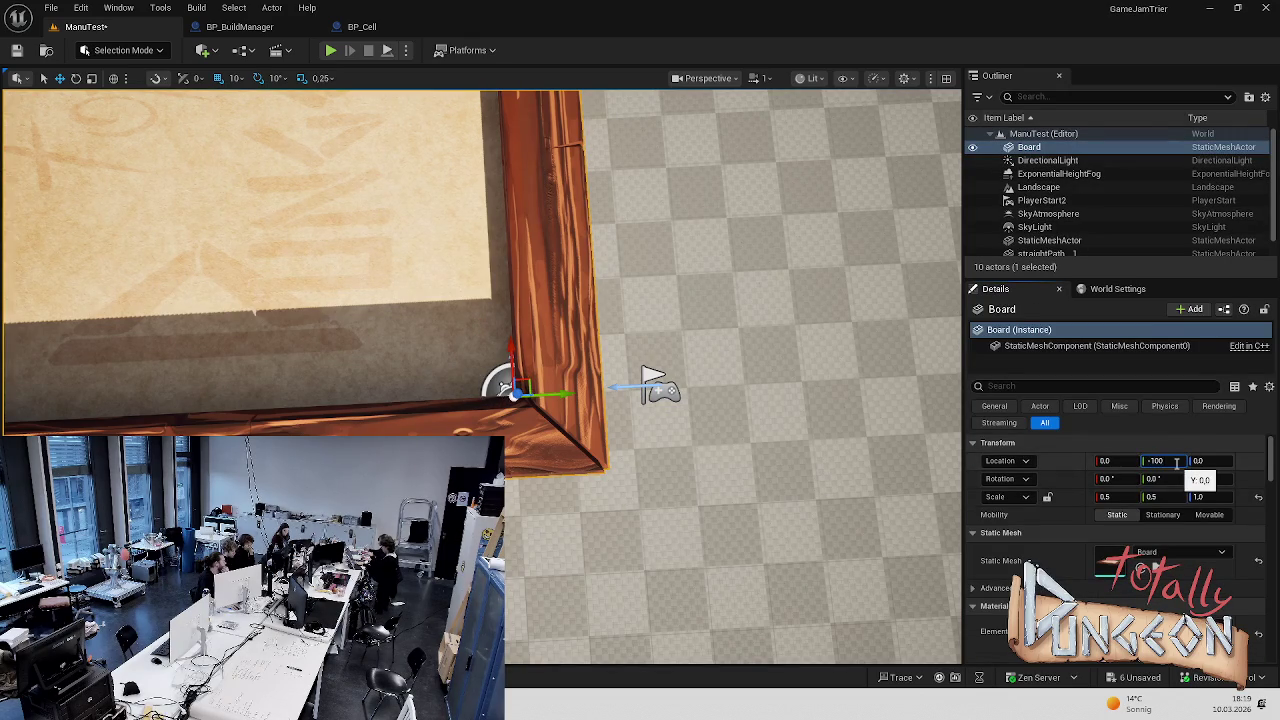
text(00)
key(Return)
key(f)
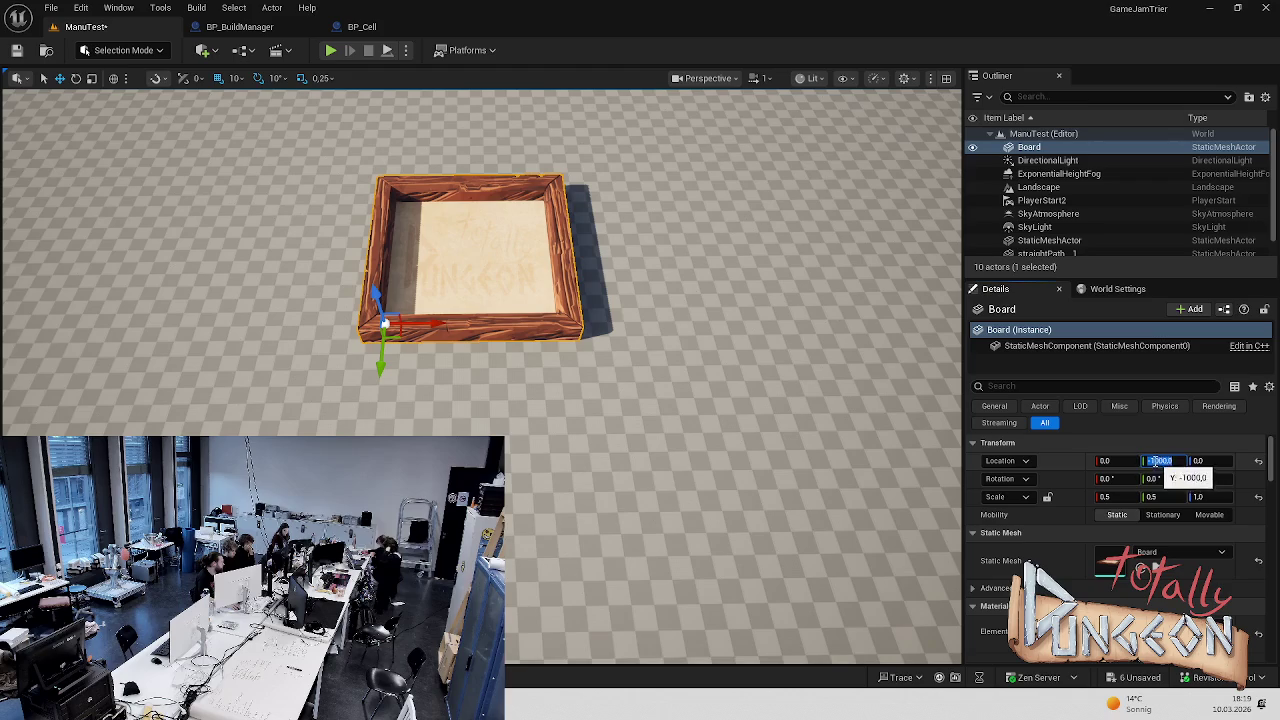
key(Return)
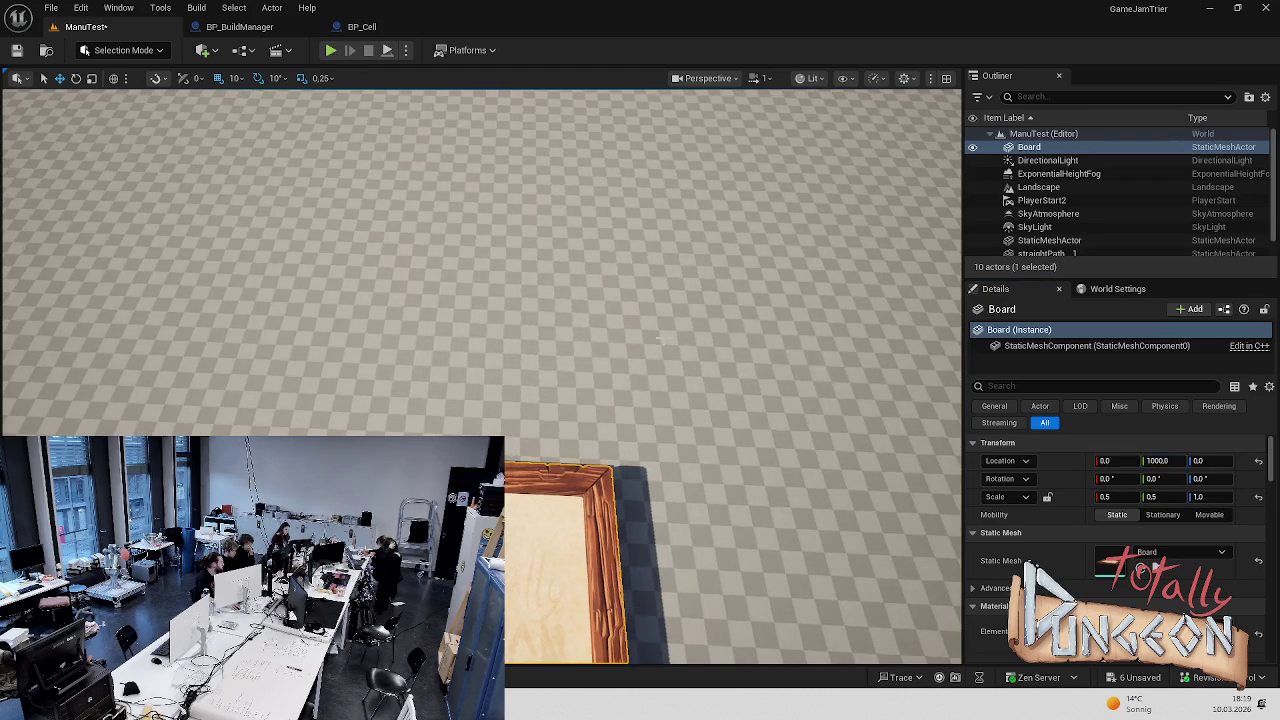
click(330, 50)
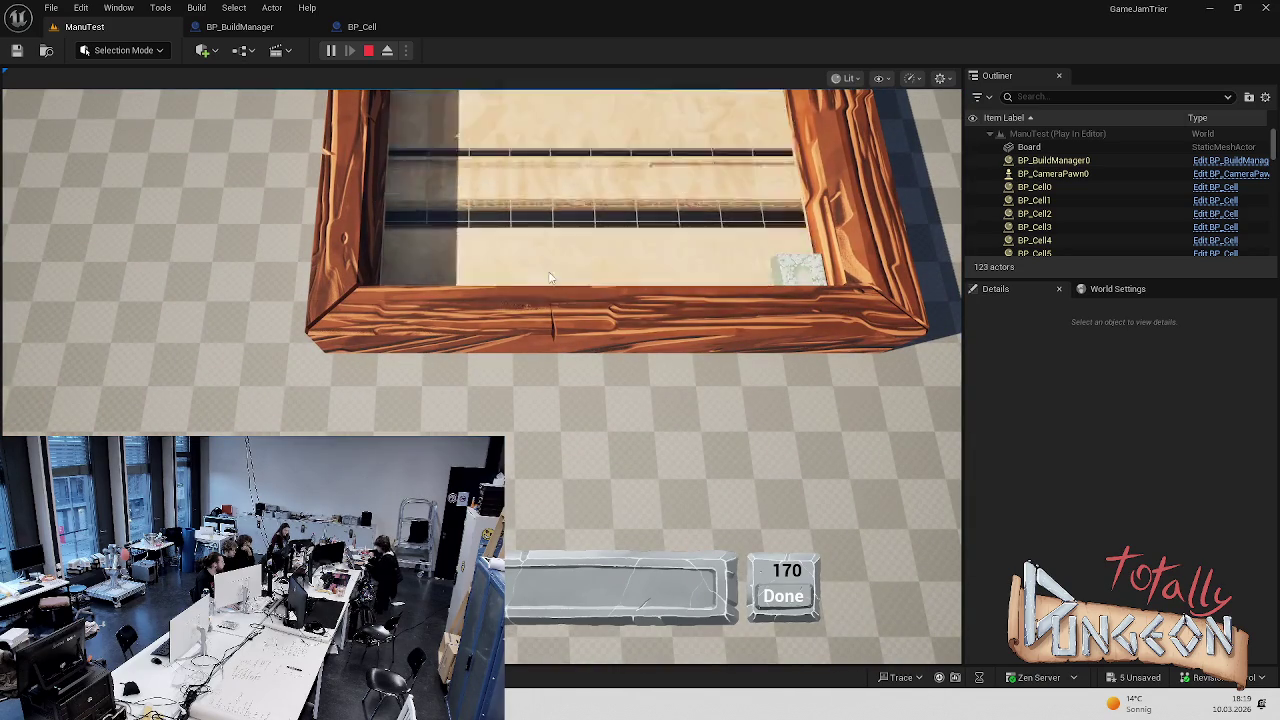
click(559, 306)
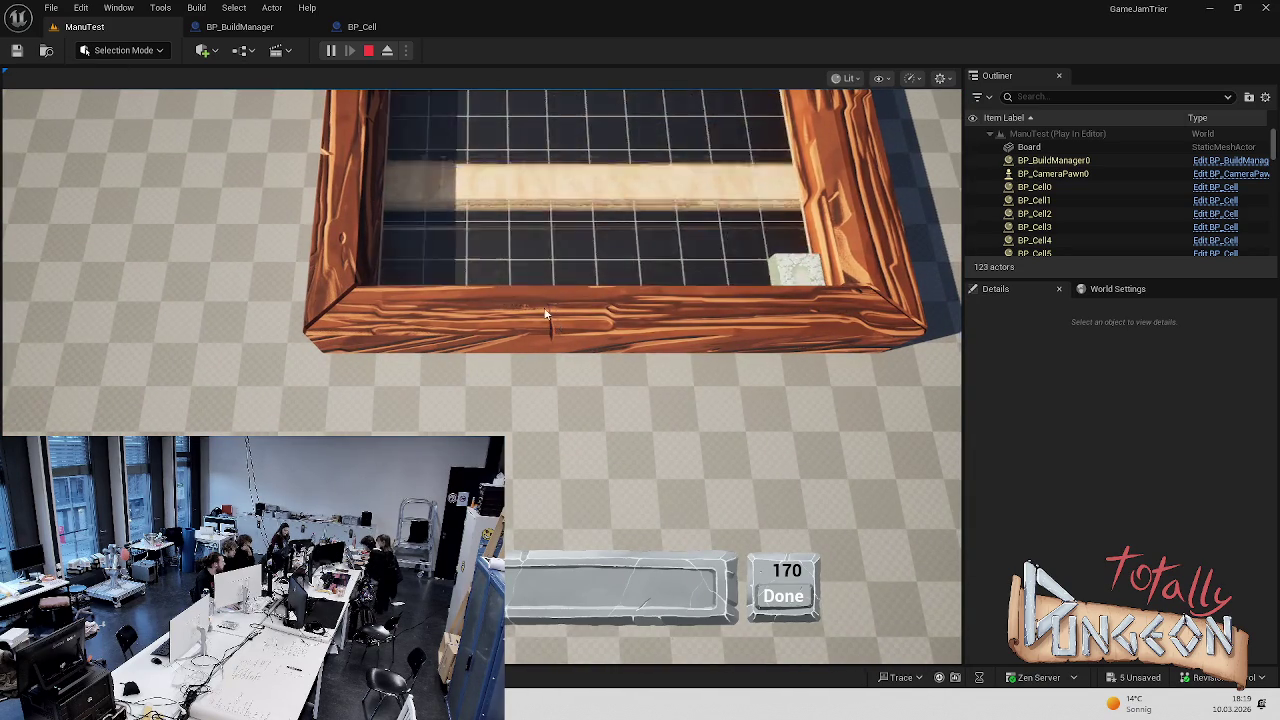
key(Escape)
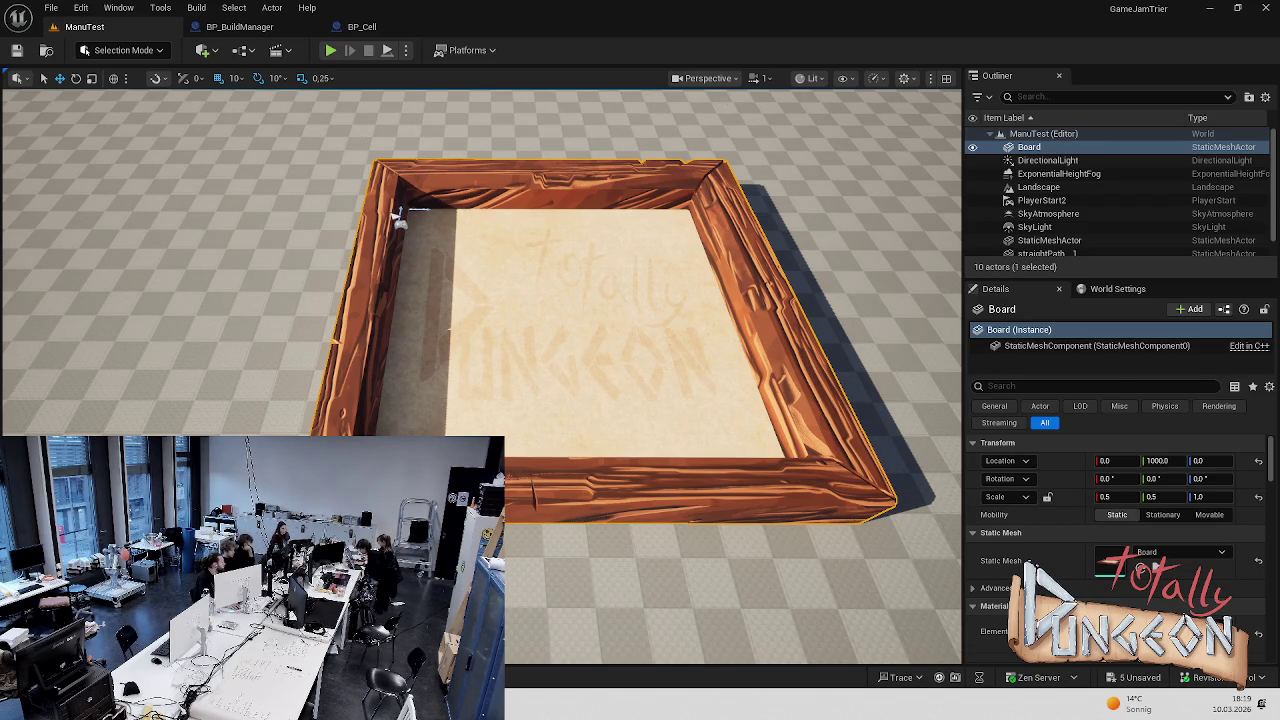
scroll(481, 376, down, 5)
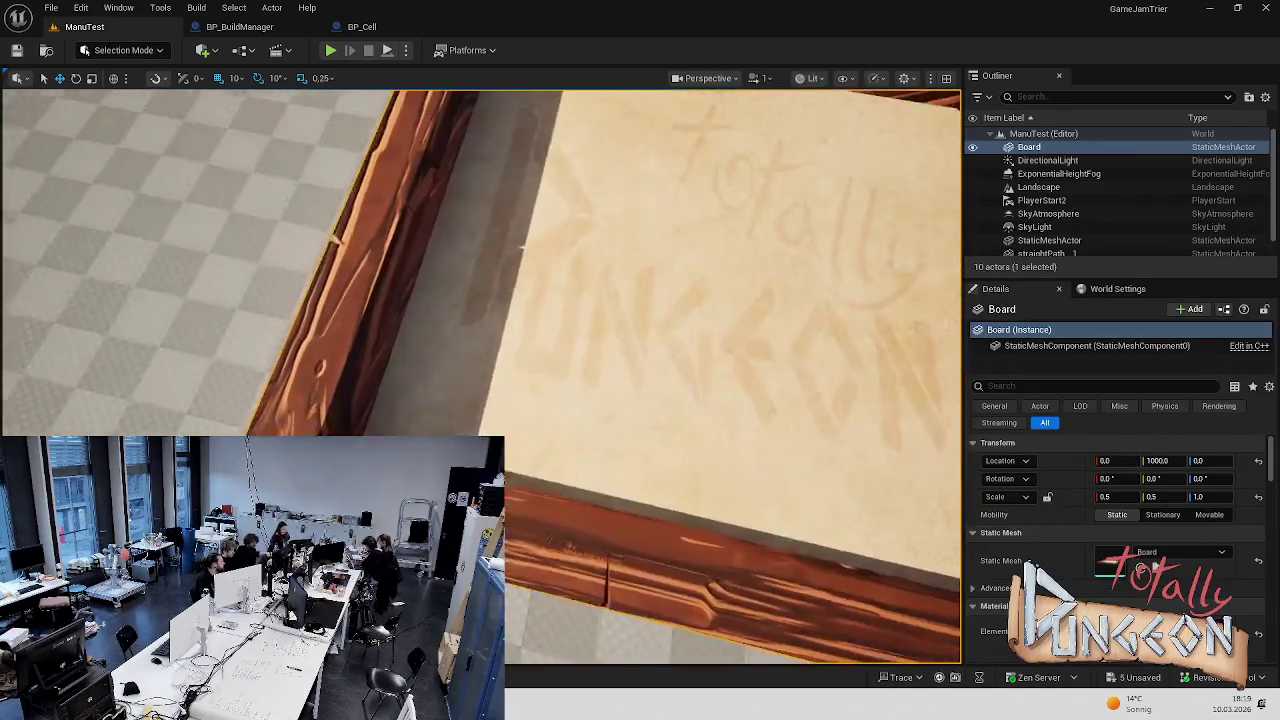
drag(402, 215, 440, 218)
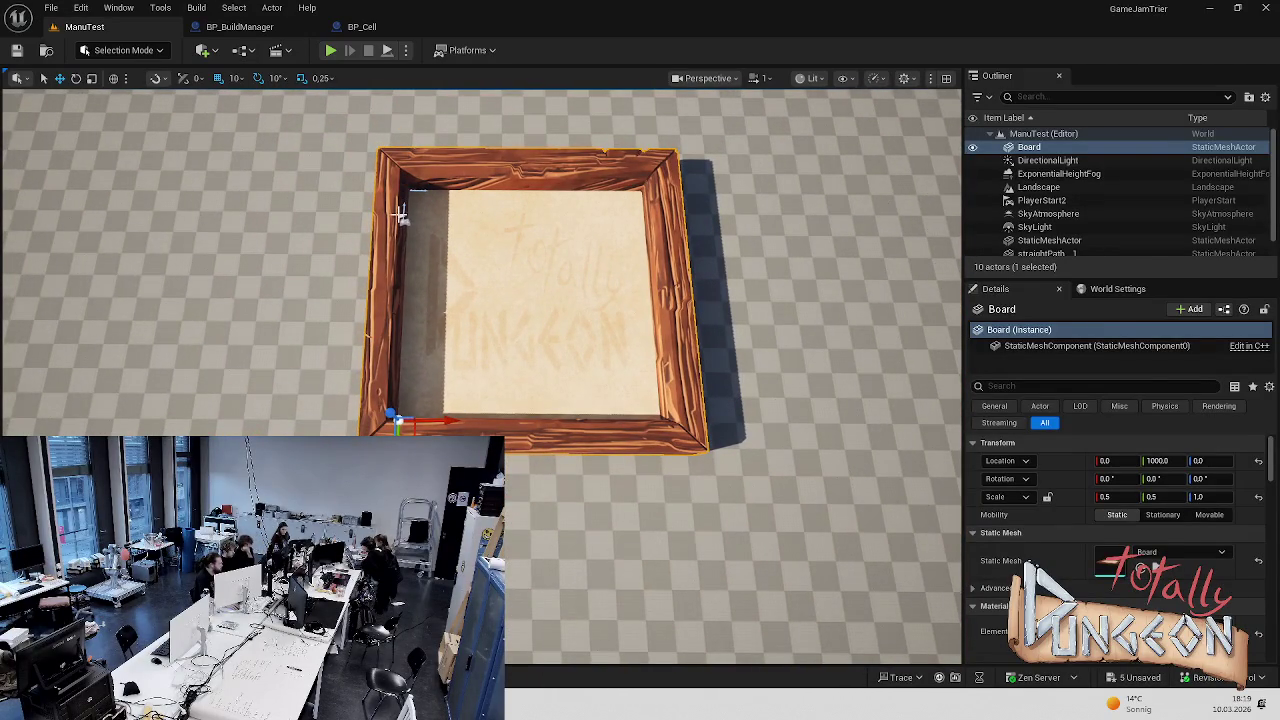
click(400, 213)
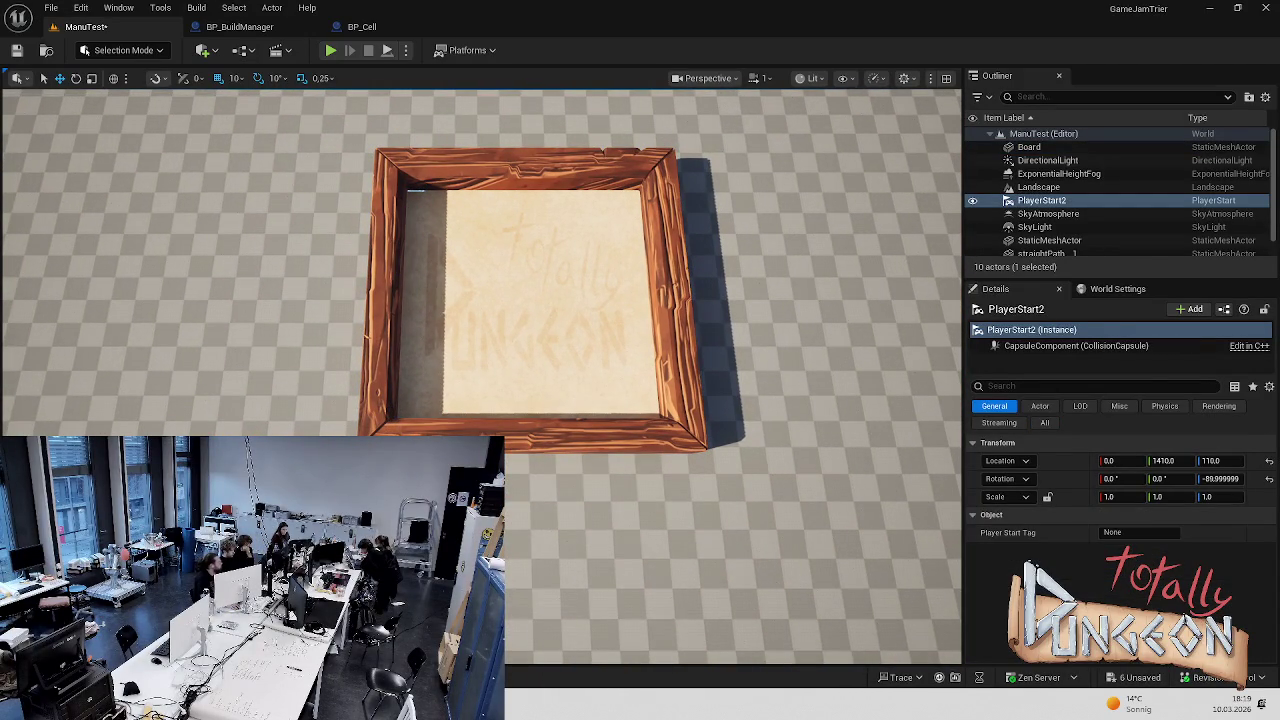
ctrl+click(558, 545)
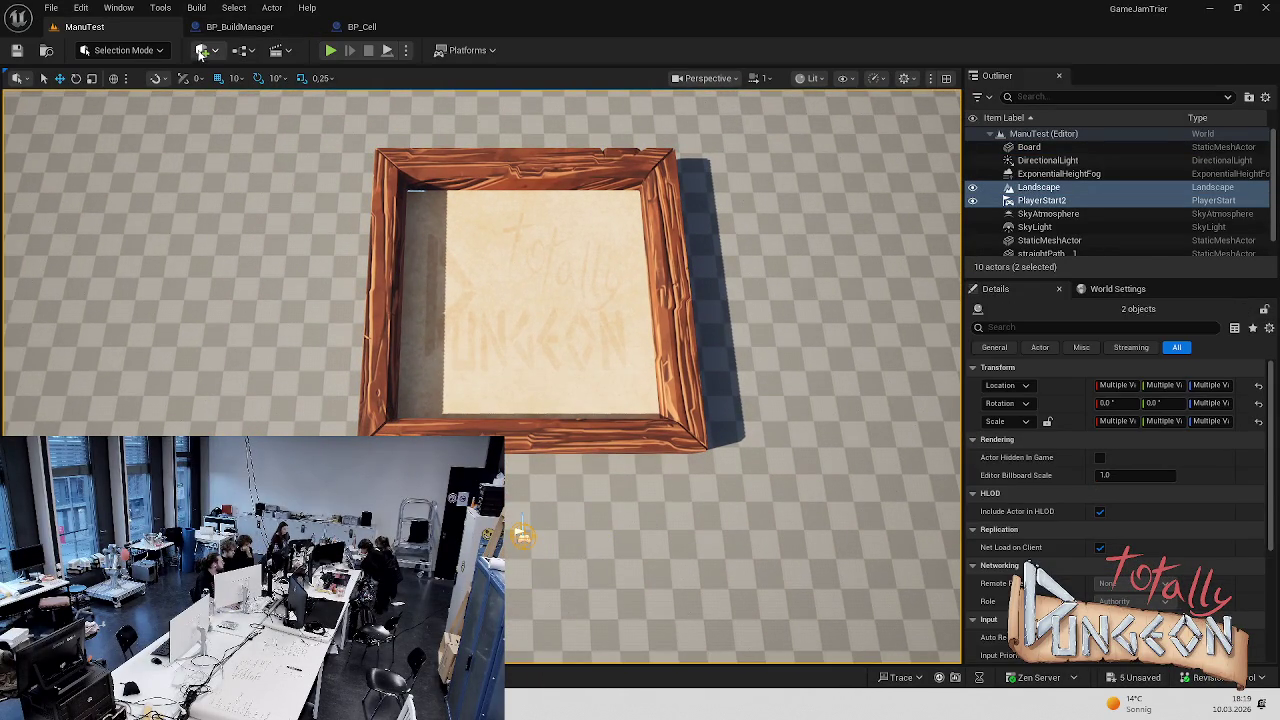
click(332, 50)
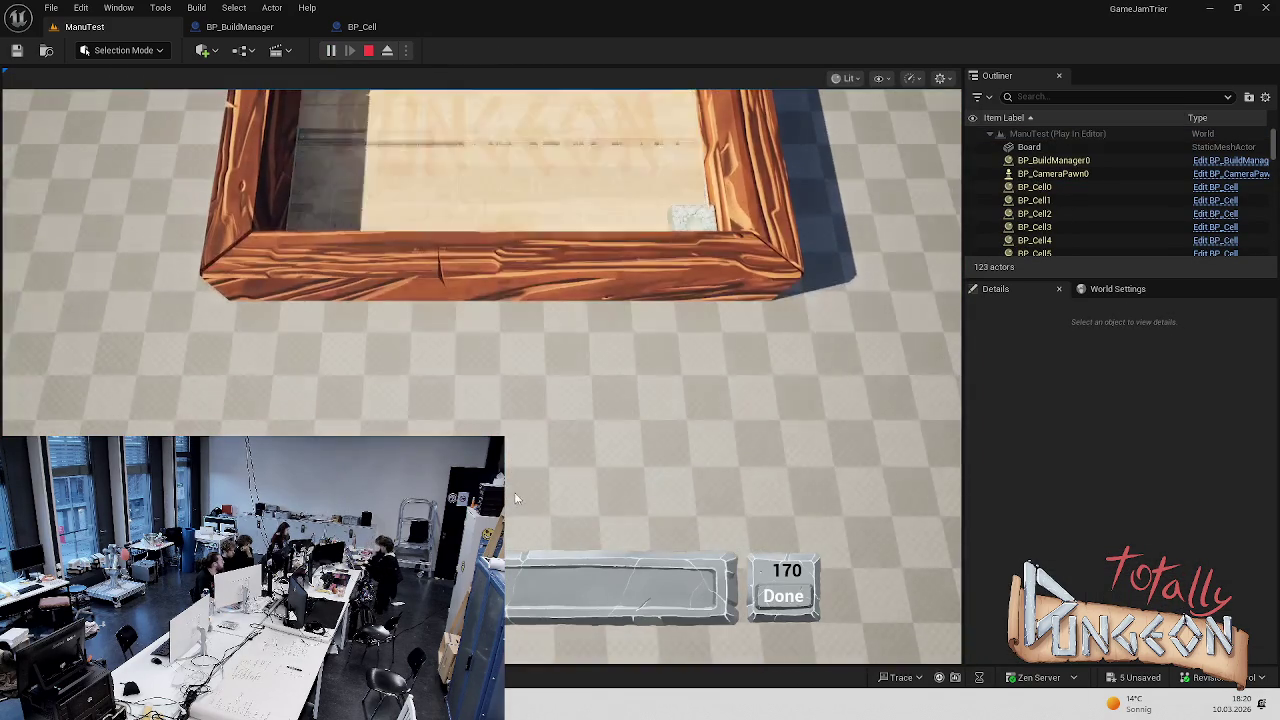
key(Escape)
drag(478, 428, 478, 428)
Raise PlayerStart2 from Z 770 to 780 and confirm with a brief play test
ctrl+click(478, 428)
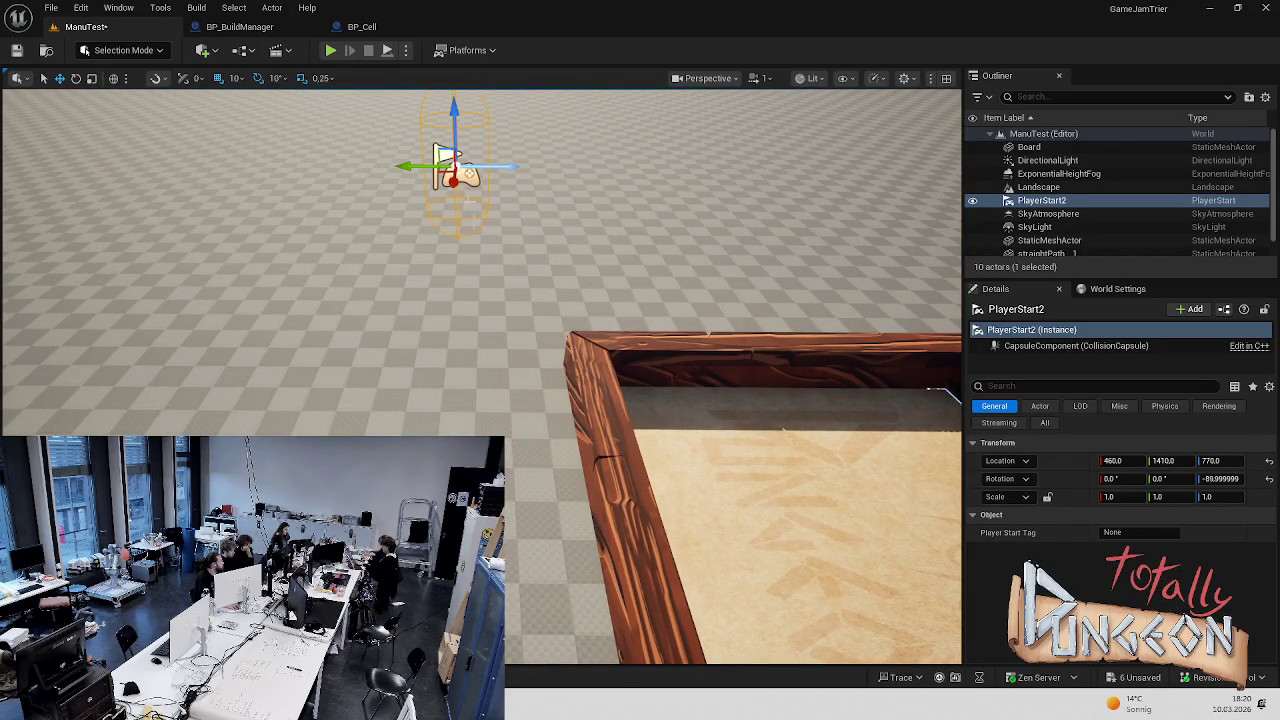
drag(455, 112, 455, 102)
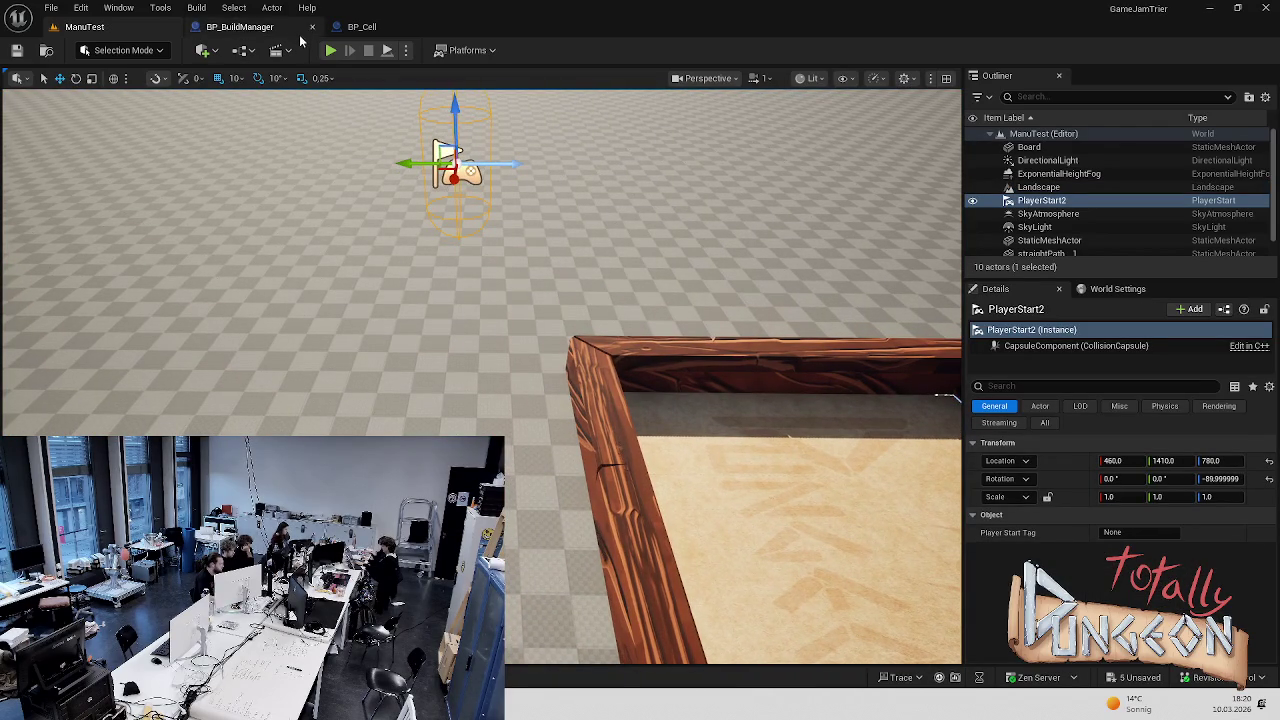
click(330, 51)
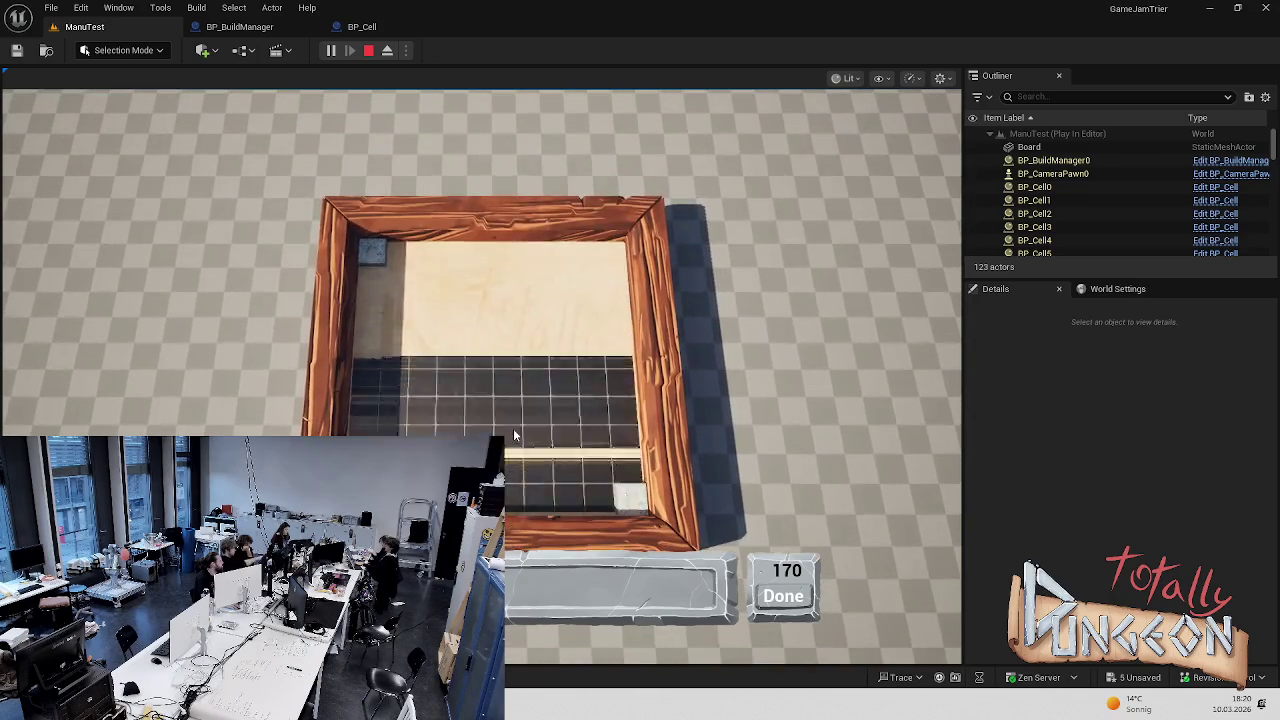
key(Escape)
Browse the Content Drawer toward the BuildingSystem folder's materials
key(ctrl+space)
scroll(855, 584, down, 3)
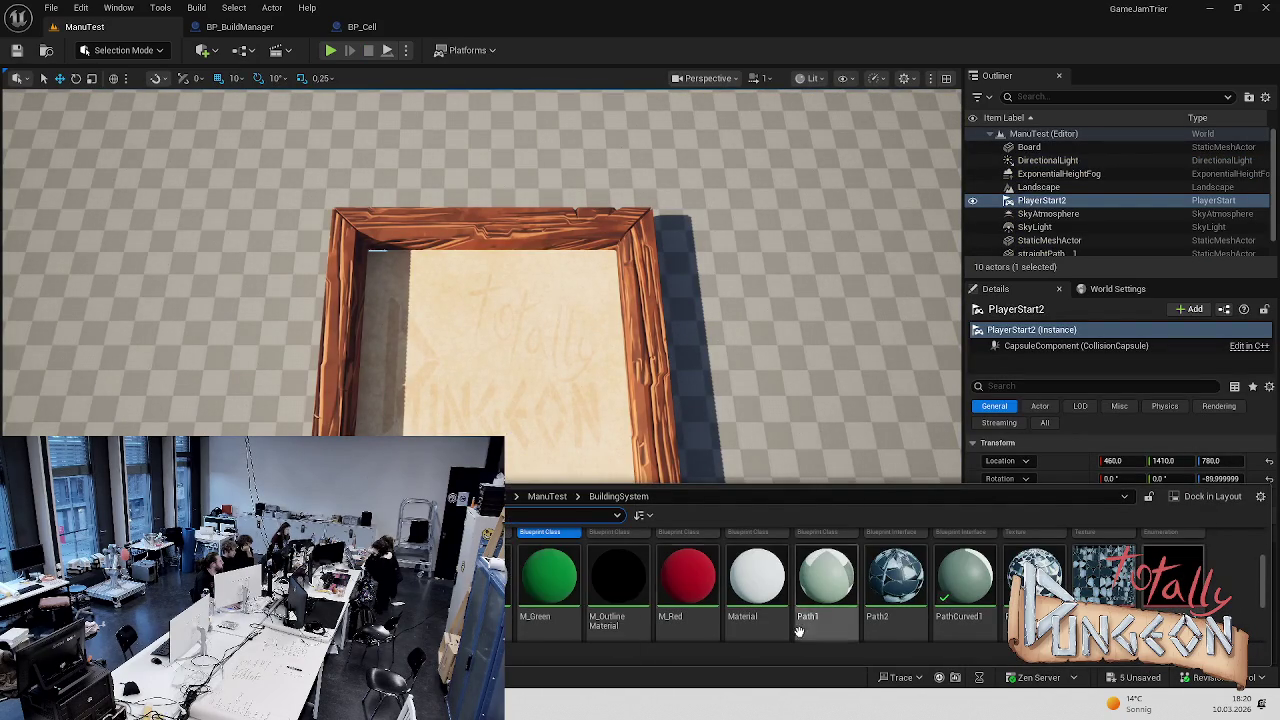
key(super)
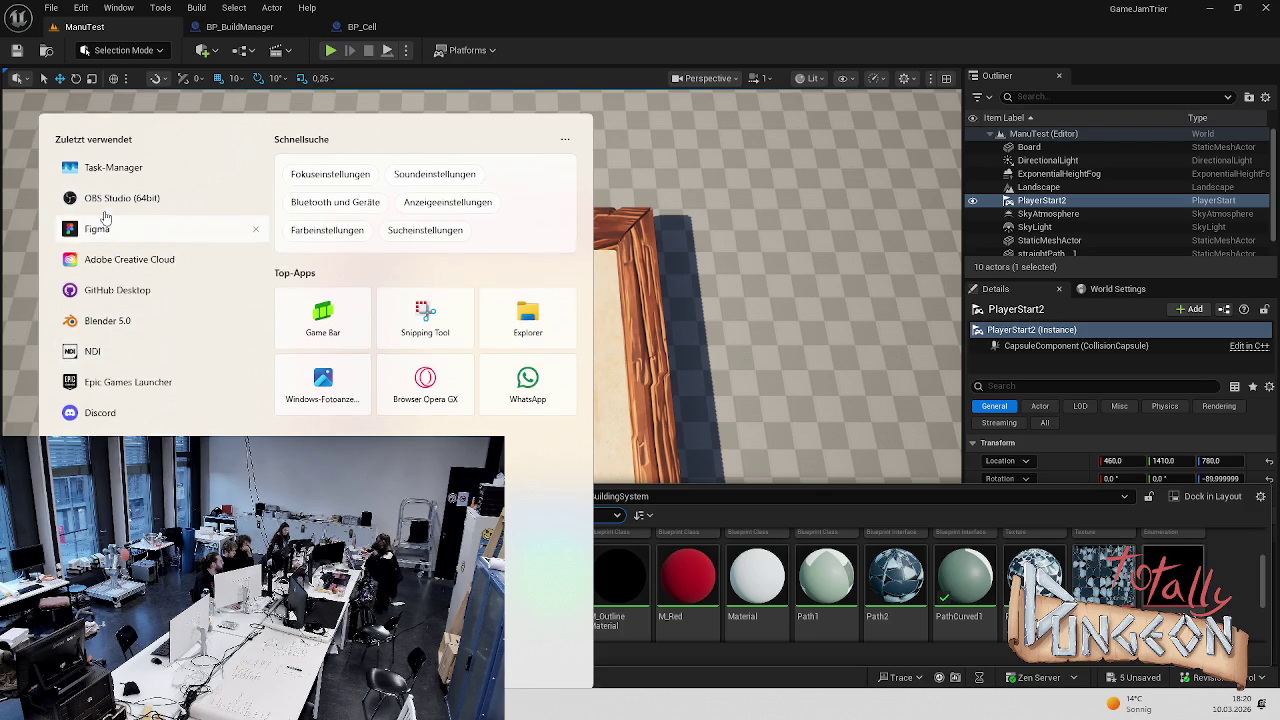
Switch to Figma and bring the Slide 16:9 - 3 frame into view
key(Escape)
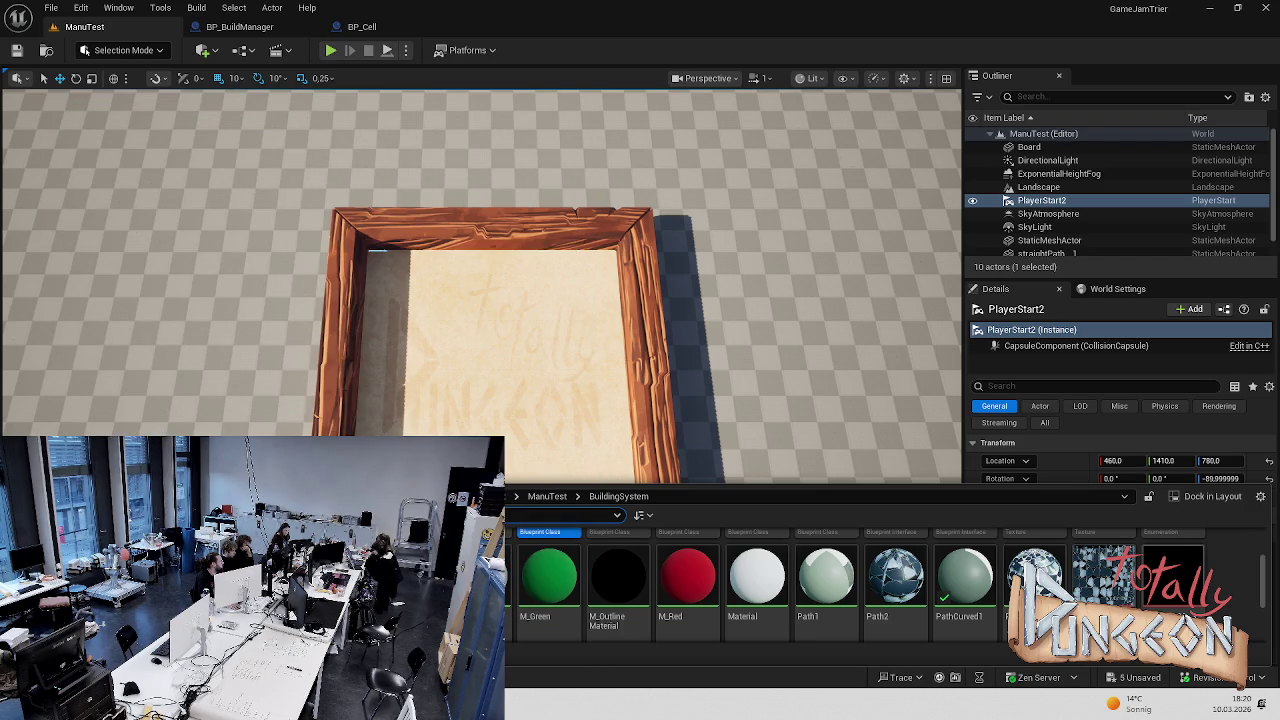
key(alt+Tab)
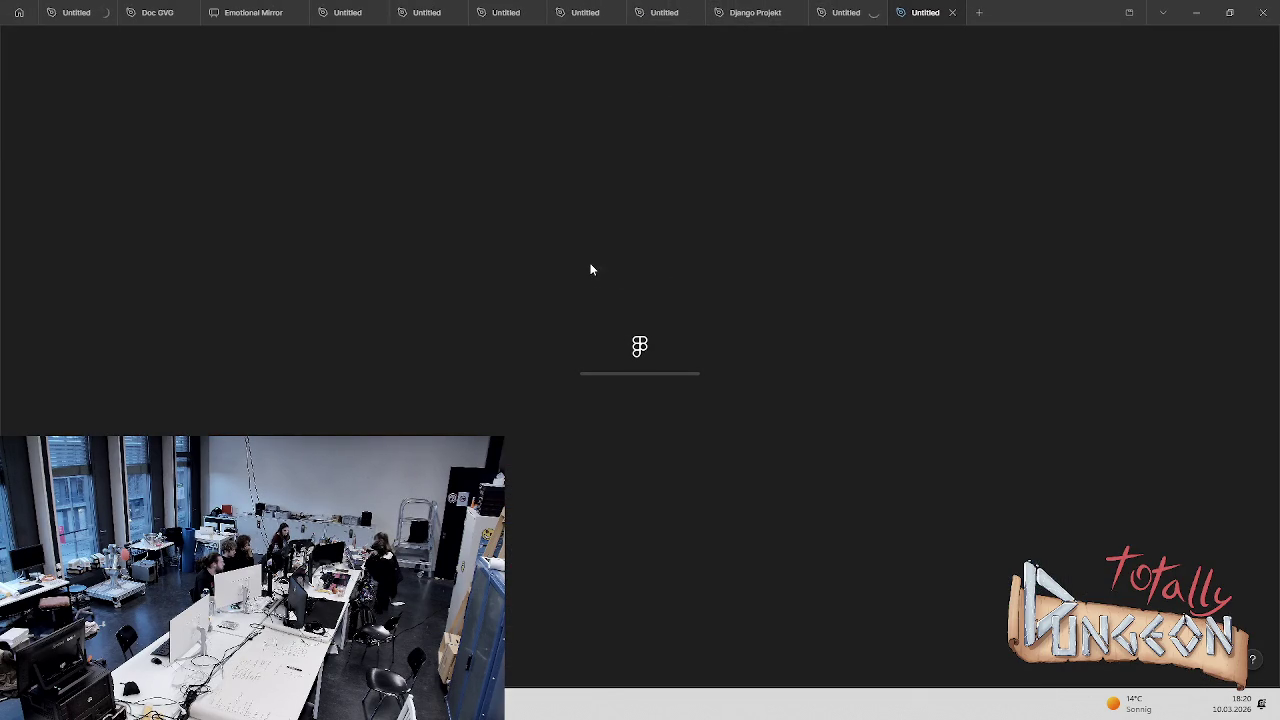
scroll(640, 357, down, 2)
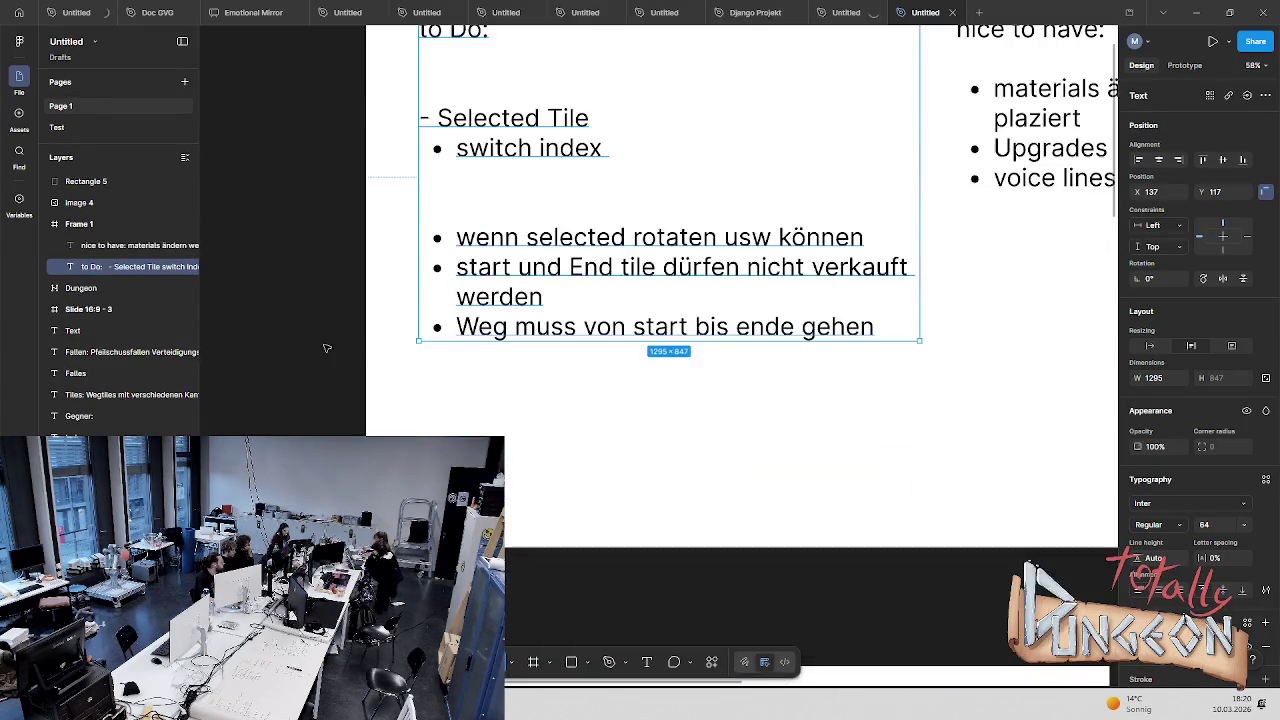
scroll(330, 372, down, 5)
key(n)
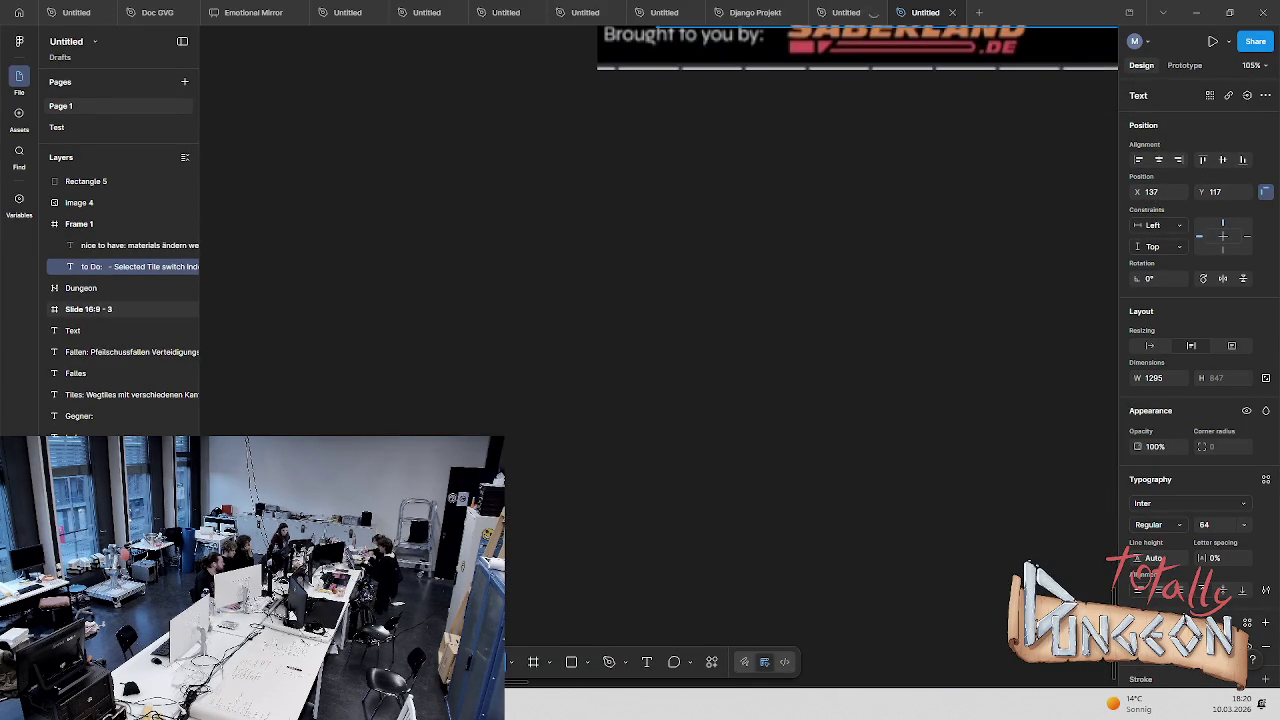
scroll(820, 515, down, 3)
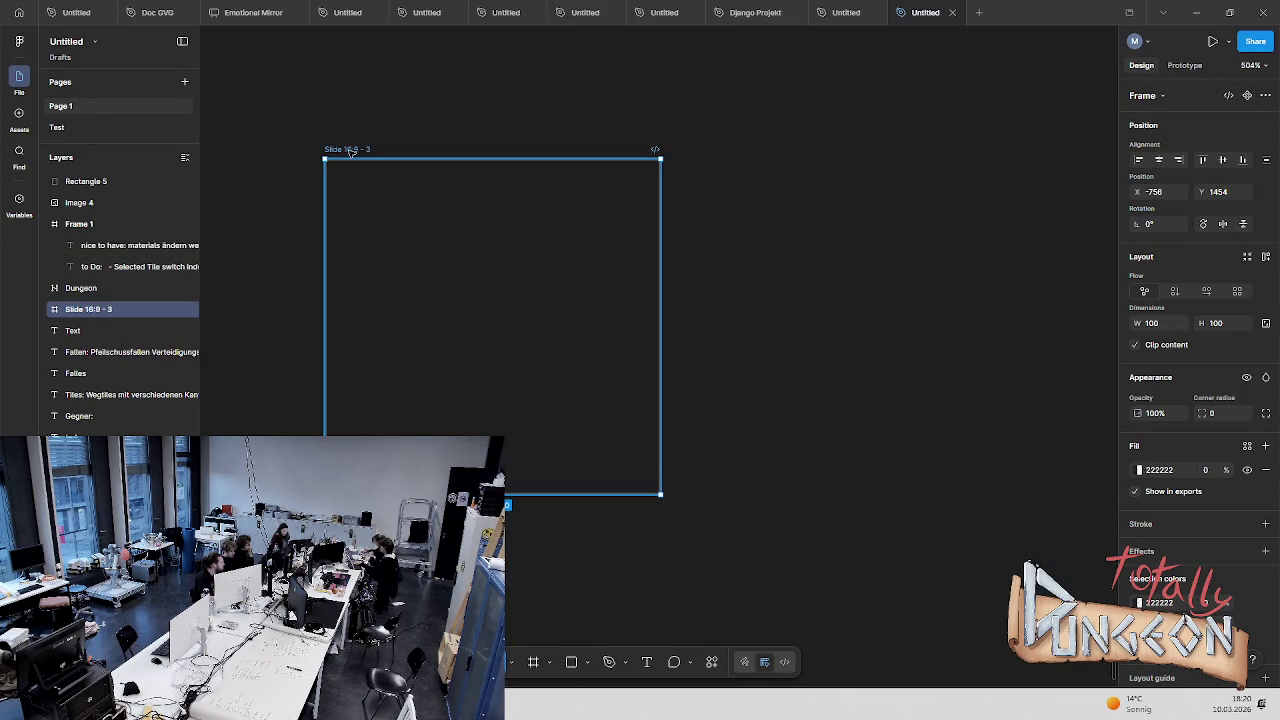
Set the fill of Rectangle 4 inside Slide 16:9 - 3 to white FFFFFF
click(46, 309)
click(97, 332)
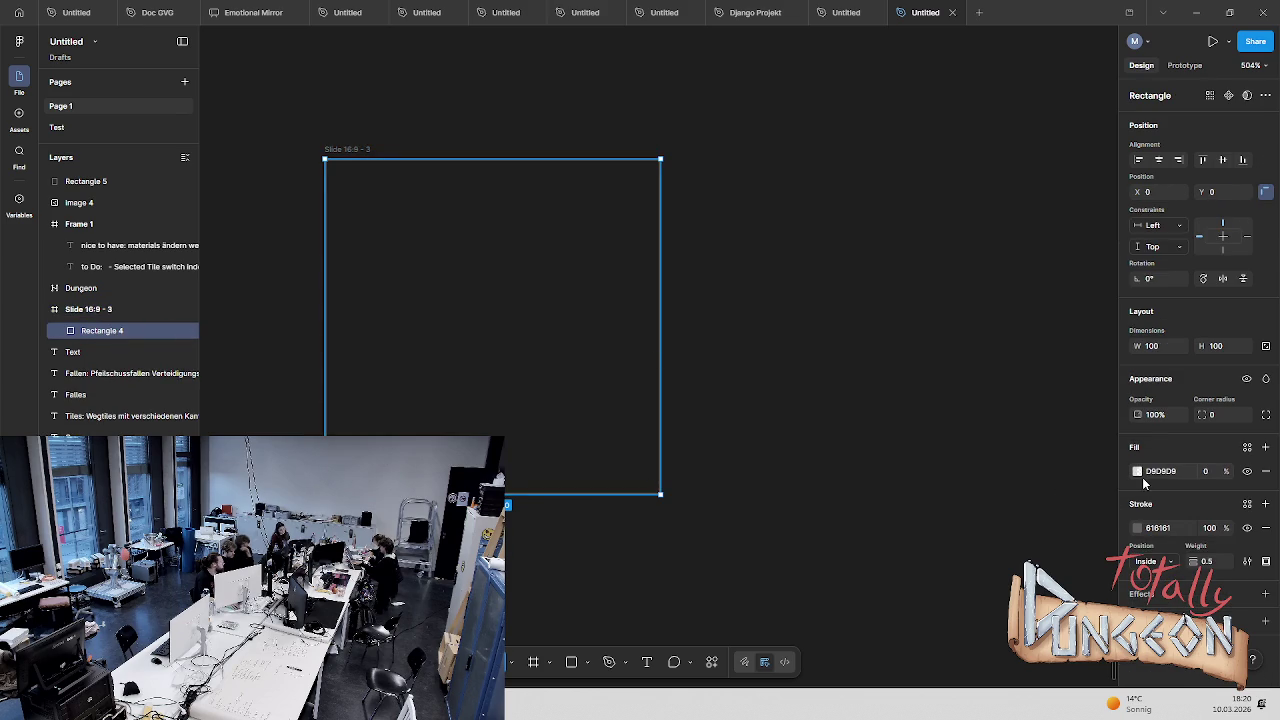
click(1137, 472)
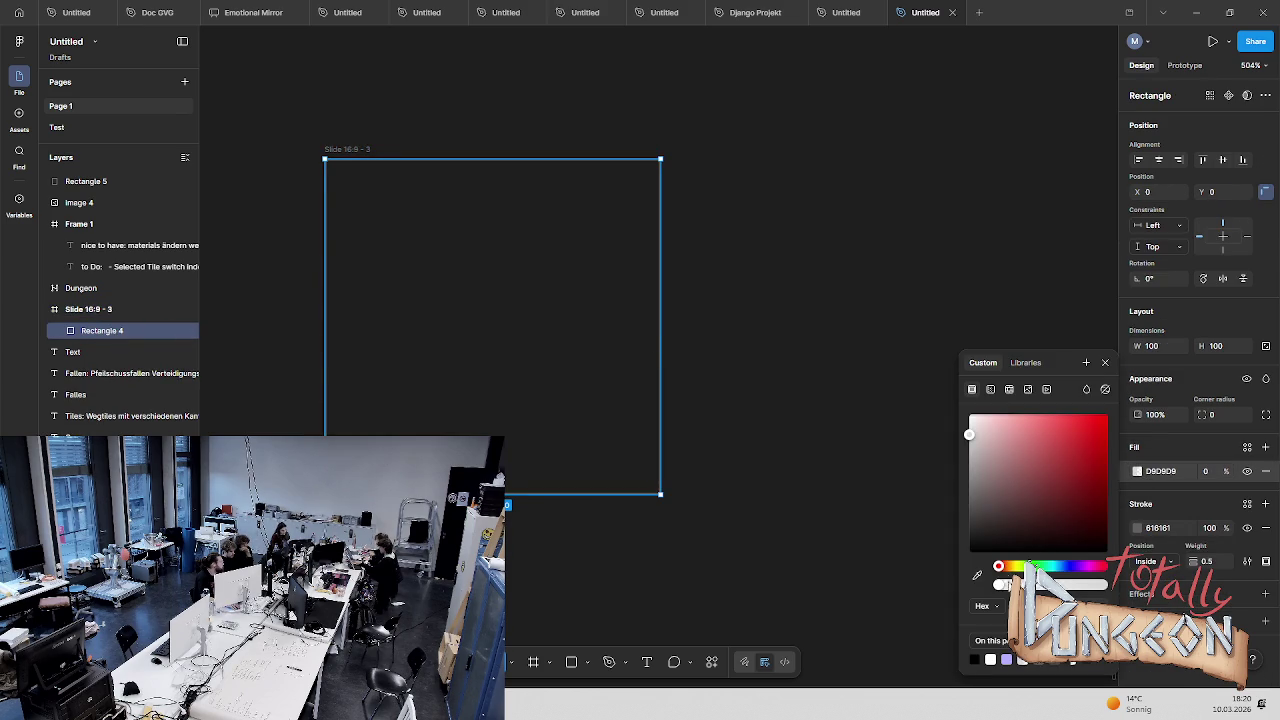
mouse_move(957, 432)
mouse_down()
mouse_move(955, 363)
mouse_move(935, 378)
mouse_up()
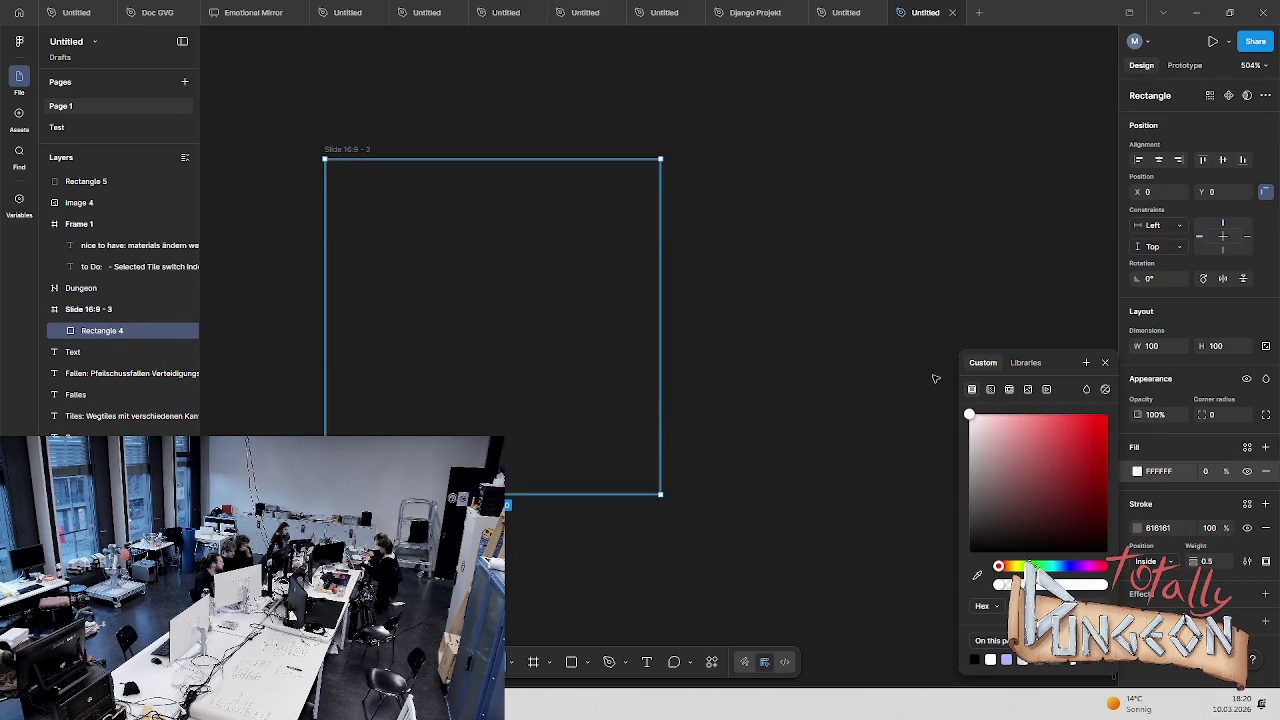
click(1170, 443)
click(1137, 472)
click(1104, 364)
click(843, 337)
Review the Slide 16:9 - 3 frame's export settings, then clear the selection
click(340, 172)
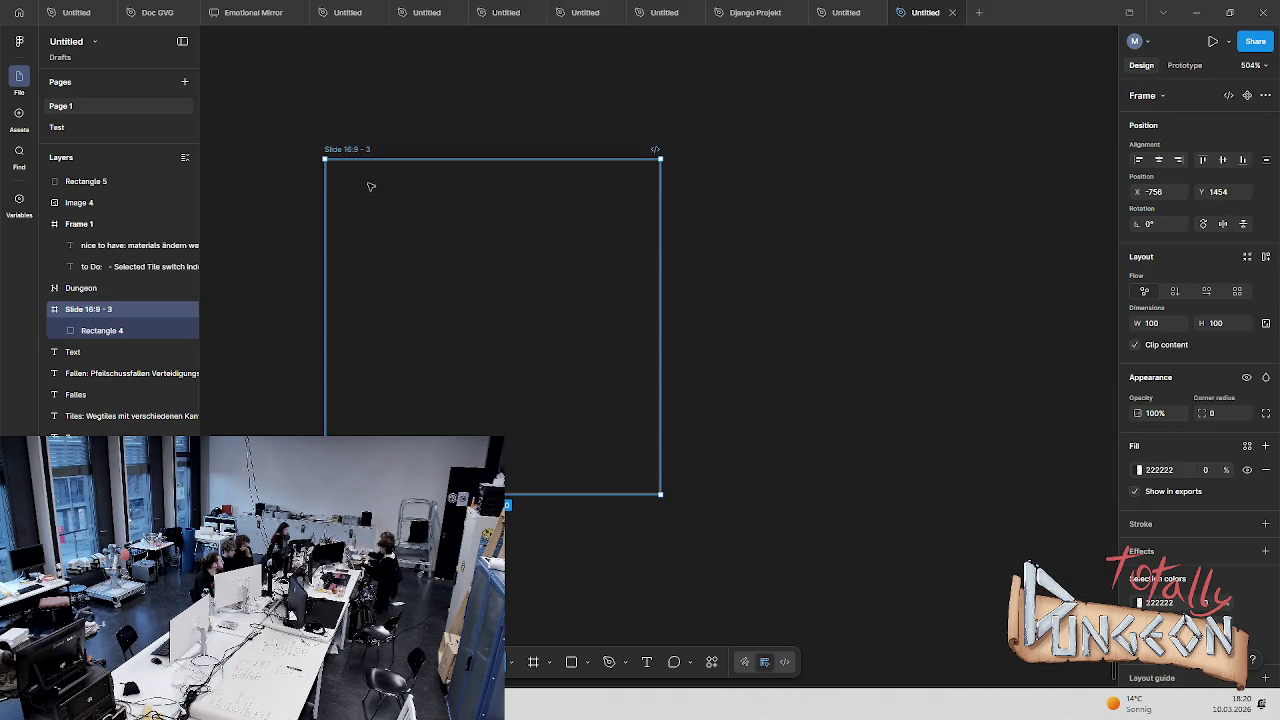
scroll(1230, 590, down, 3)
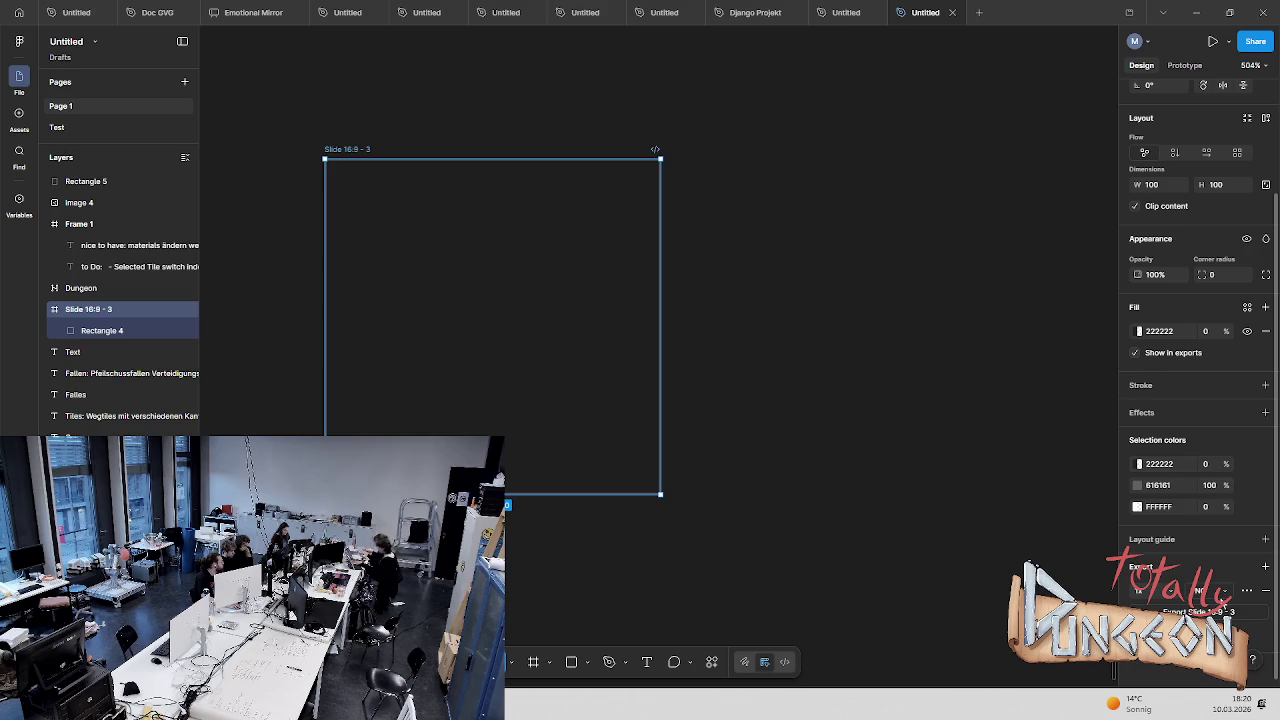
click(452, 217)
click(340, 148)
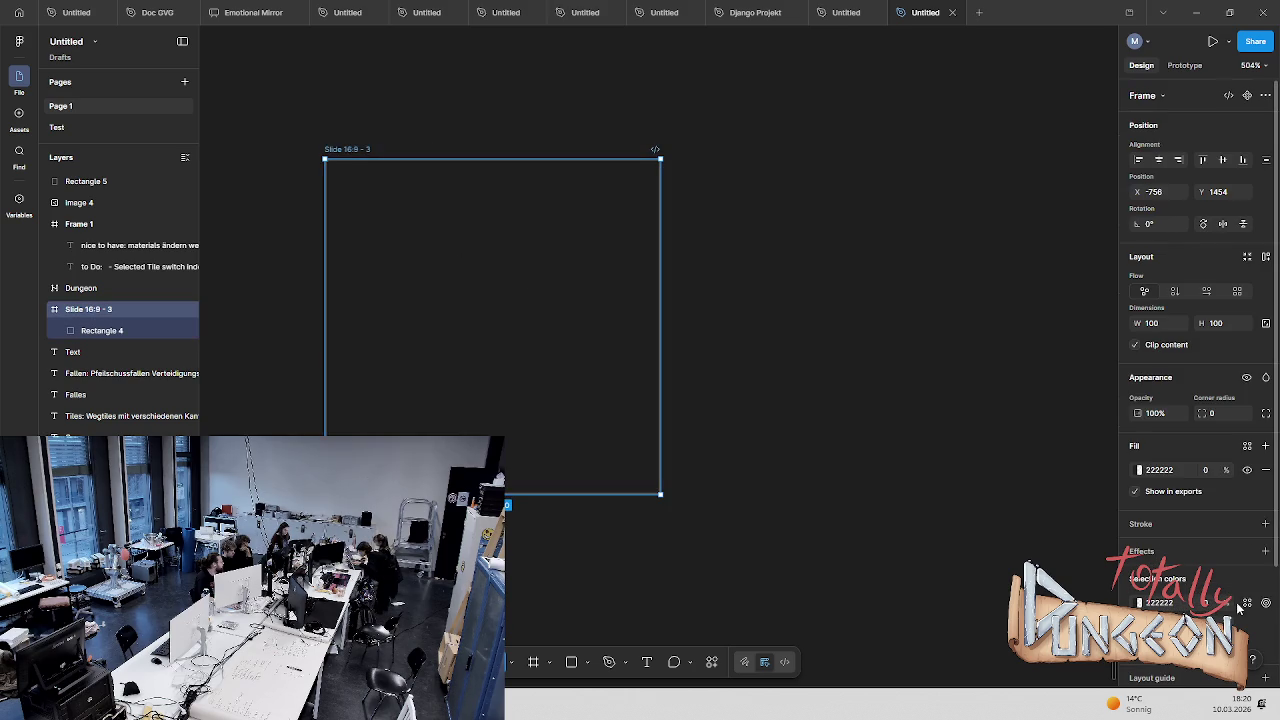
scroll(1181, 601, down, 3)
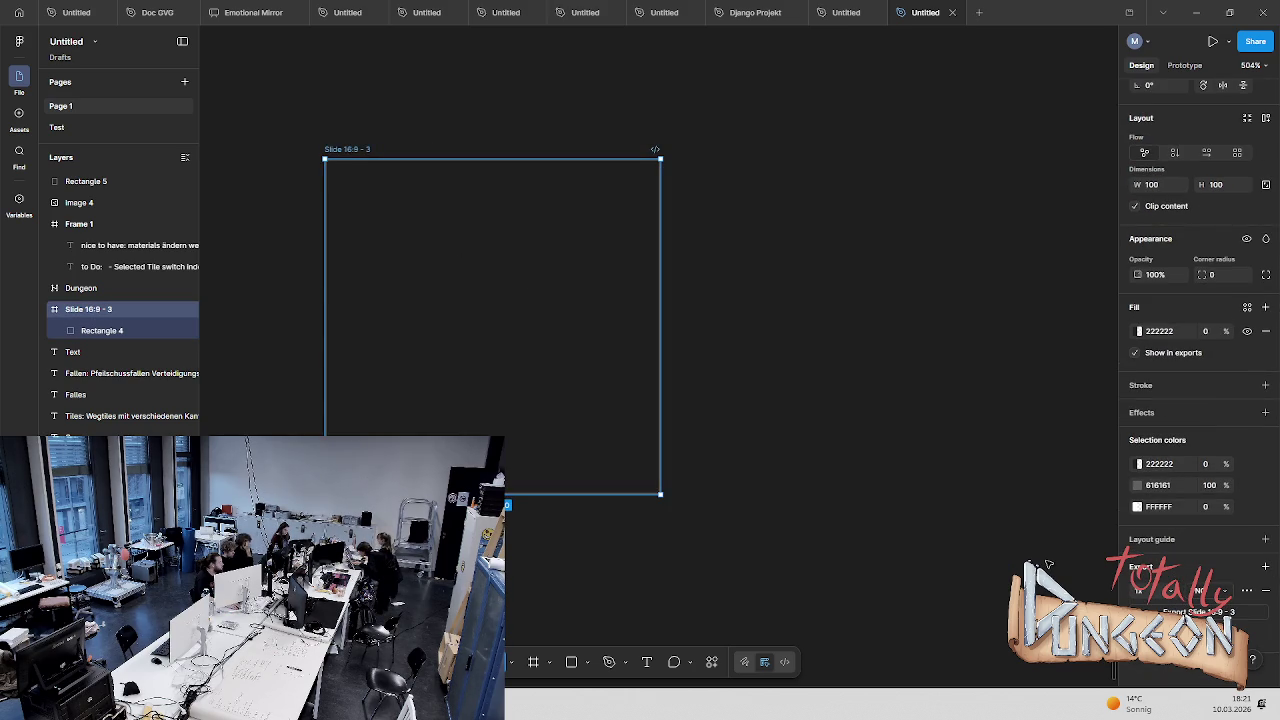
click(1246, 592)
click(1247, 595)
click(826, 376)
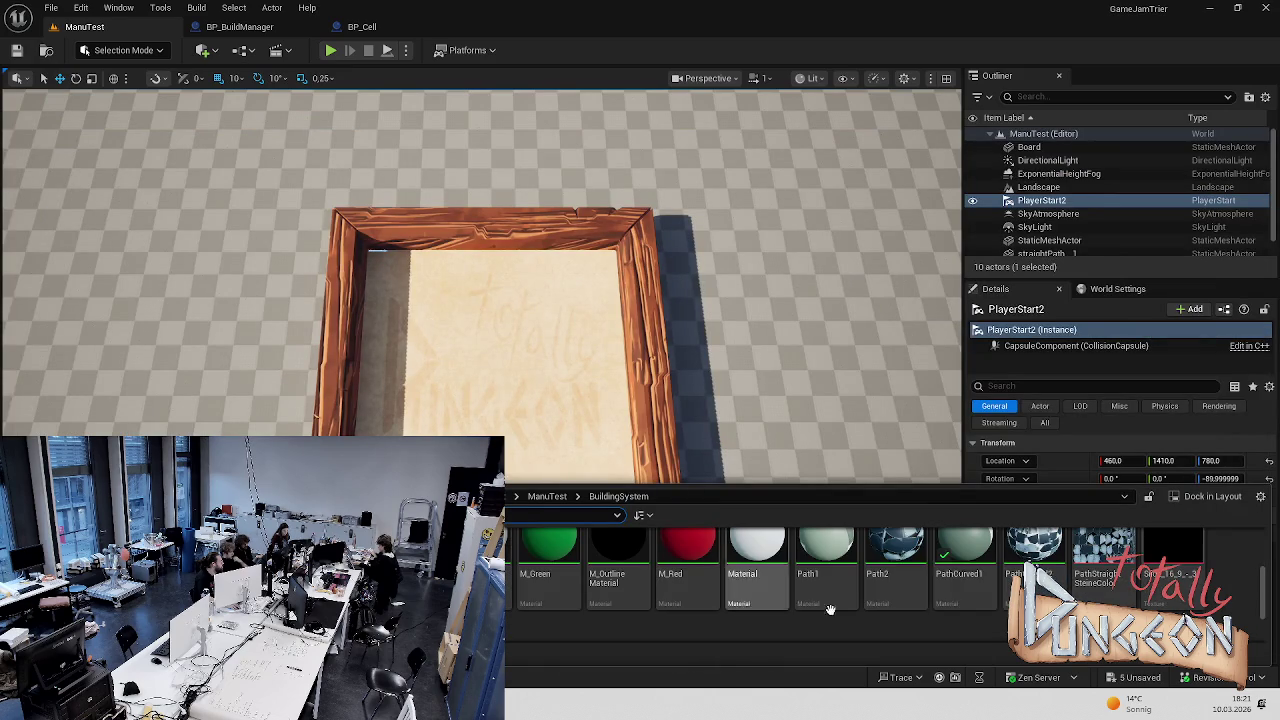
Check that the Slide 16:9 cell texture is 100×100 with alpha, then open the M_Cell material
click(1185, 587)
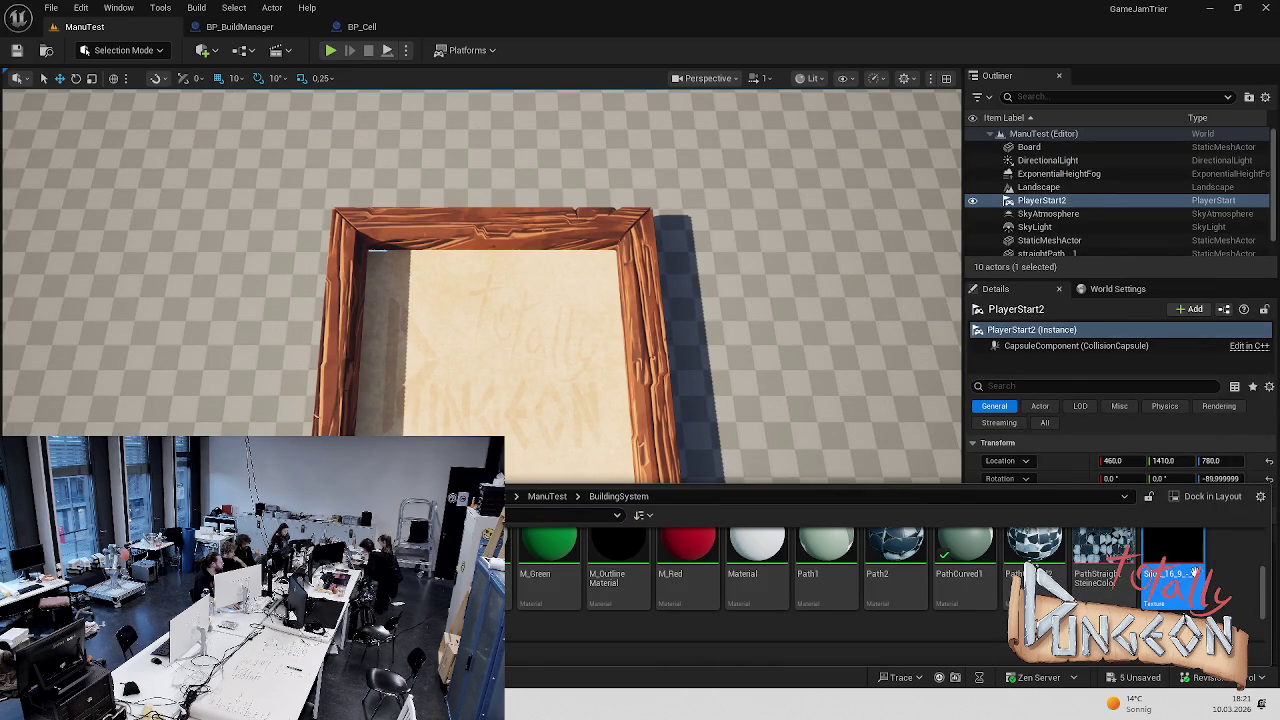
scroll(1177, 575, up, 2)
scroll(1155, 597, down, 2)
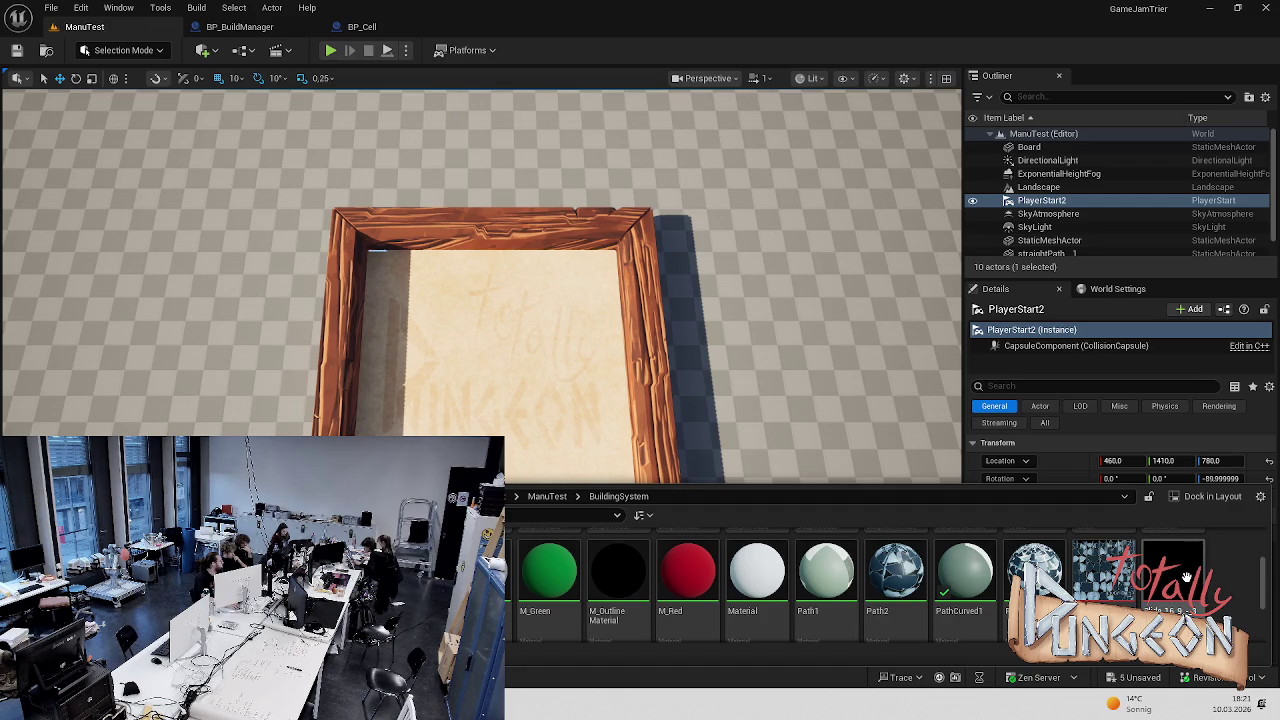
drag(704, 490, 704, 416)
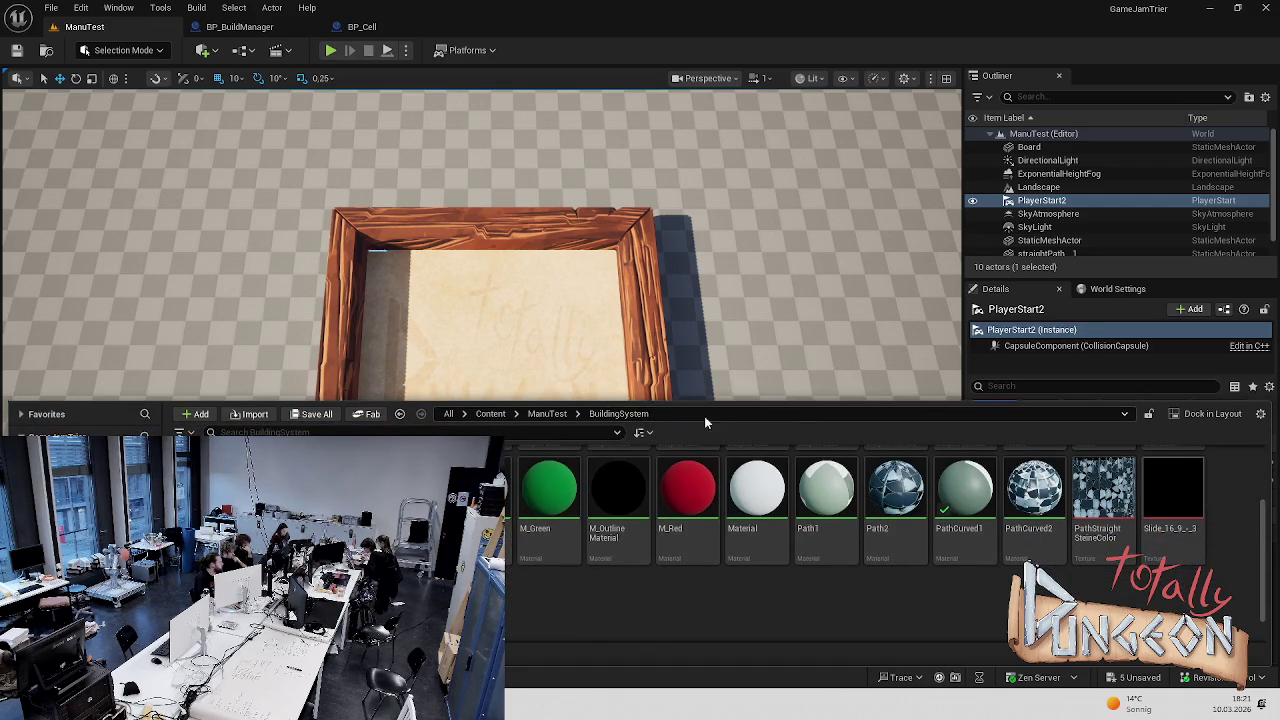
double_click(1175, 506)
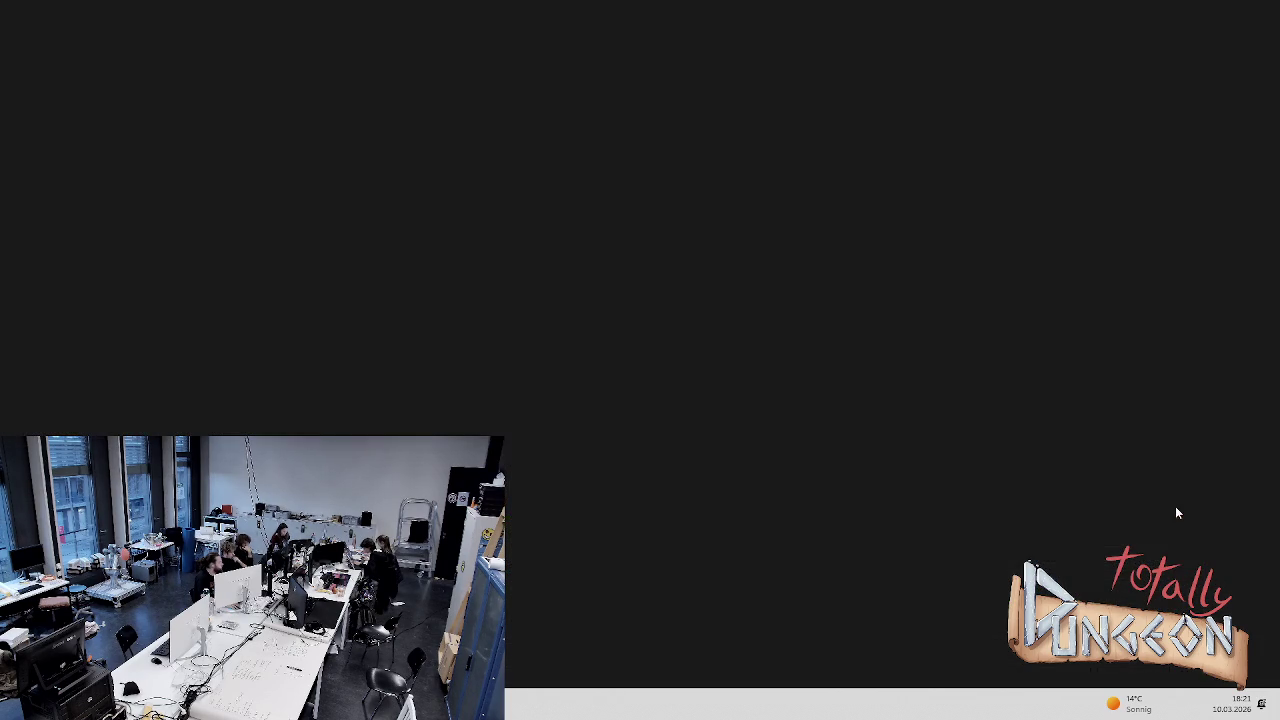
scroll(498, 370, up, 5)
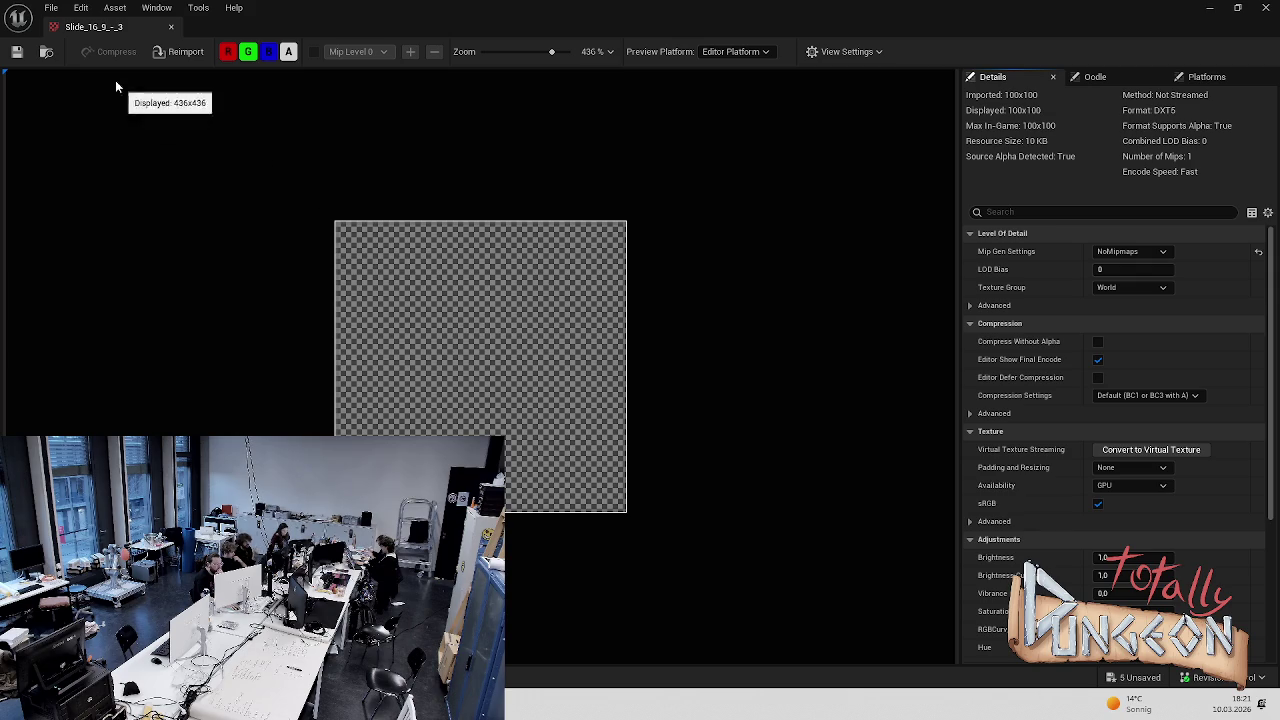
click(171, 27)
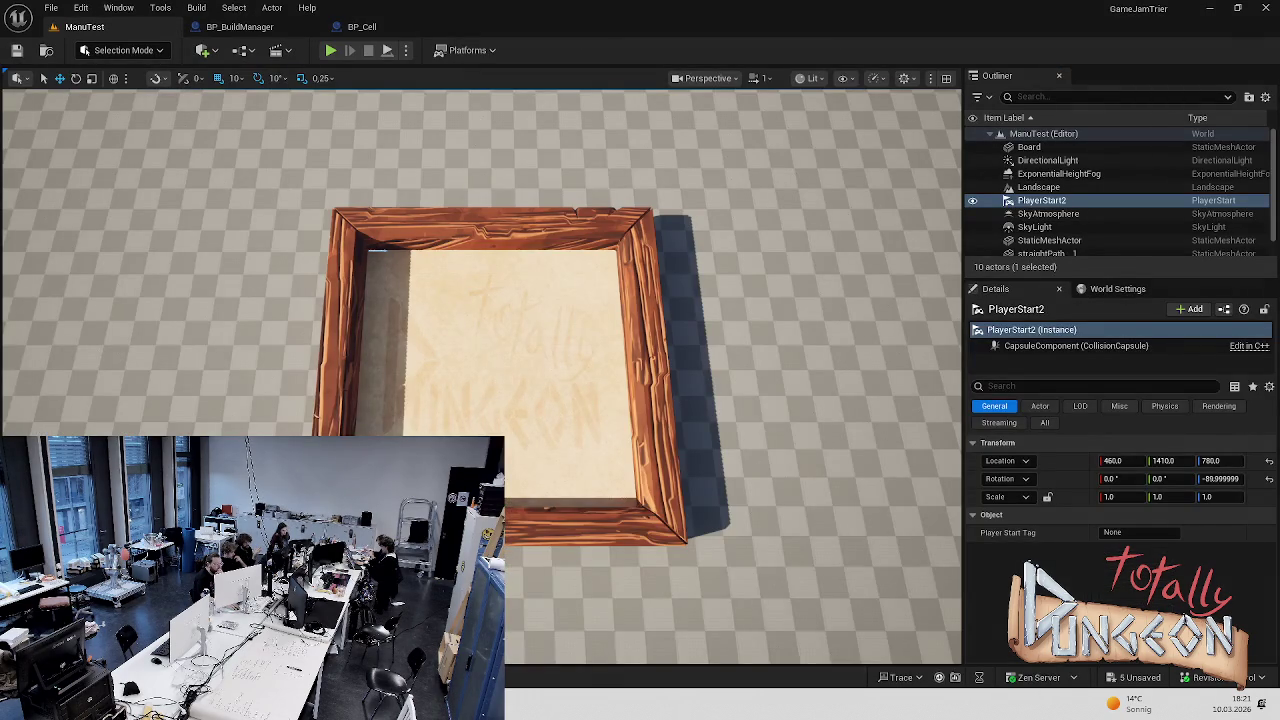
key(ctrl+space)
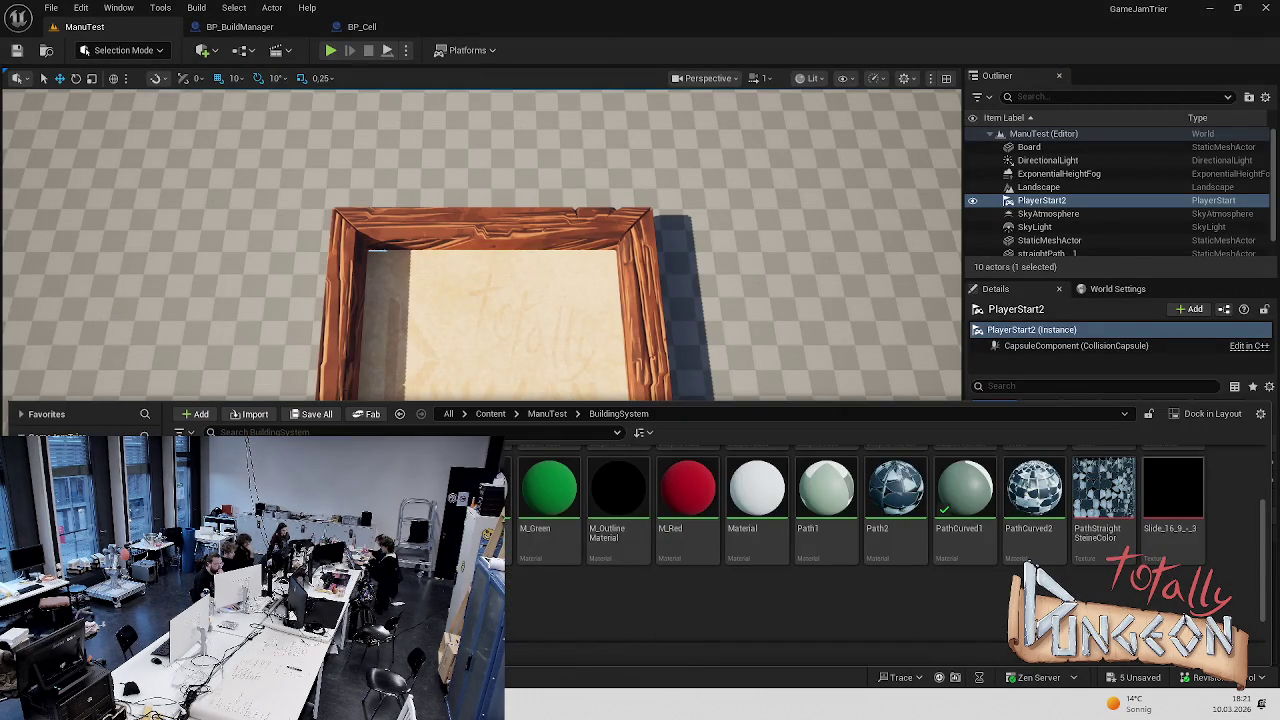
double_click(480, 490)
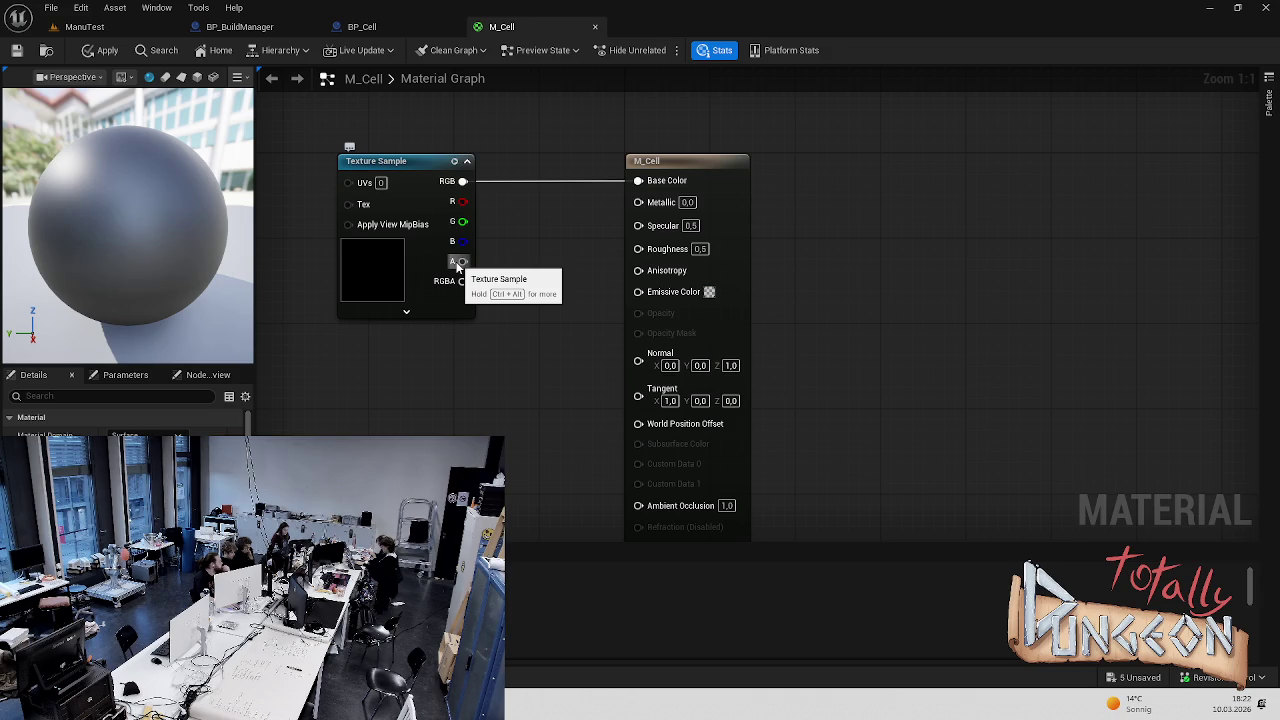
Replace the alpha-to-Ambient Occlusion link with RGBA into Opacity Mask, apply, and play-test
mouse_move(457, 262)
mouse_down()
mouse_move(495, 266)
mouse_move(519, 288)
mouse_move(603, 471)
mouse_move(638, 507)
mouse_up()
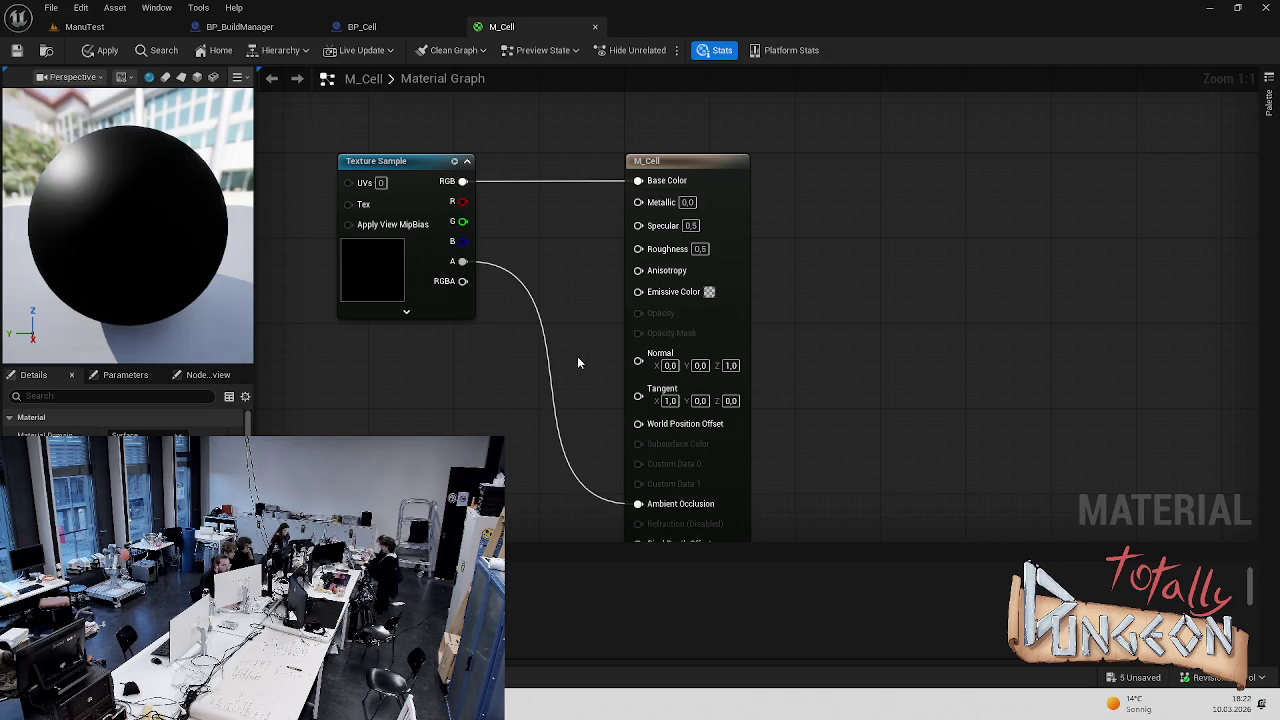
alt+click(646, 505)
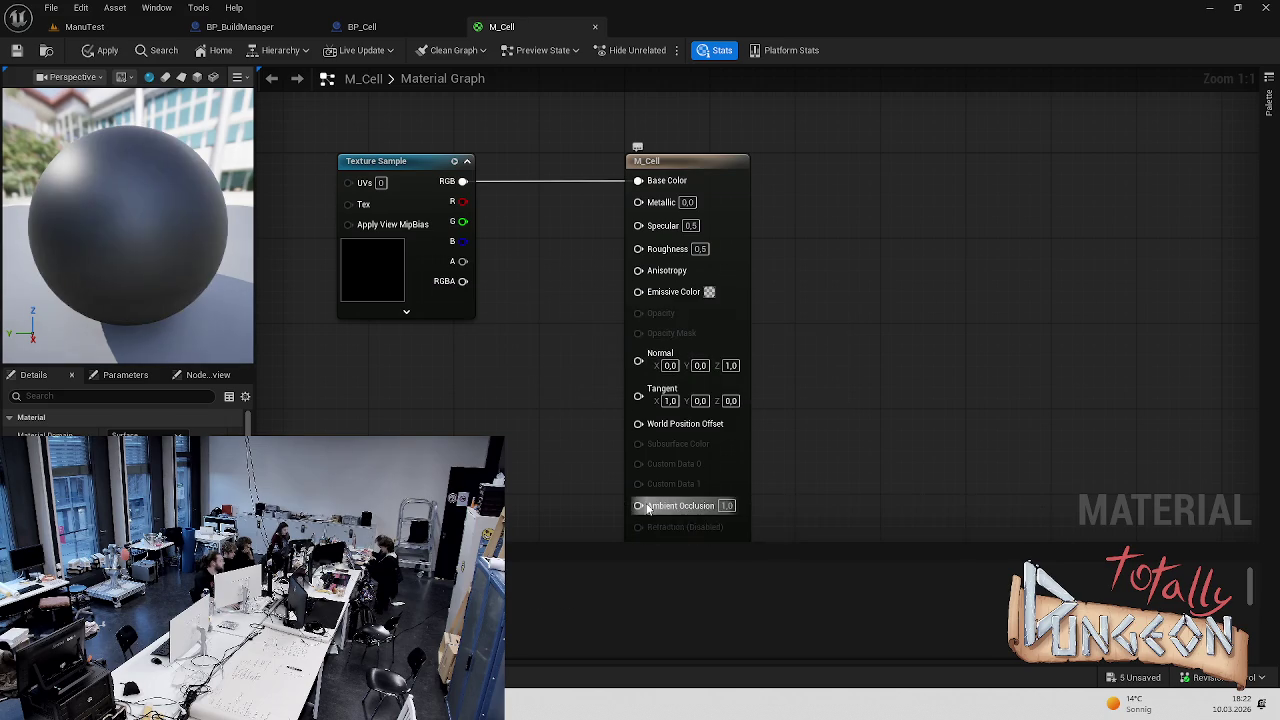
scroll(843, 446, down, 2)
scroll(742, 350, up, 2)
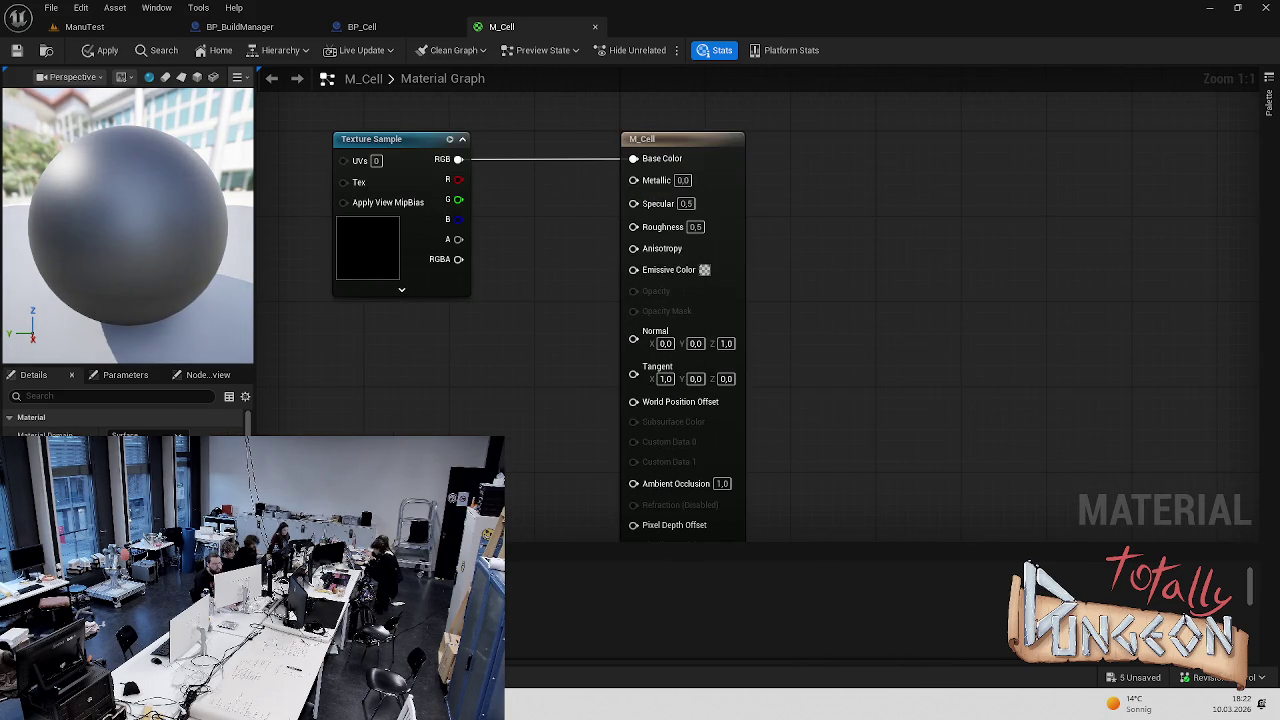
mouse_move(458, 259)
mouse_down()
mouse_move(644, 289)
mouse_move(638, 312)
mouse_up()
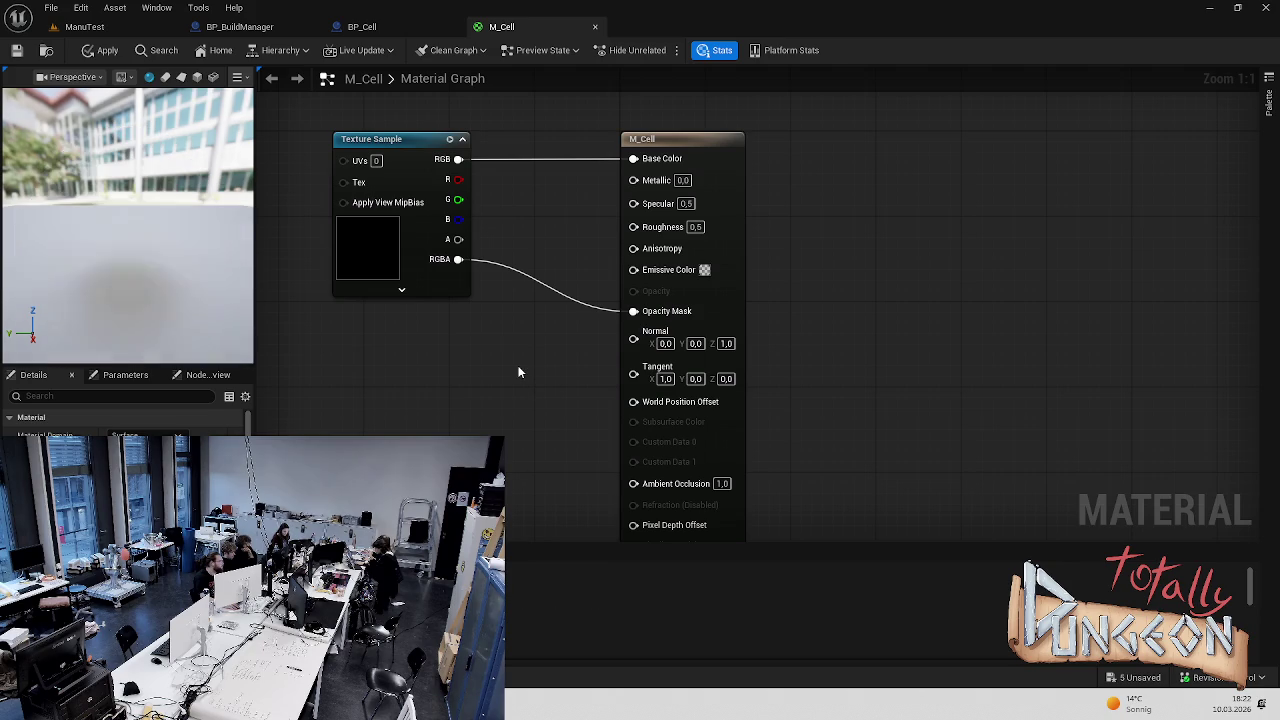
key(ctrl+s)
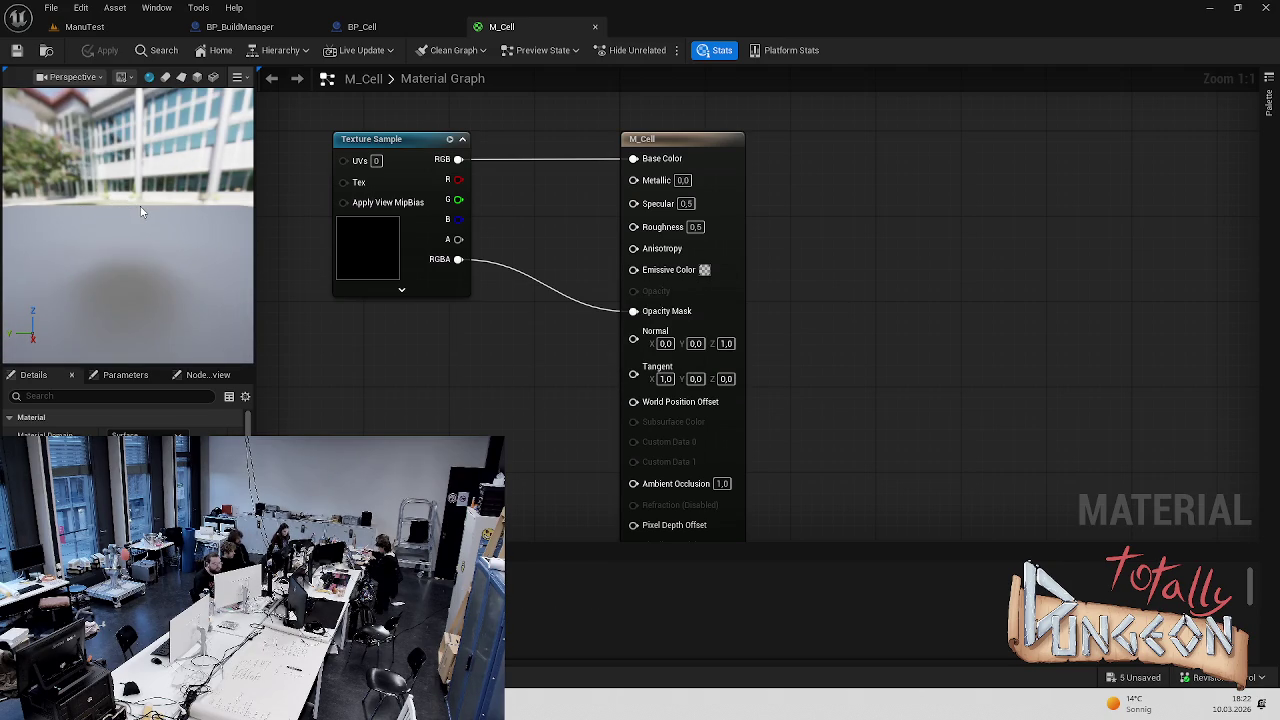
click(115, 27)
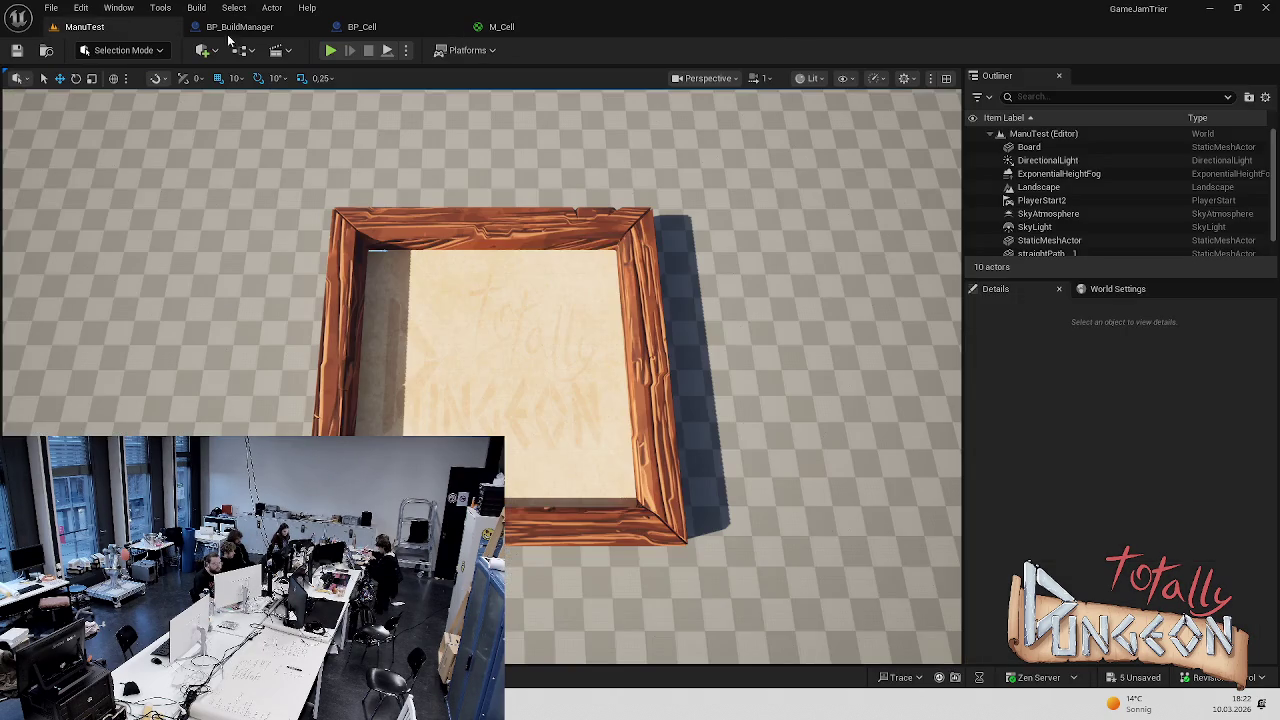
click(331, 51)
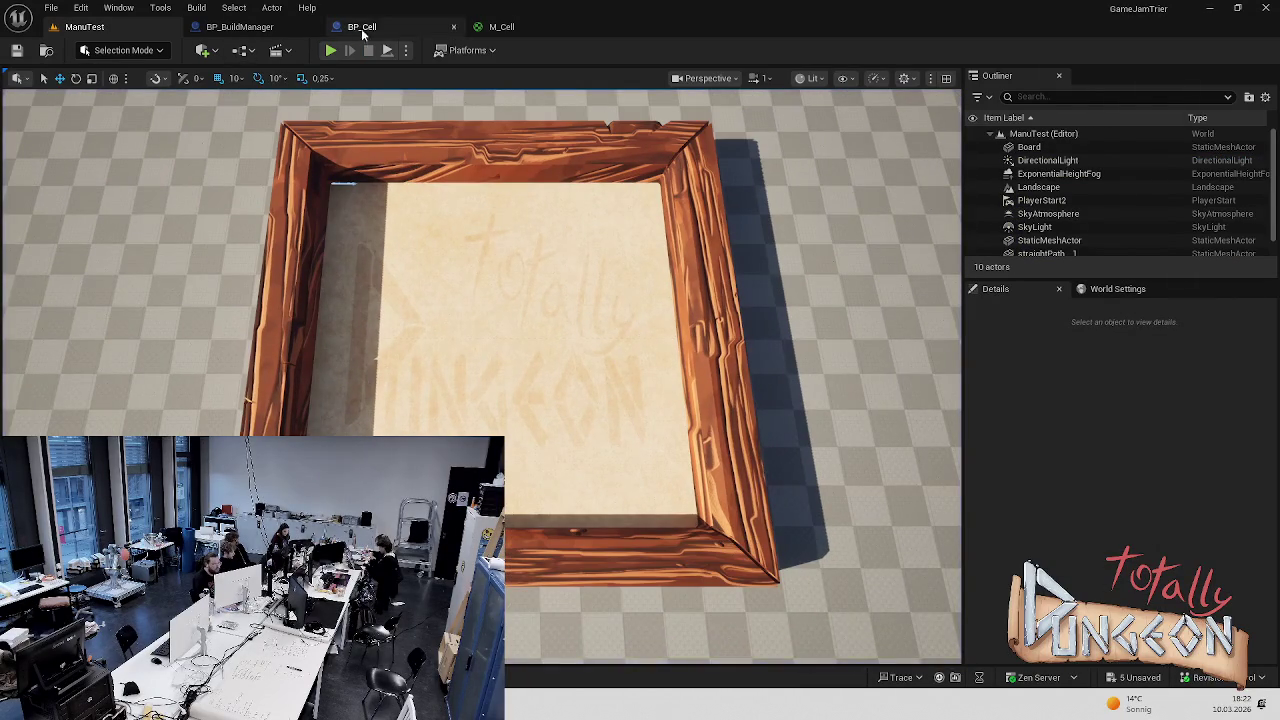
Reconnect the Texture Sample's RGBA to Opacity Mask and play-test ManuTest again
click(491, 28)
click(380, 249)
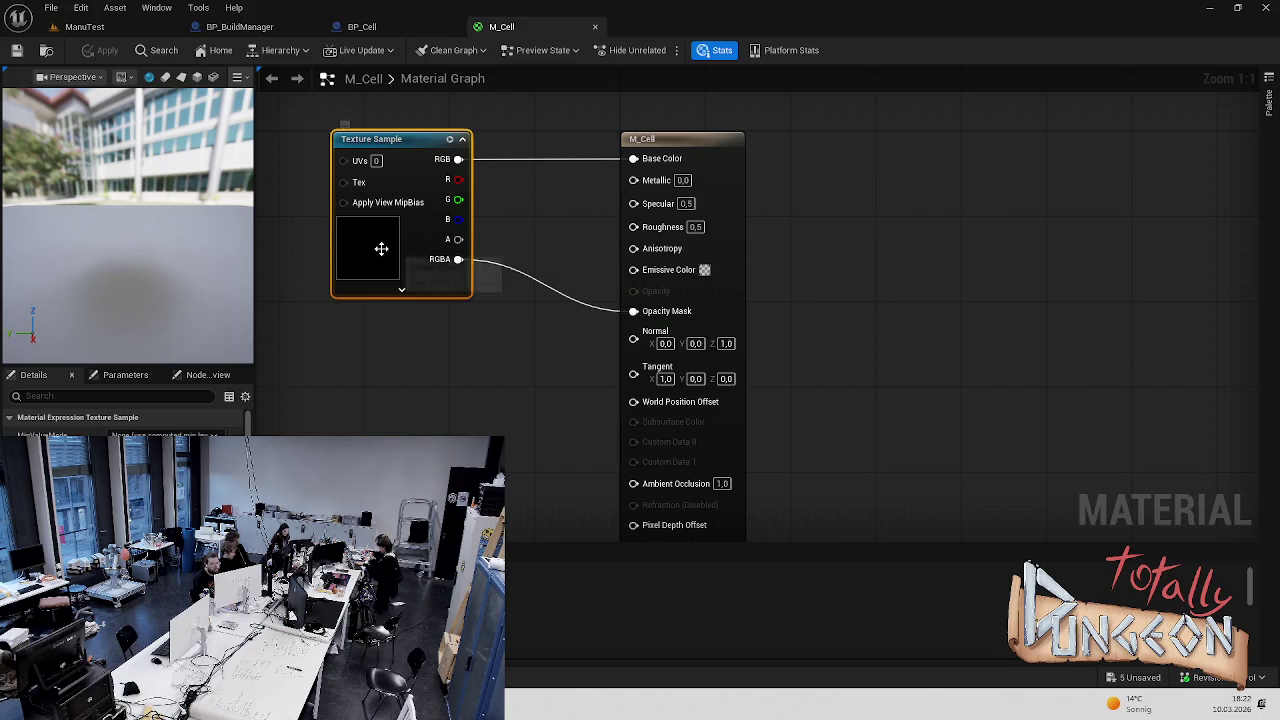
alt+click(458, 259)
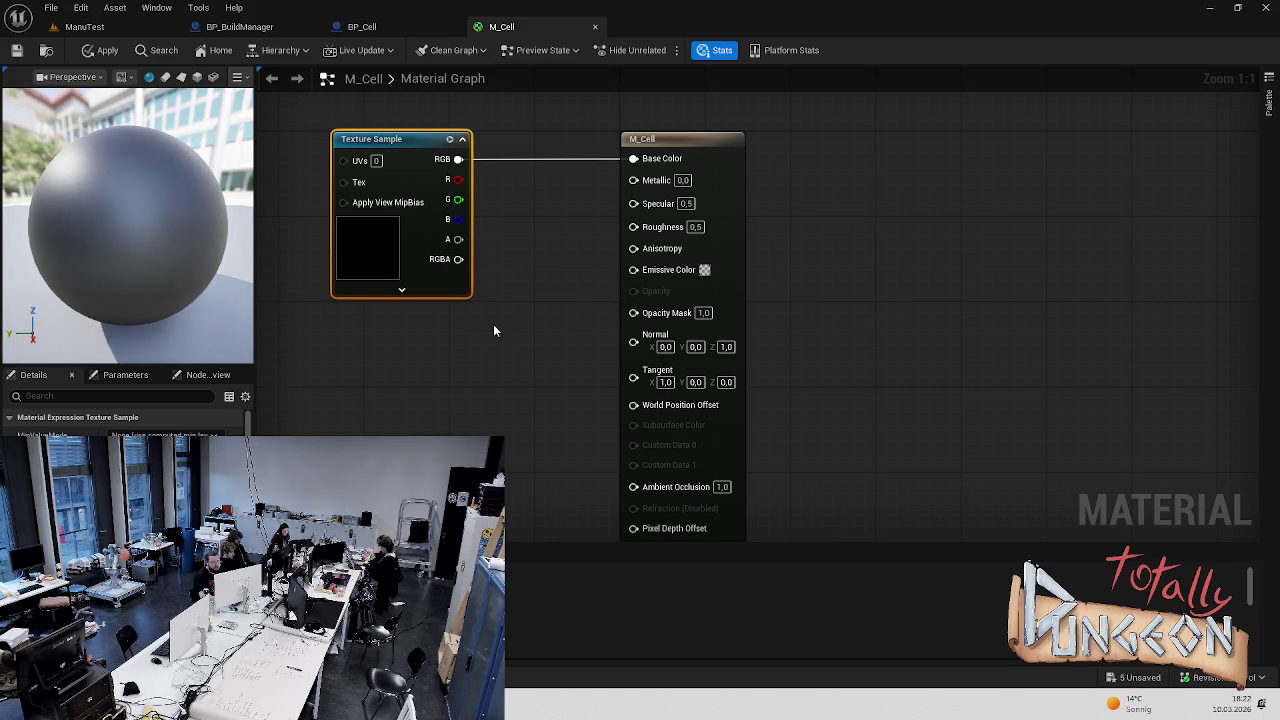
drag(458, 259, 632, 311)
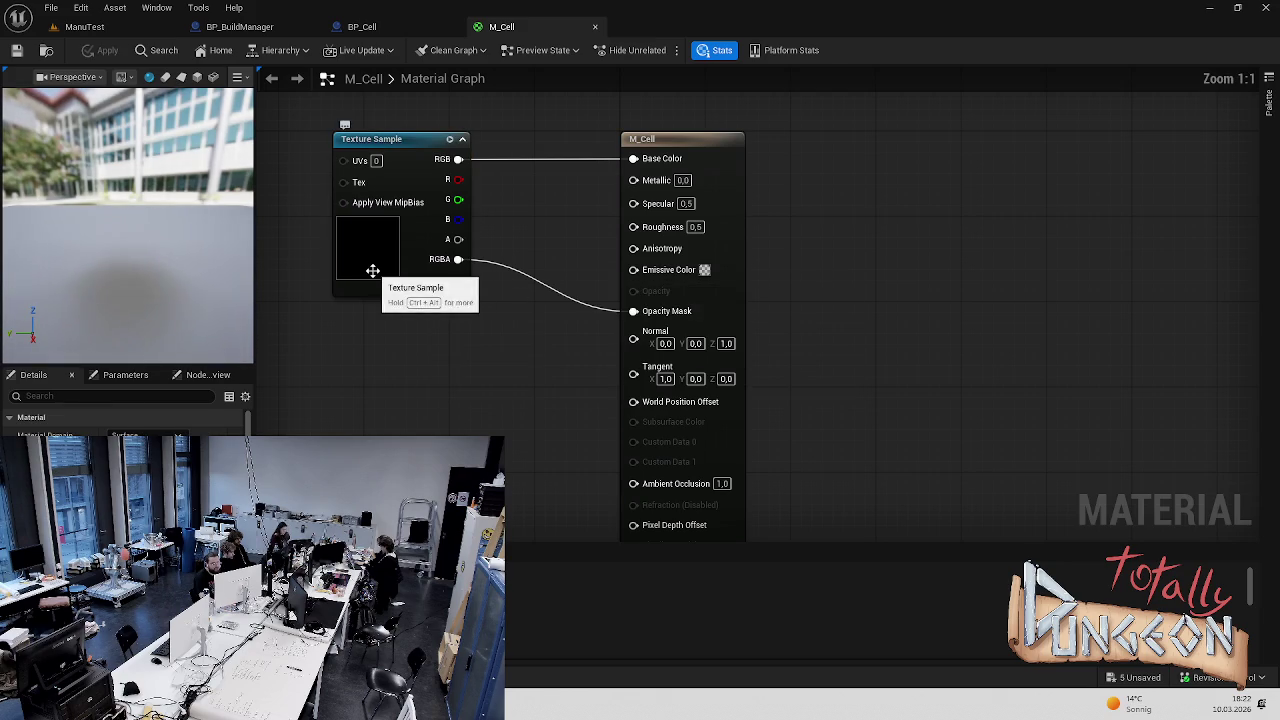
click(112, 28)
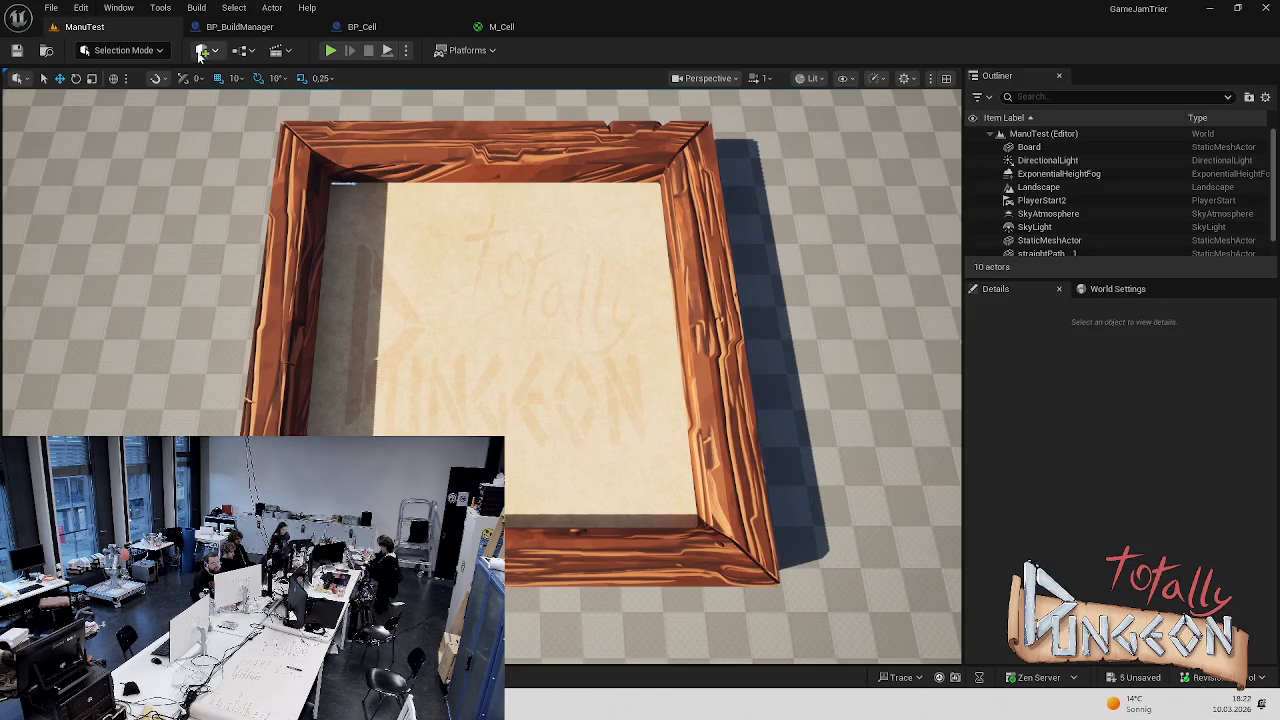
click(330, 50)
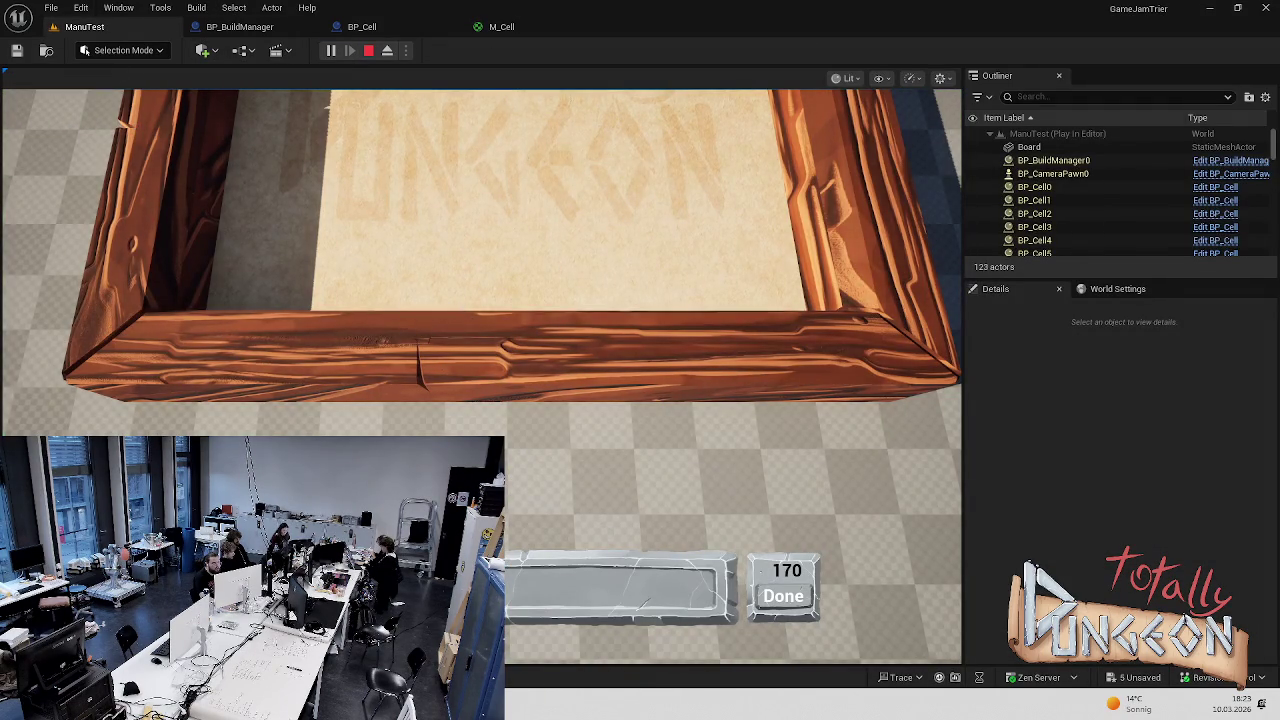
scroll(316, 342, down, 3)
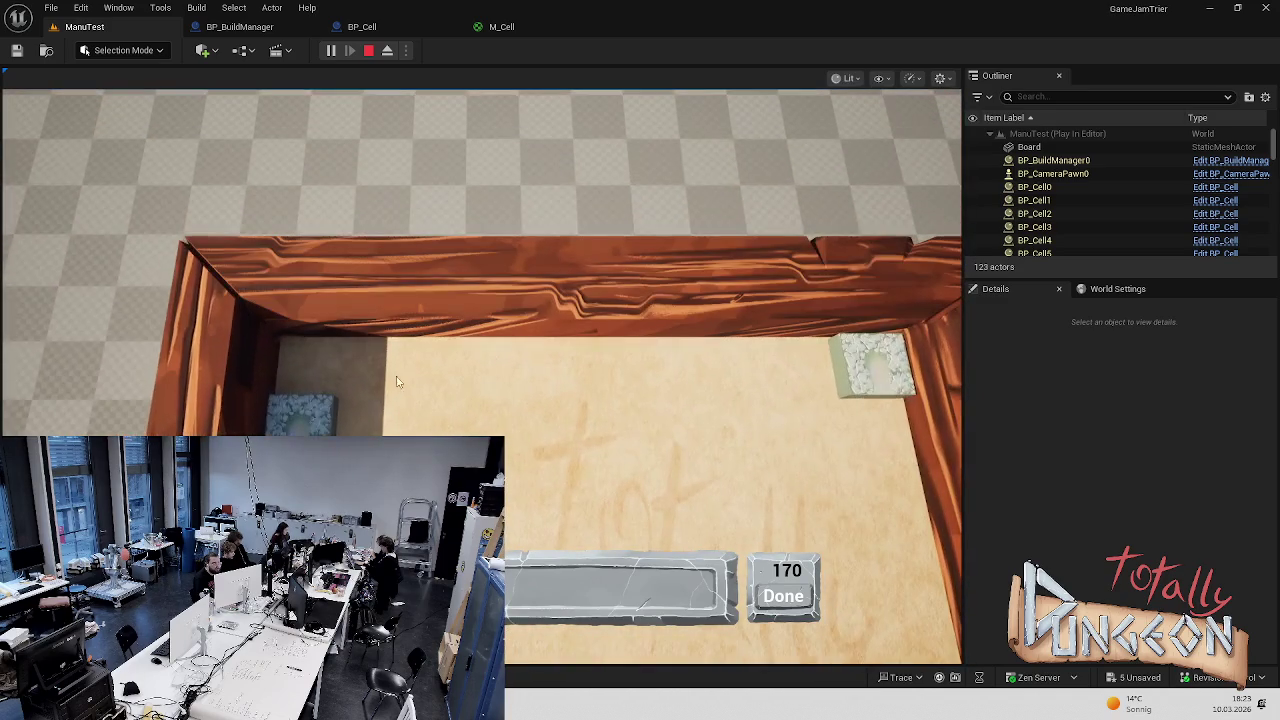
scroll(425, 300, up, 2)
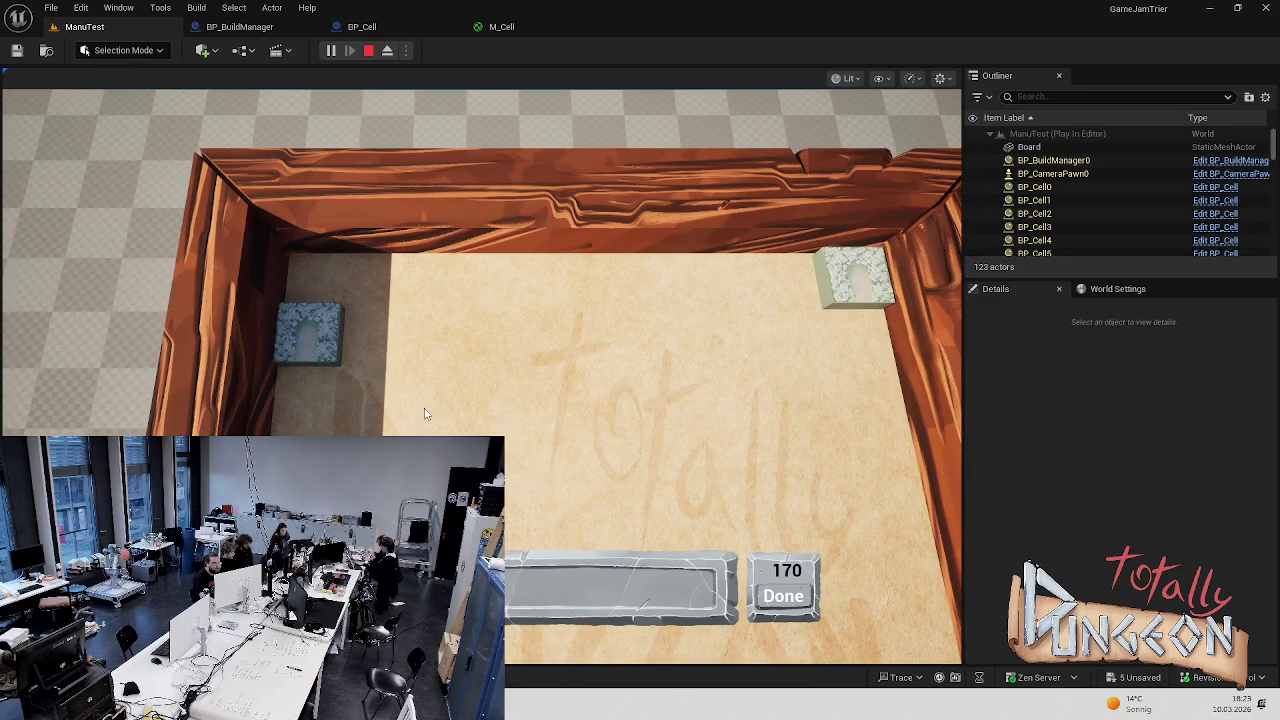
scroll(337, 280, up, 2)
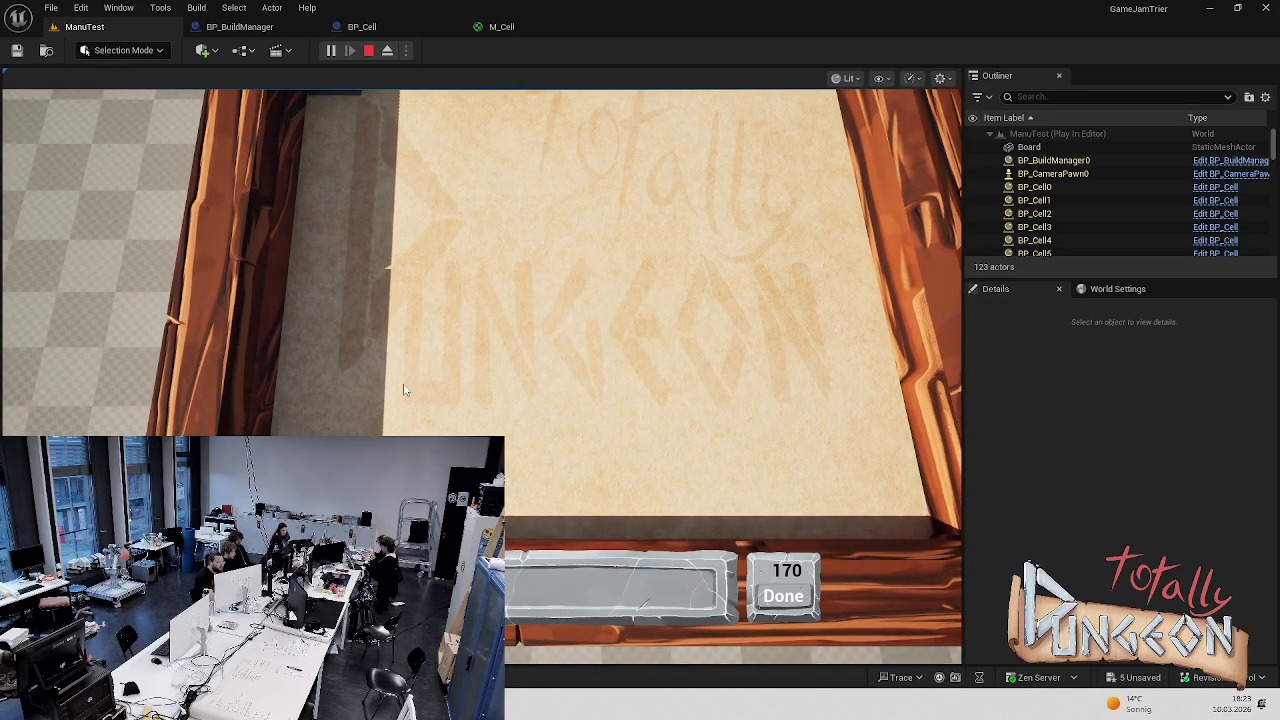
scroll(405, 390, down, 2)
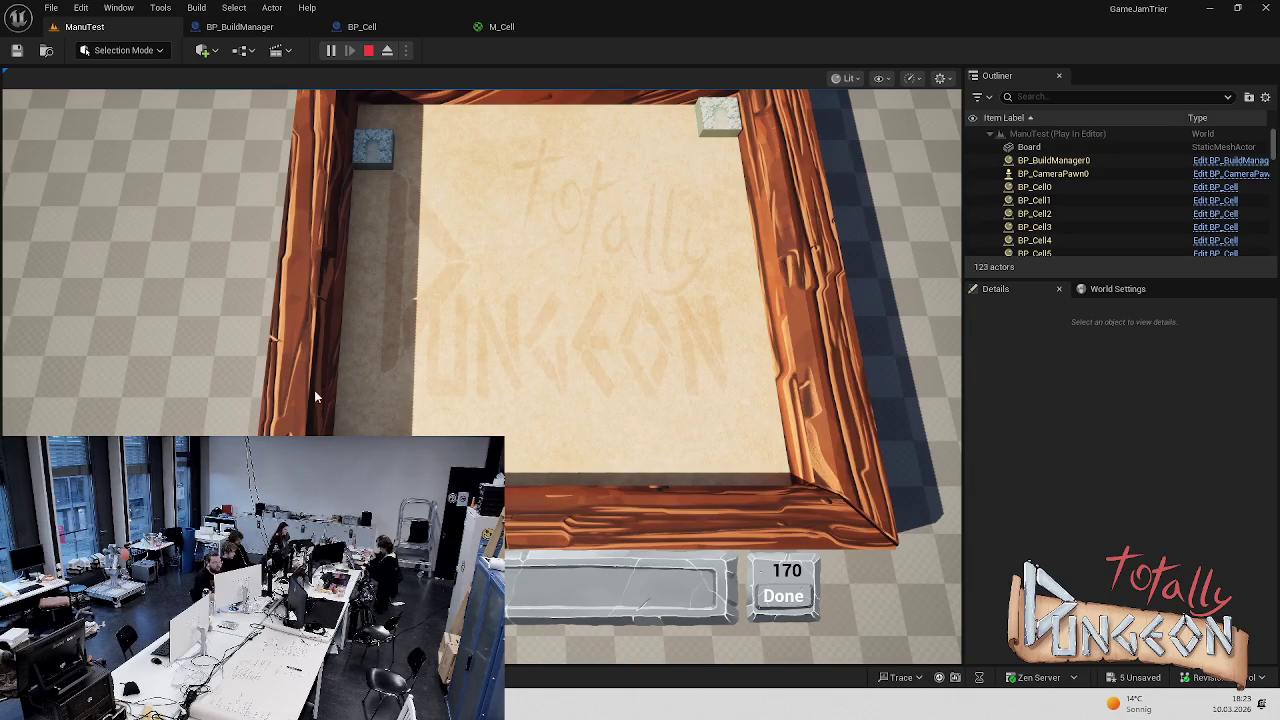
key(Escape)
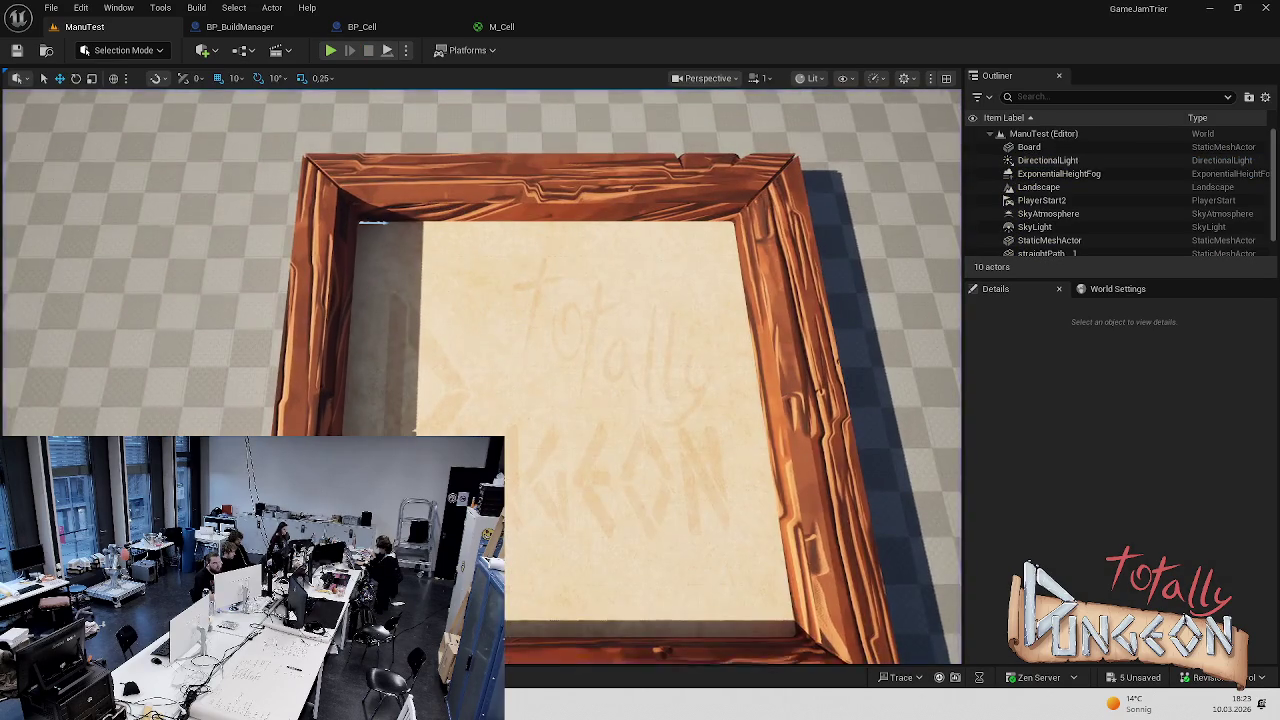
scroll(457, 357, down, 2)
click(471, 351)
scroll(471, 351, up, 2)
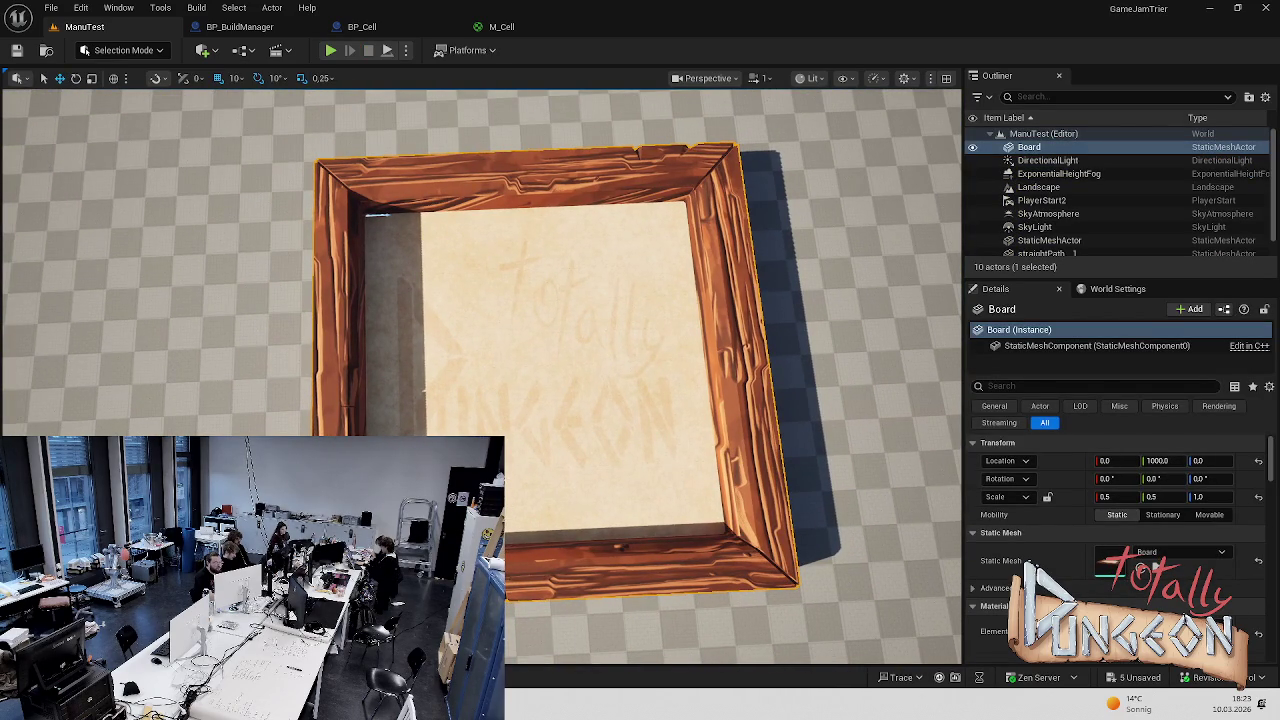
click(818, 294)
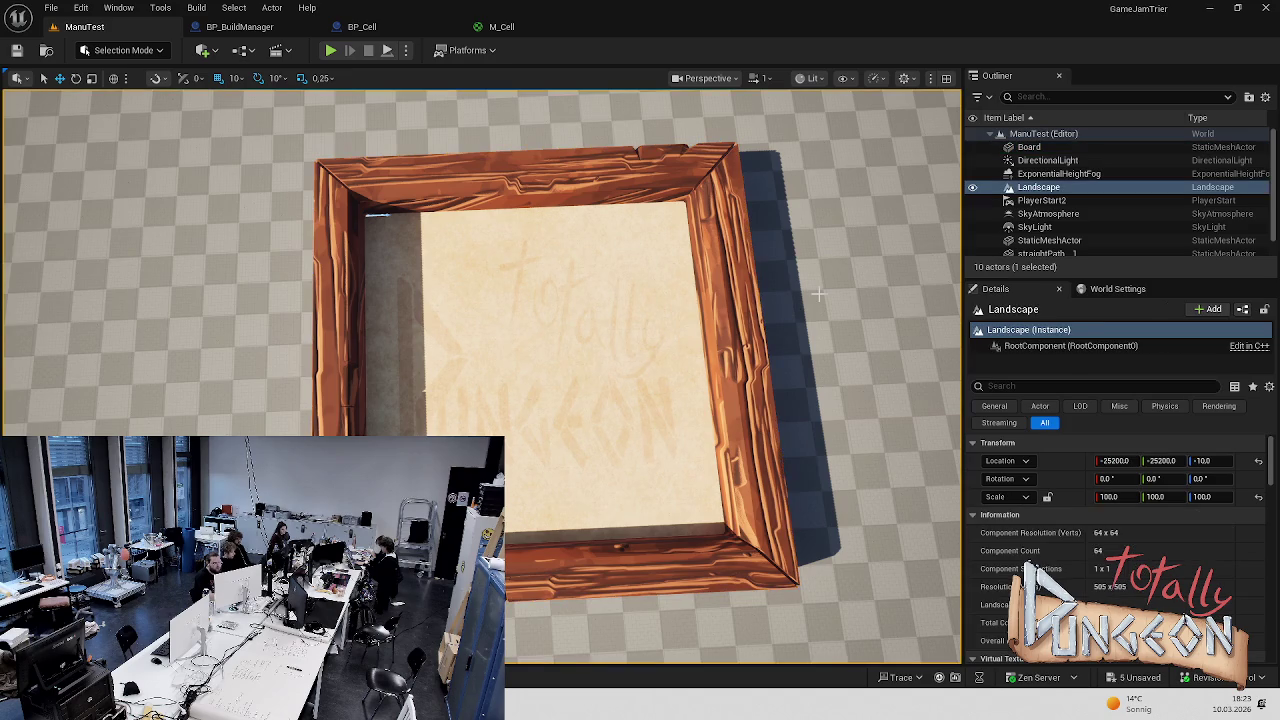
click(486, 27)
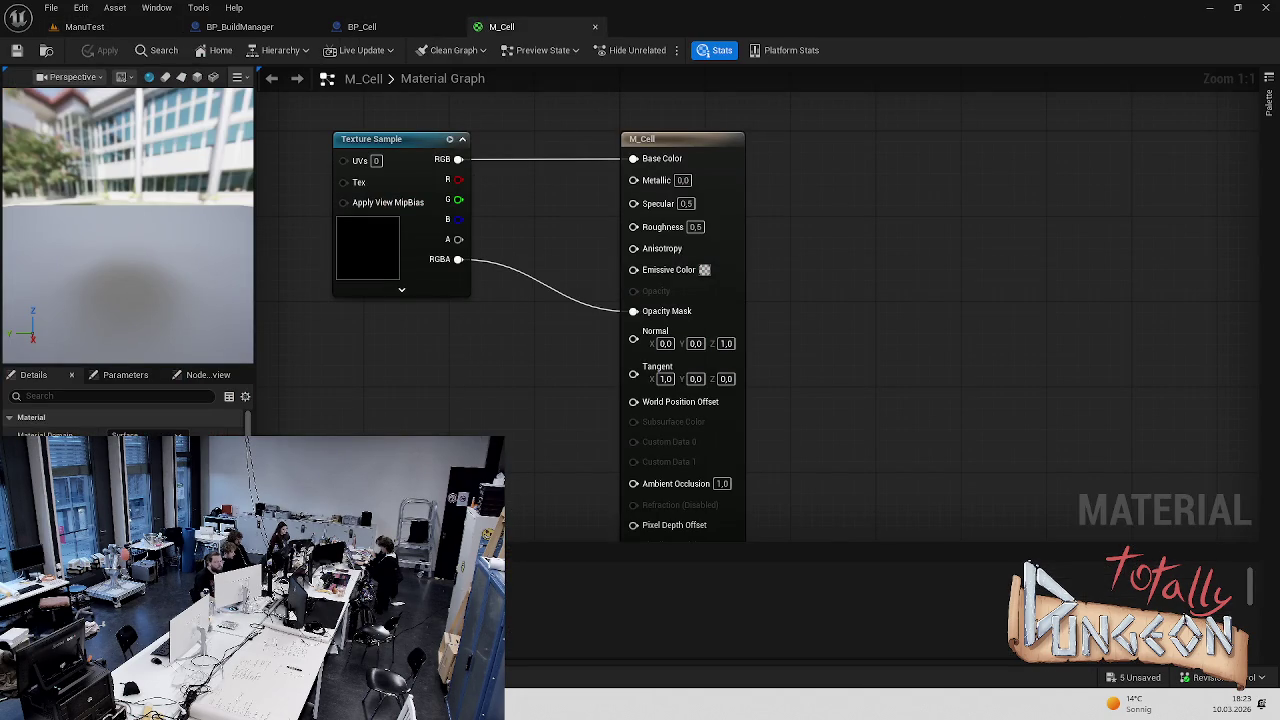
Move M_Cell's texture RGBA from Opacity Mask to Base Color, apply, and play-test ManuTest
click(150, 470)
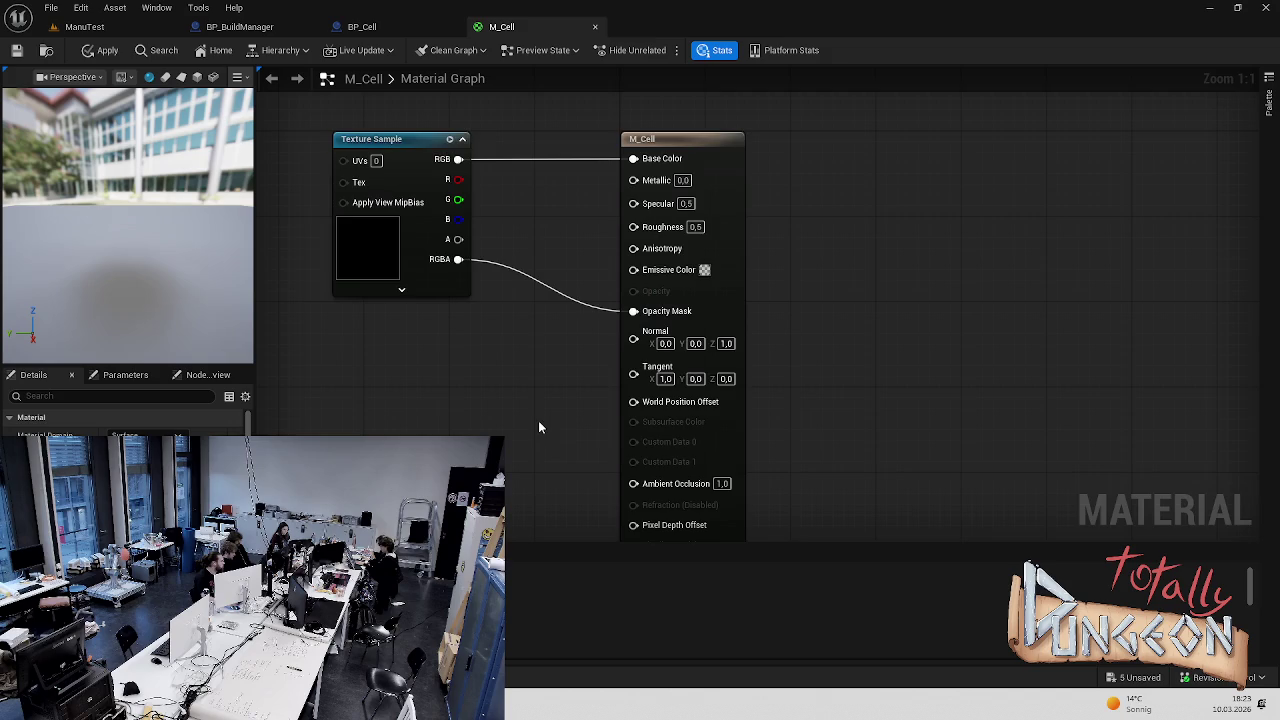
scroll(540, 421, down, 3)
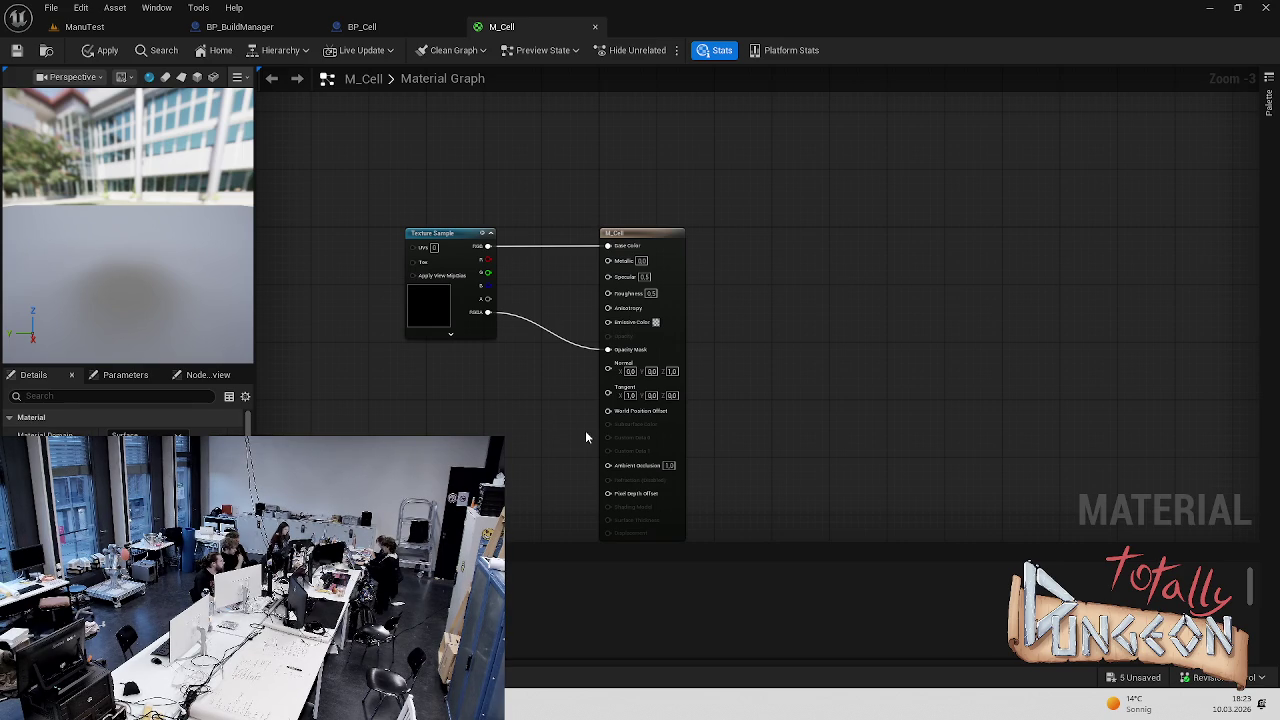
scroll(585, 437, up, 4)
click(470, 290)
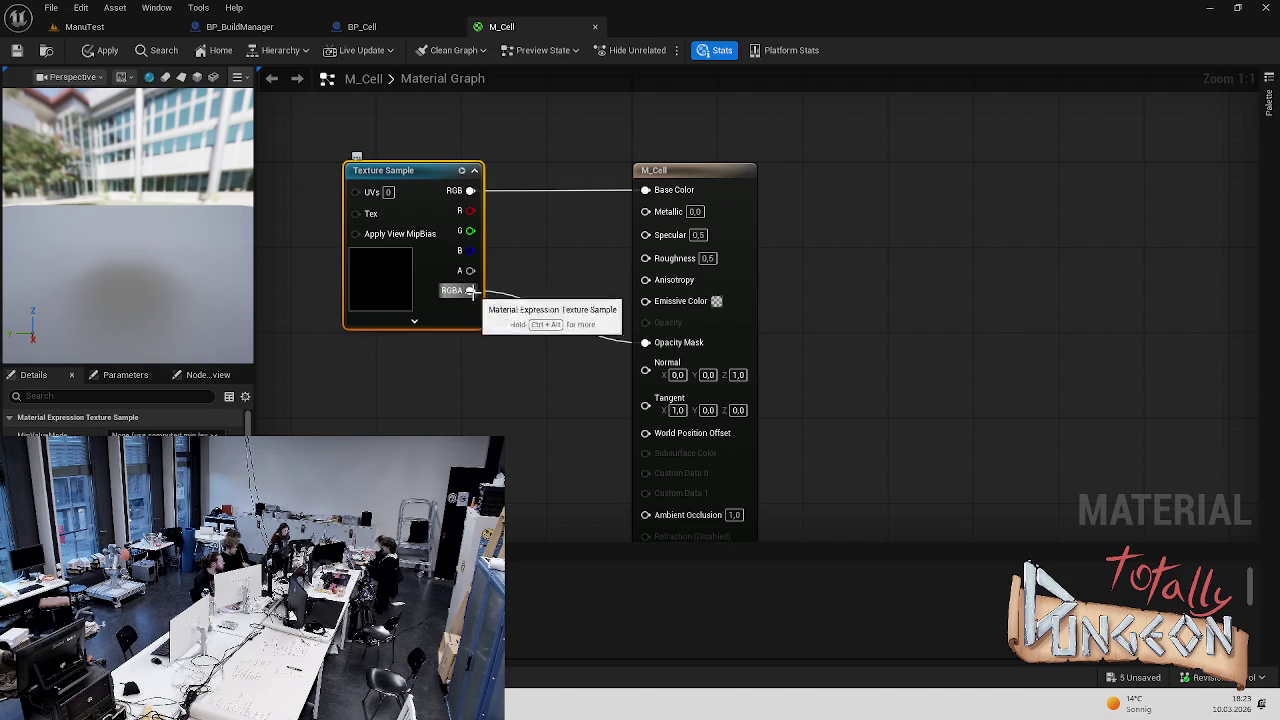
alt+click(470, 290)
mouse_move(470, 290)
mouse_down()
mouse_move(545, 364)
mouse_move(645, 190)
mouse_up()
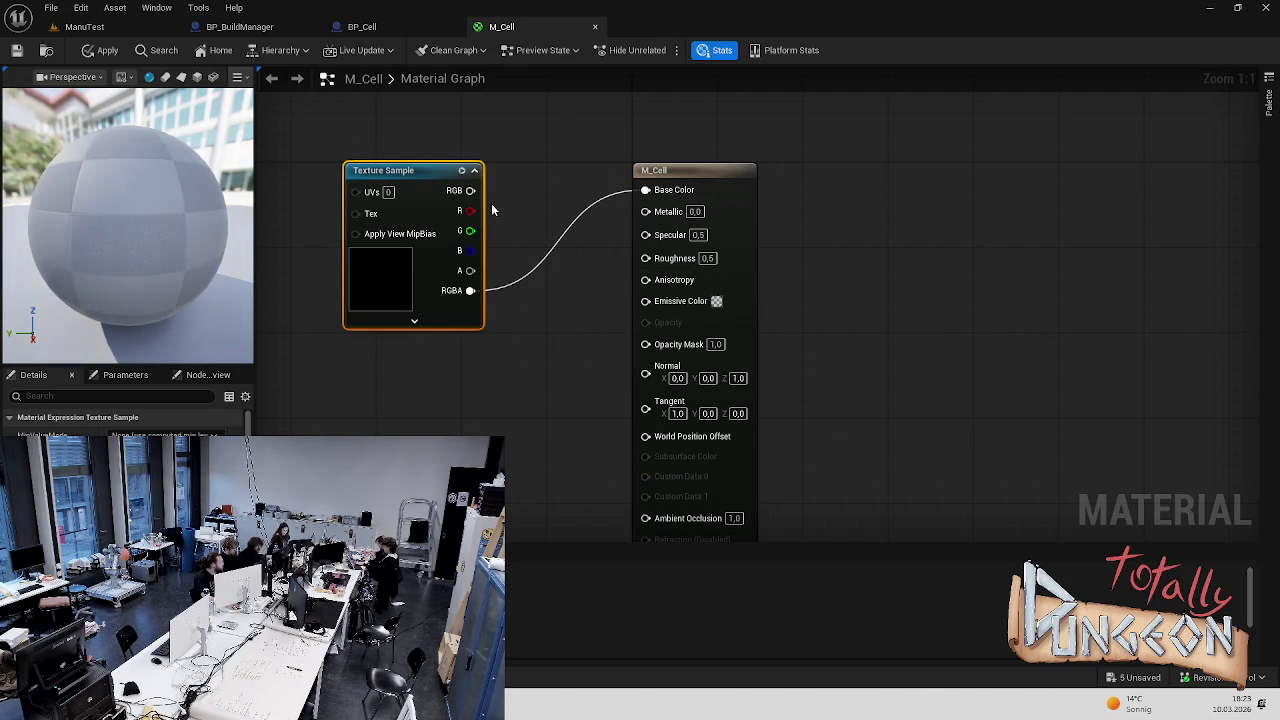
key(ctrl+s)
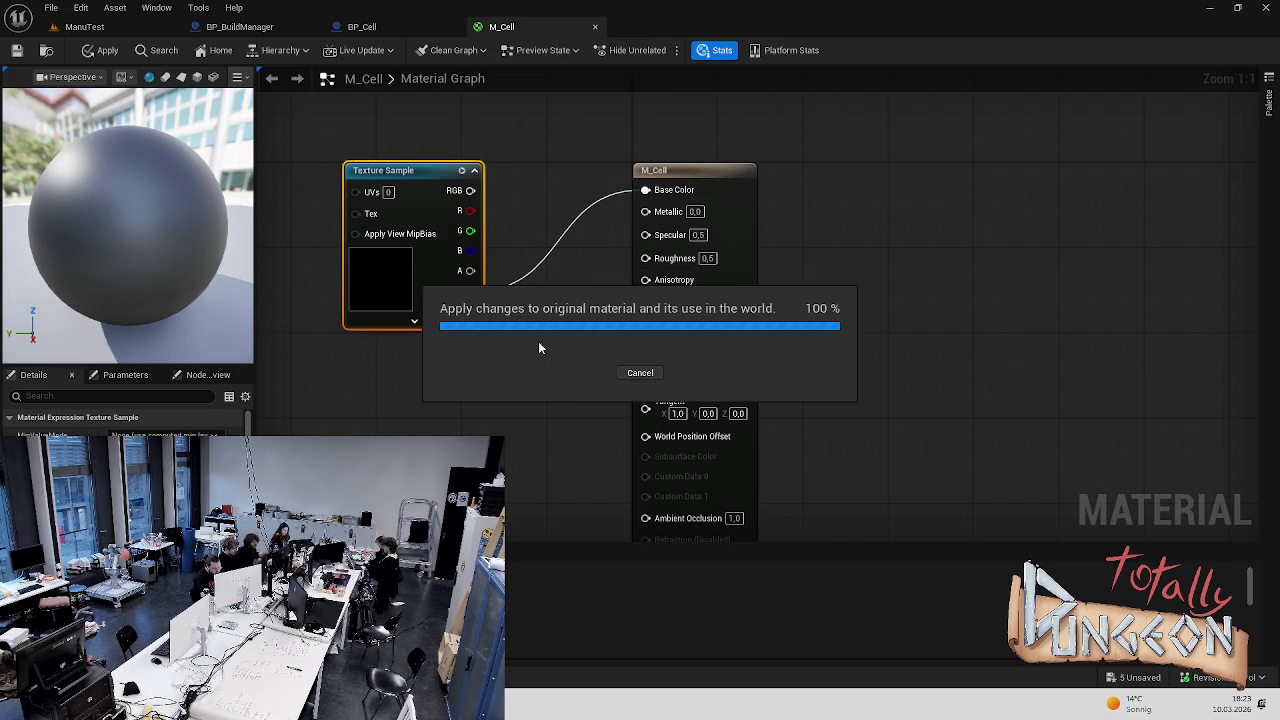
click(84, 26)
click(325, 50)
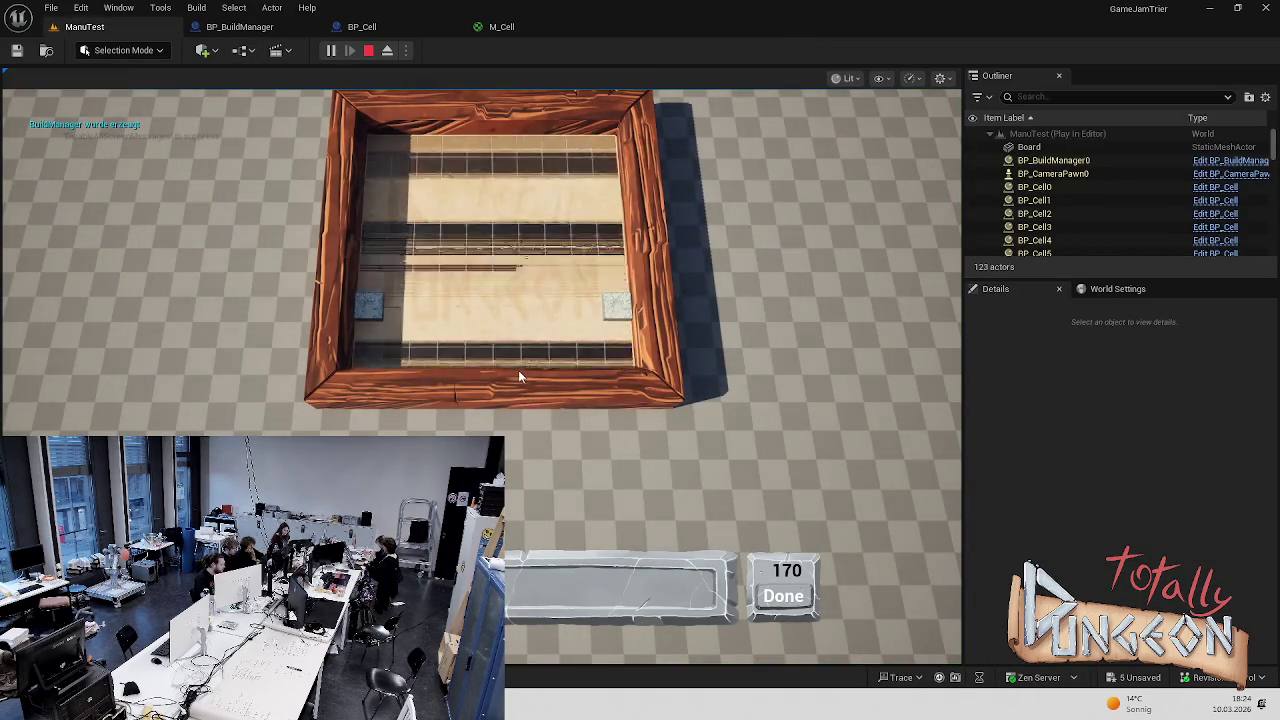
Lower the Board's Z location to -10, then to -9
key(Escape)
click(498, 293)
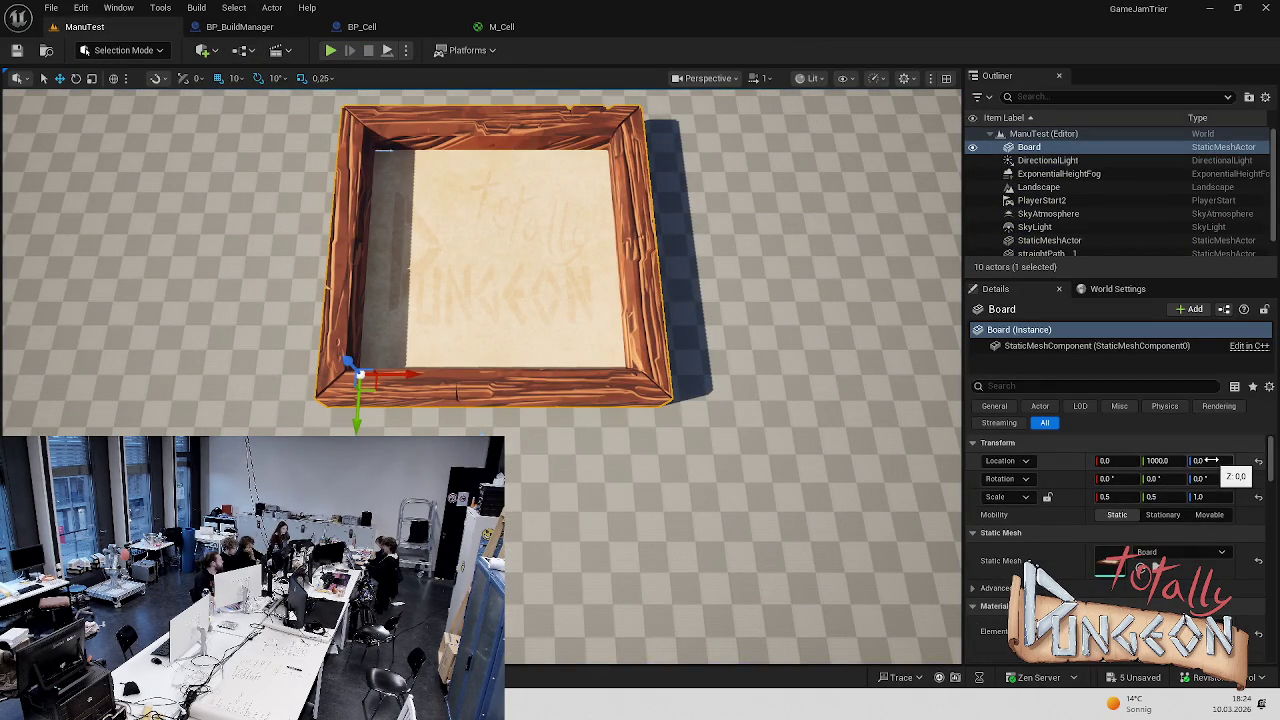
click(1212, 460)
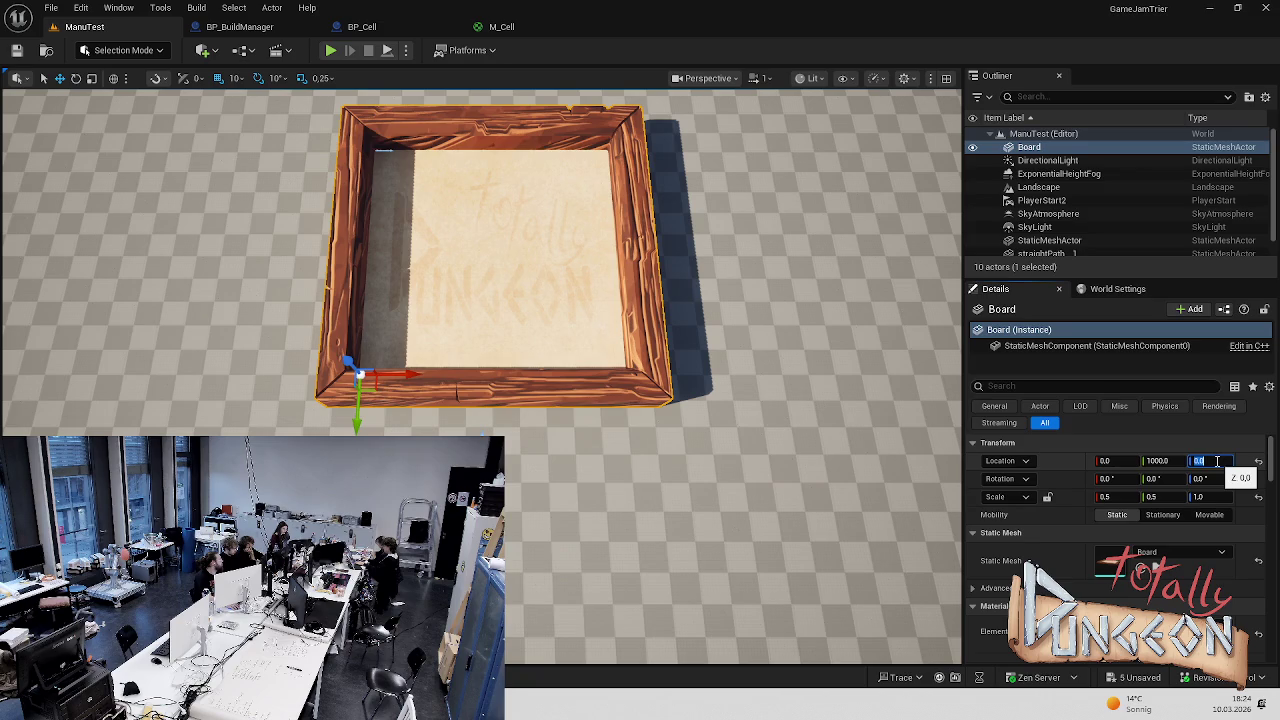
text(-)
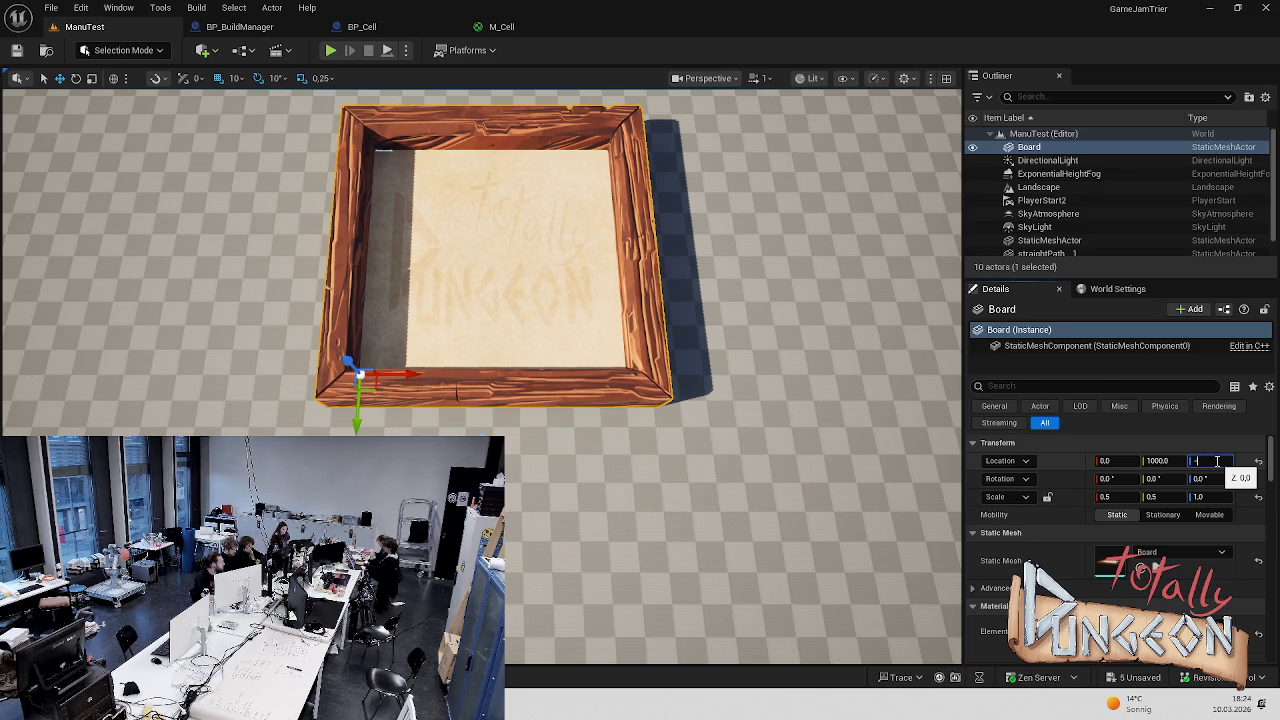
text(10)
key(Return)
click(766, 323)
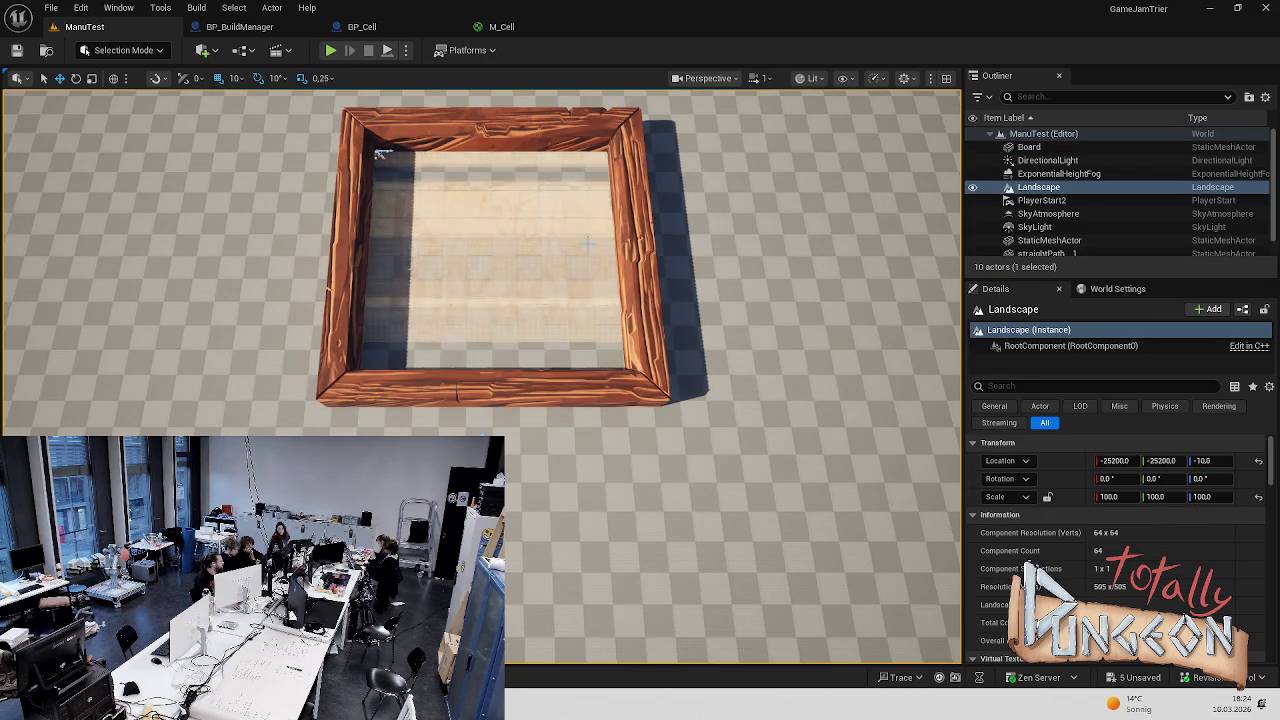
click(635, 260)
click(1212, 460)
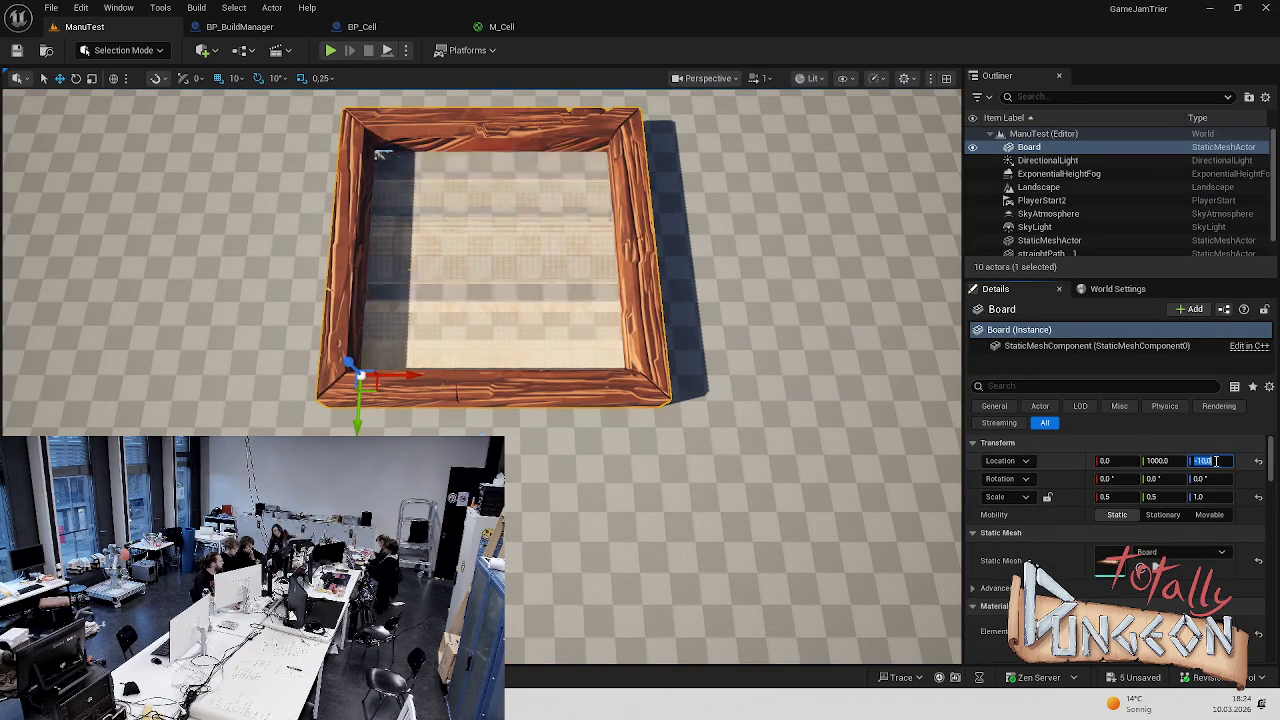
text(-9)
key(Return)
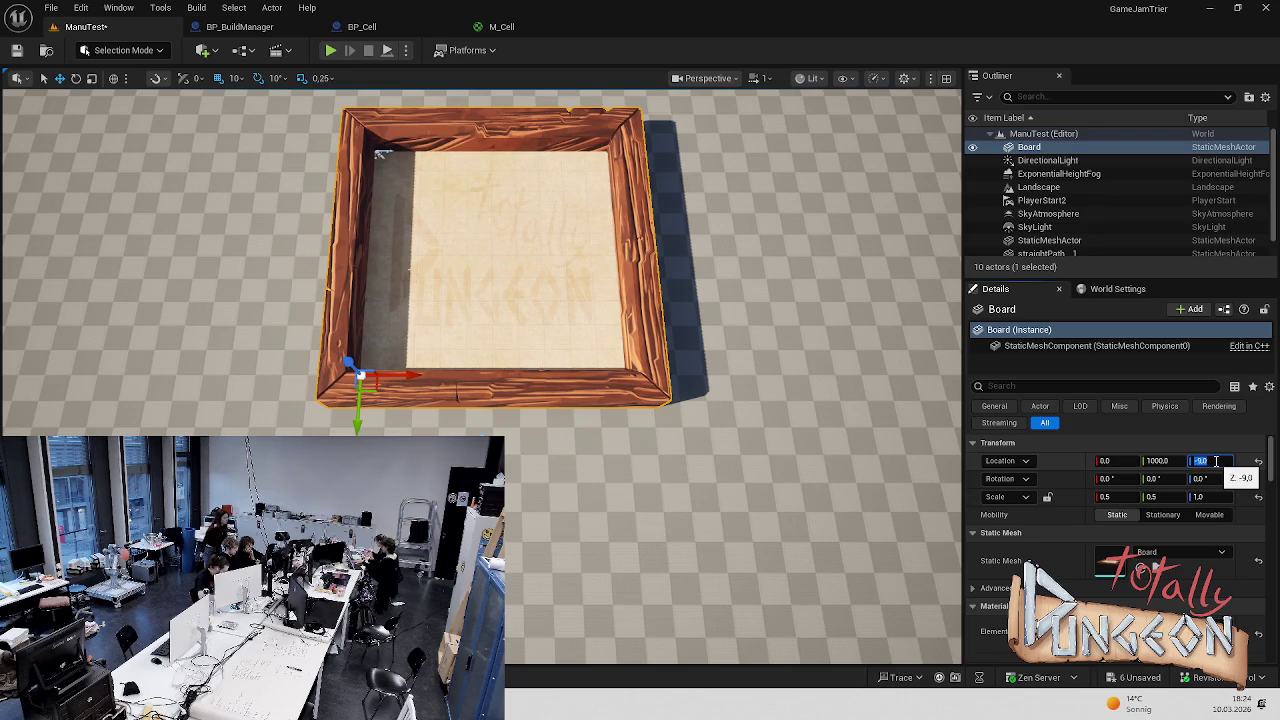
click(766, 323)
Play-test the level with the Board at Z -9 to check the cell grid
scroll(480, 300, up, 5)
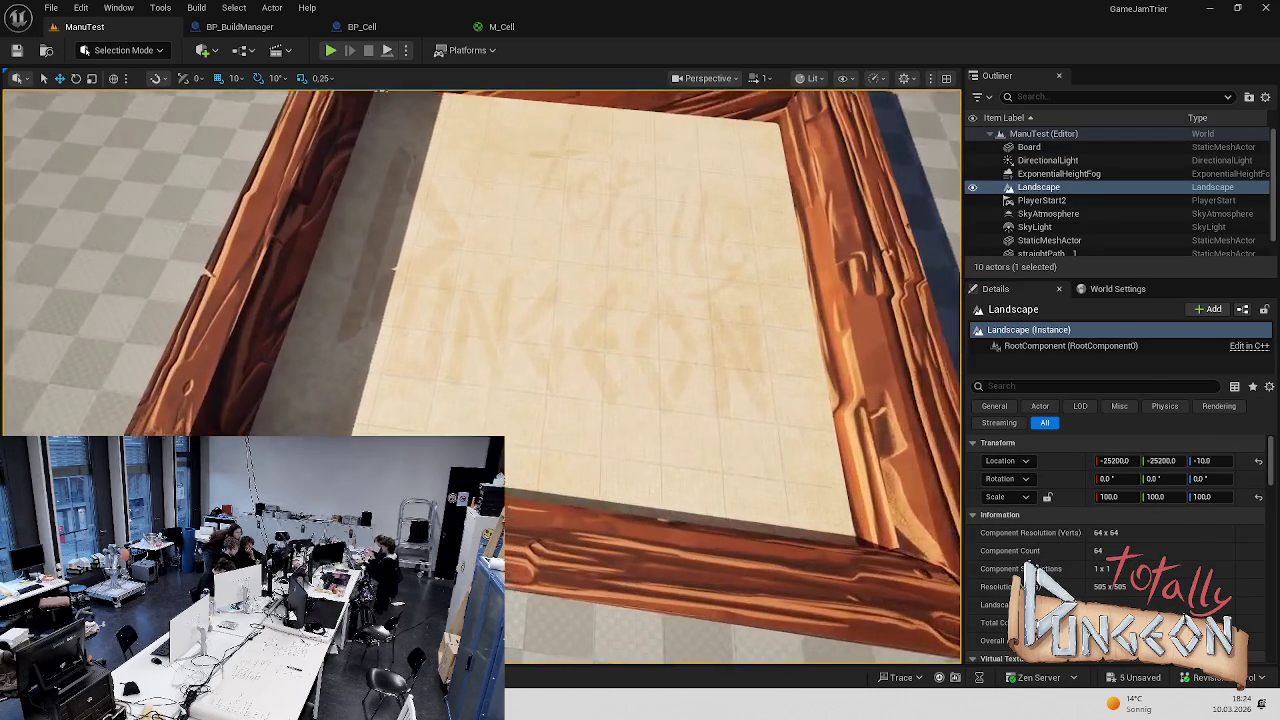
click(330, 50)
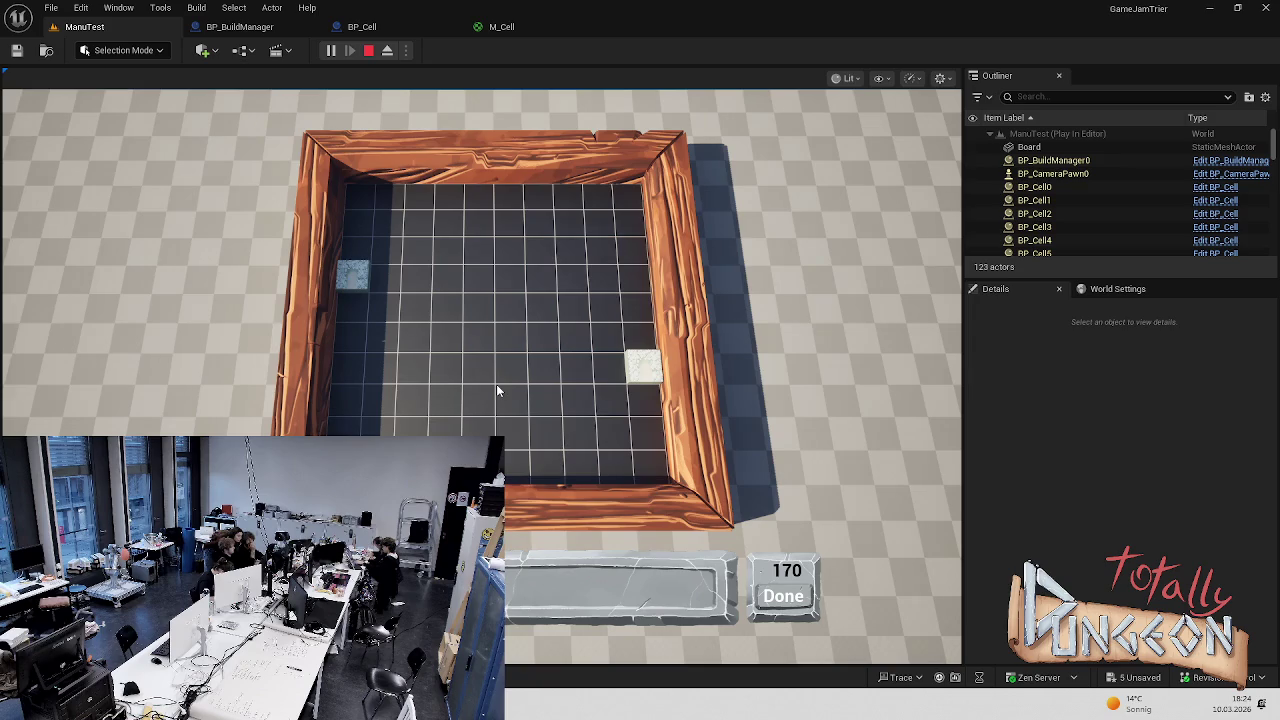
scroll(483, 329, up, 2)
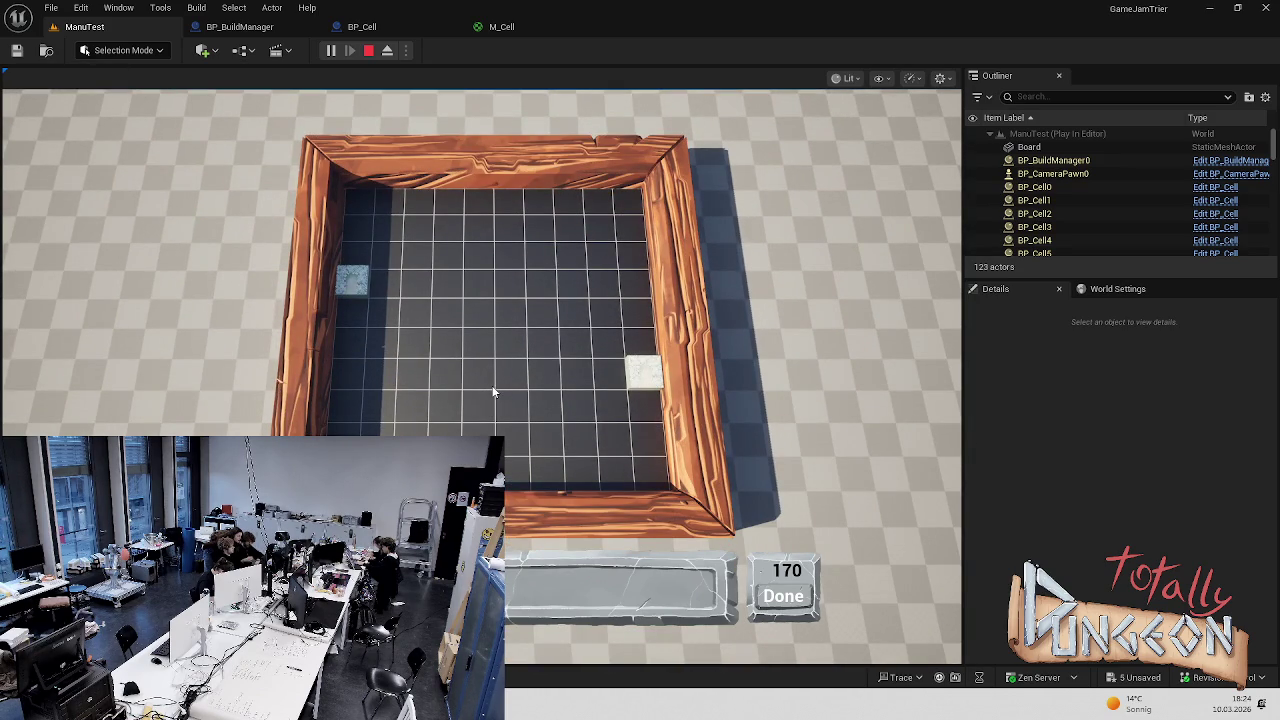
scroll(370, 322, up, 2)
click(379, 348)
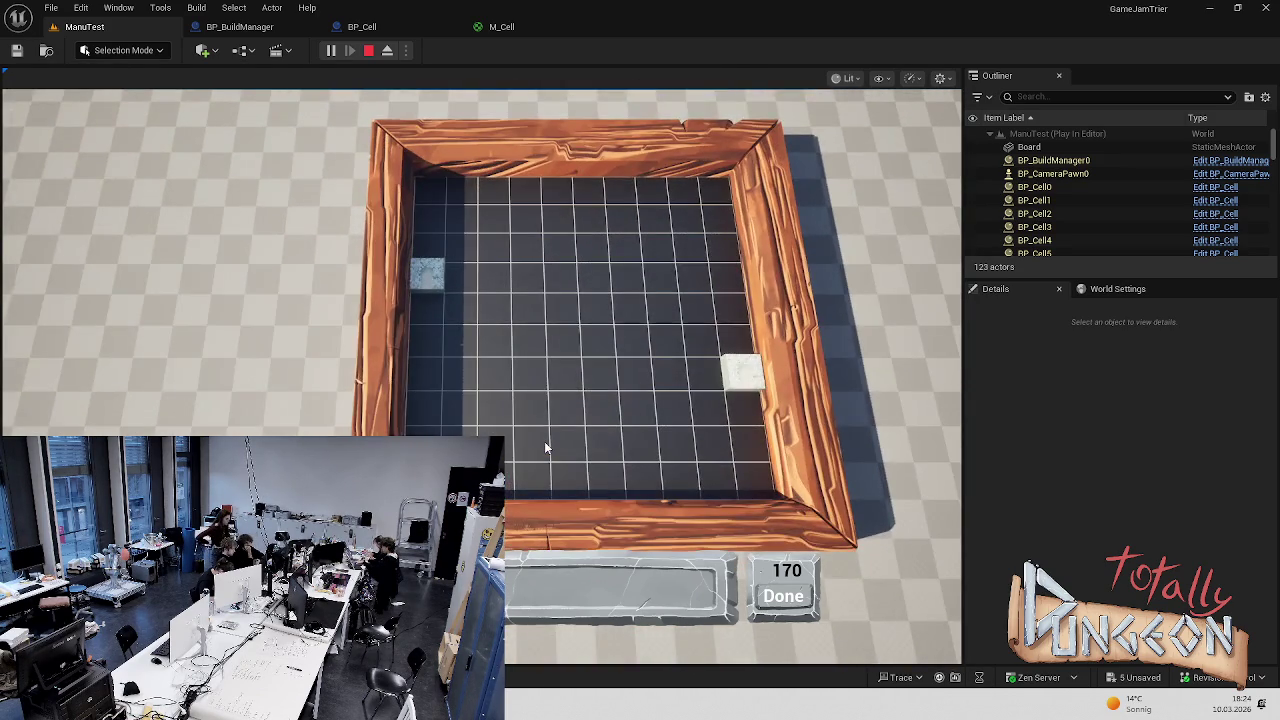
key(Escape)
click(500, 27)
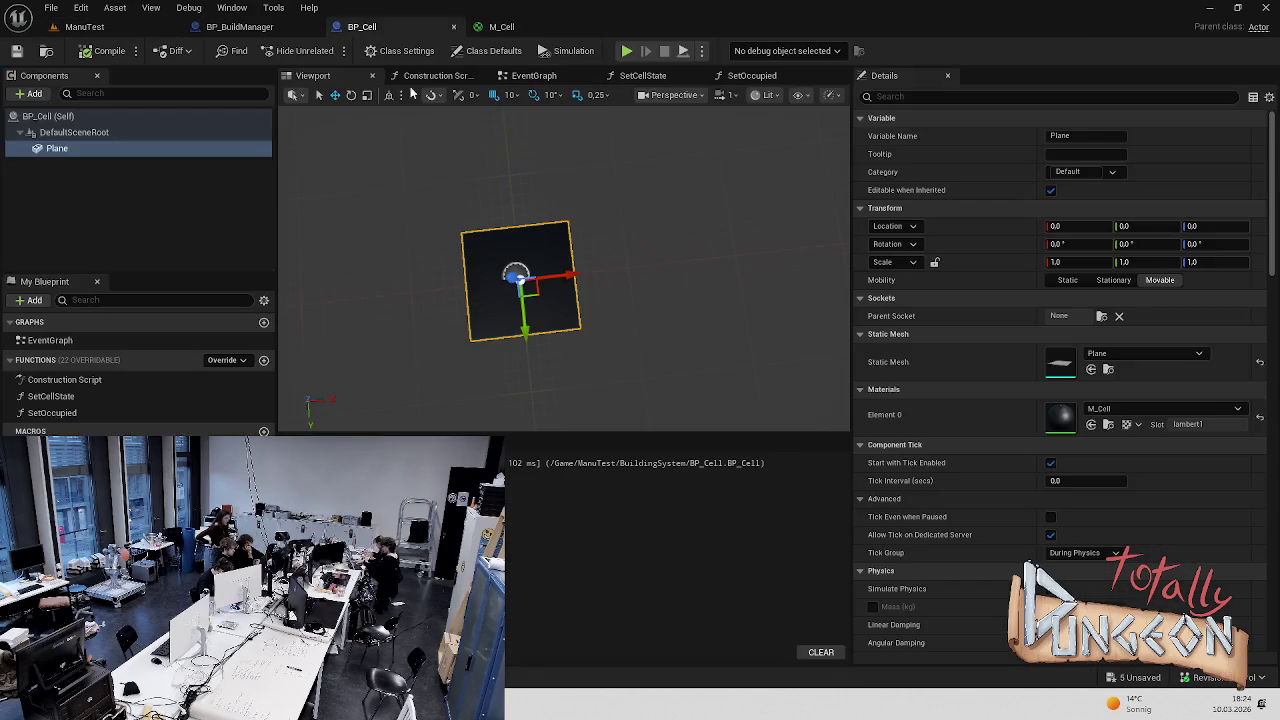
Make M_Cell translucent and wire the texture RGBA into Opacity as well as Base Color
click(362, 27)
click(495, 27)
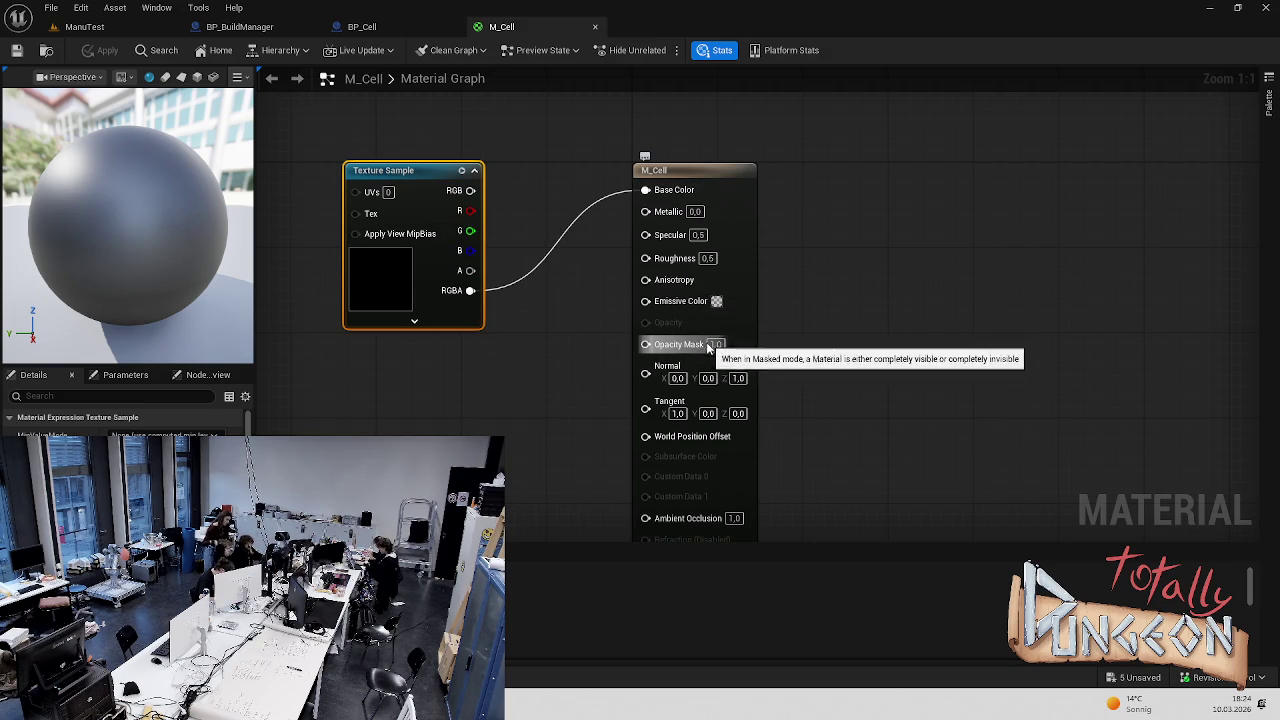
drag(645, 327, 645, 327)
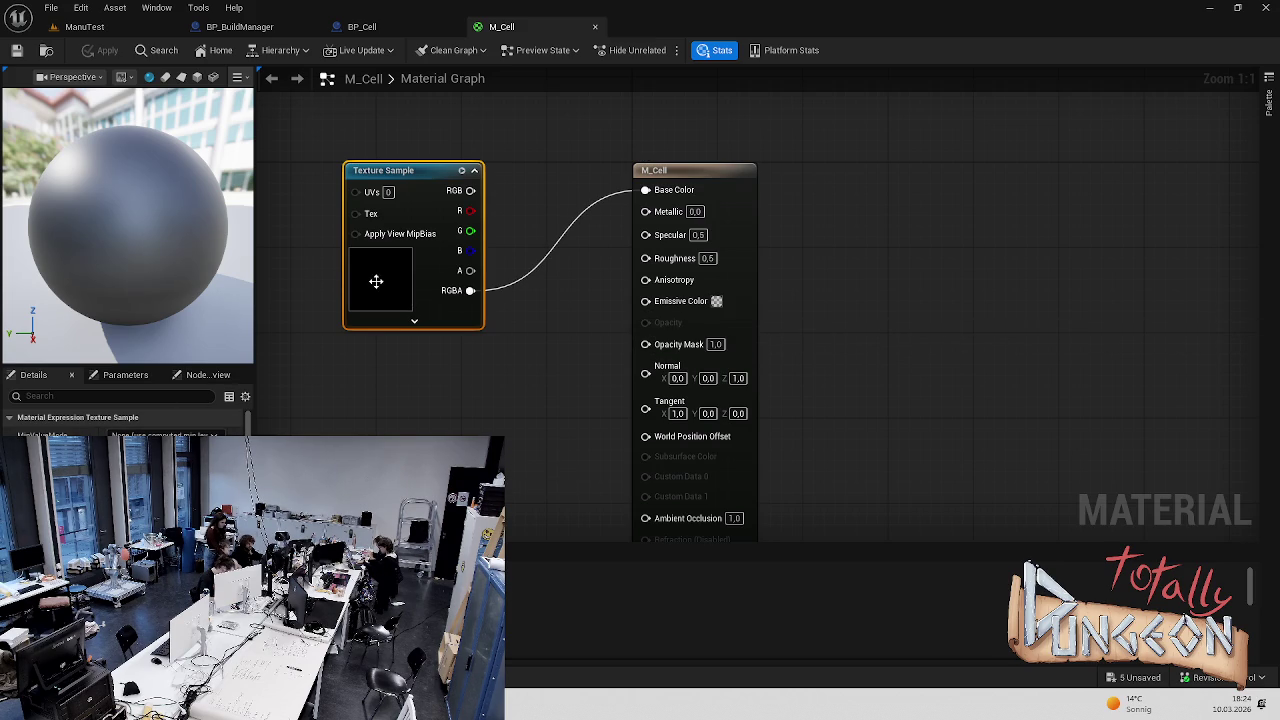
click(640, 174)
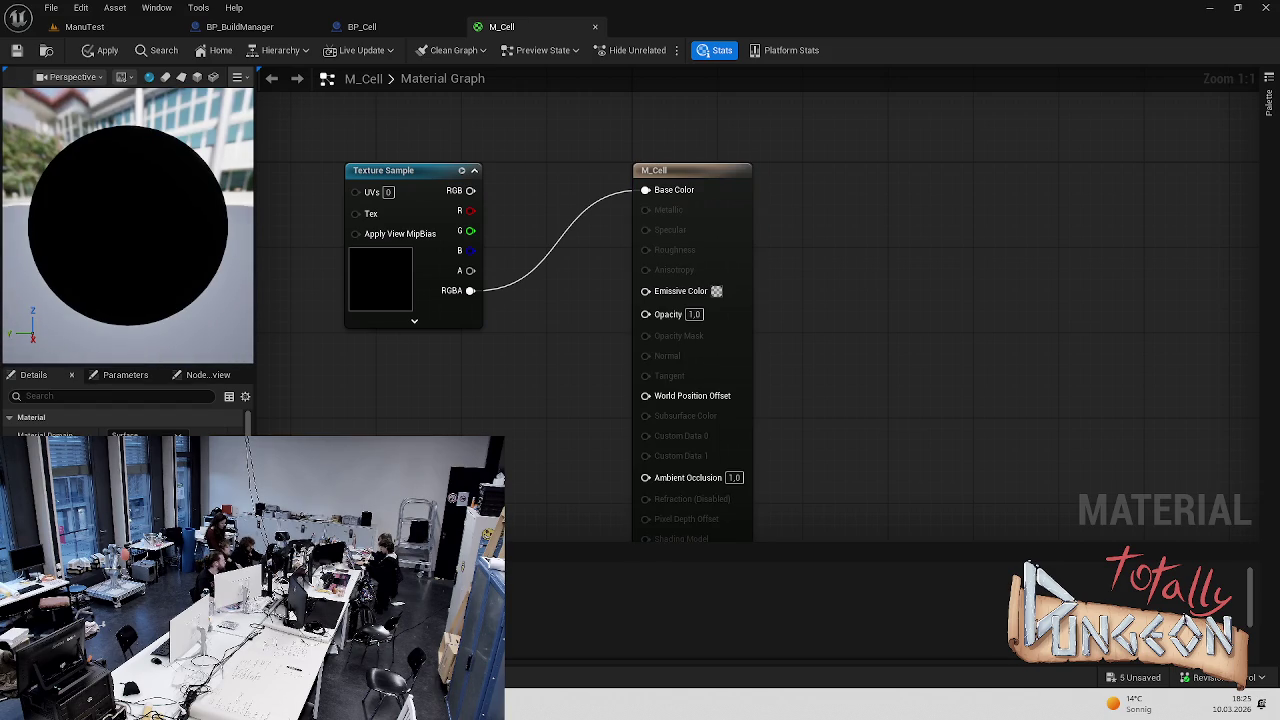
mouse_move(104, 261)
mouse_down()
mouse_move(120, 188)
mouse_move(104, 256)
mouse_up()
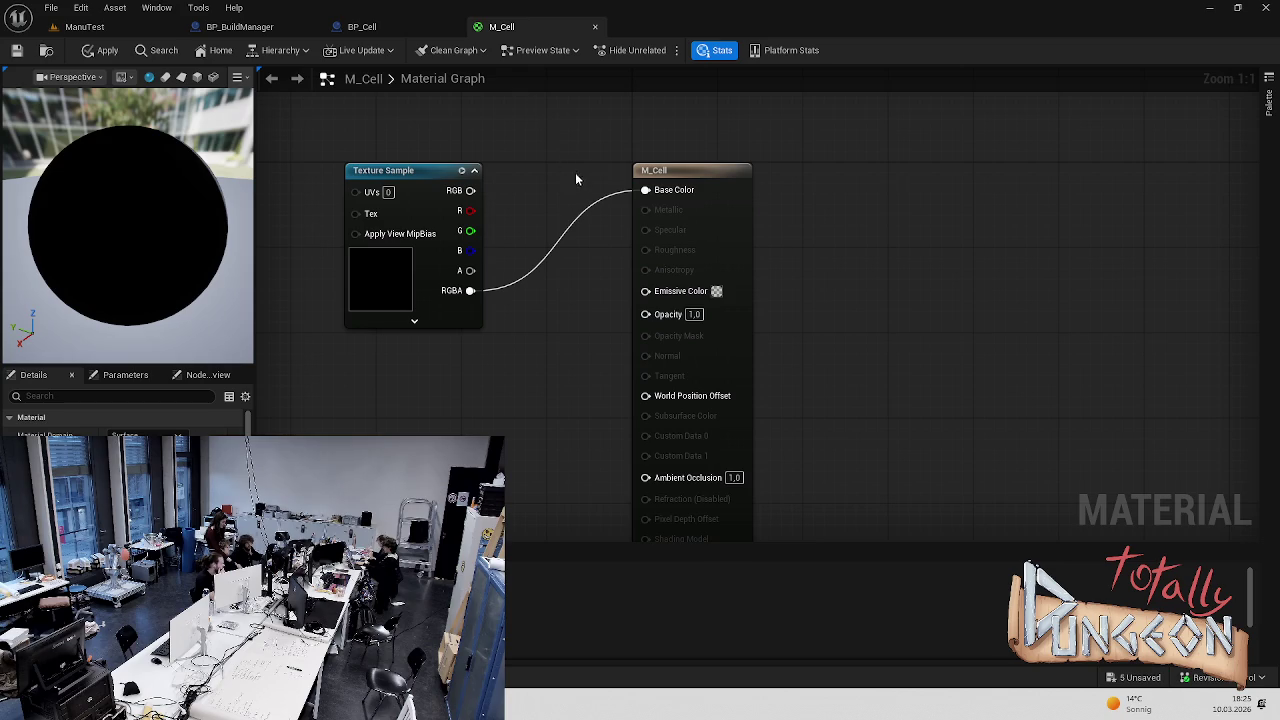
mouse_move(470, 290)
mouse_down()
mouse_move(497, 305)
mouse_move(645, 313)
mouse_up()
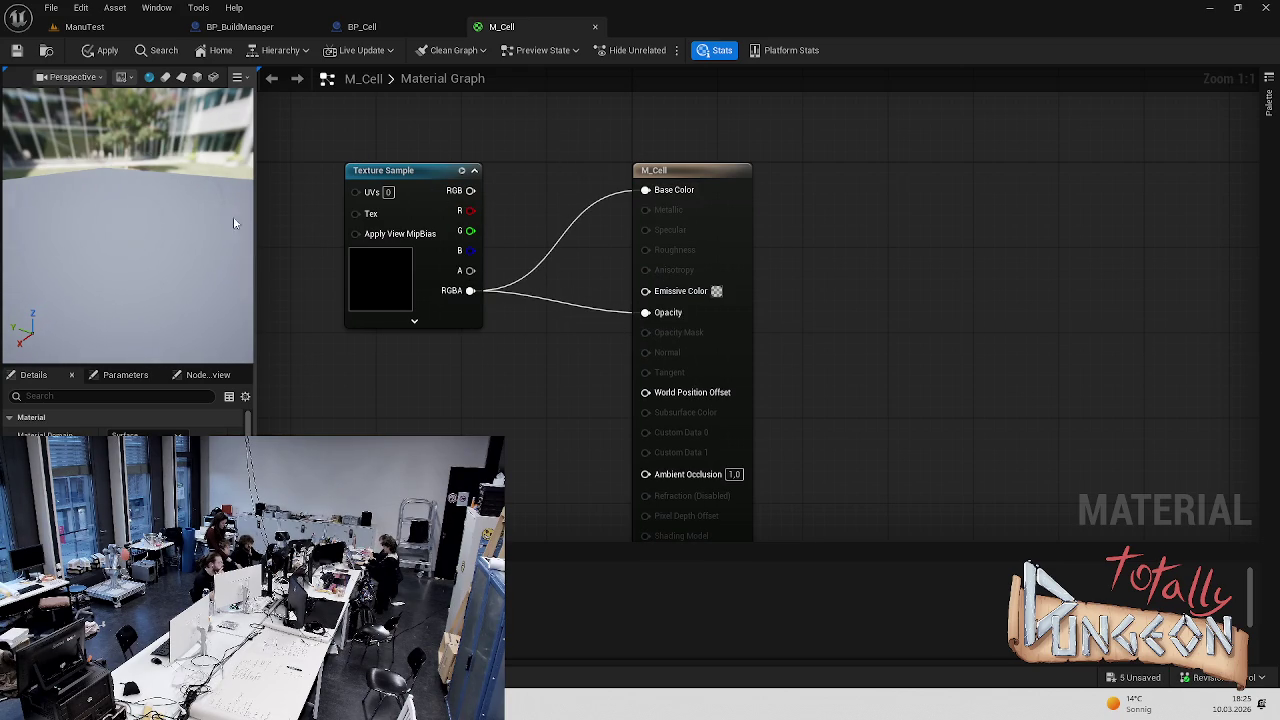
drag(233, 216, 240, 230)
drag(202, 181, 202, 170)
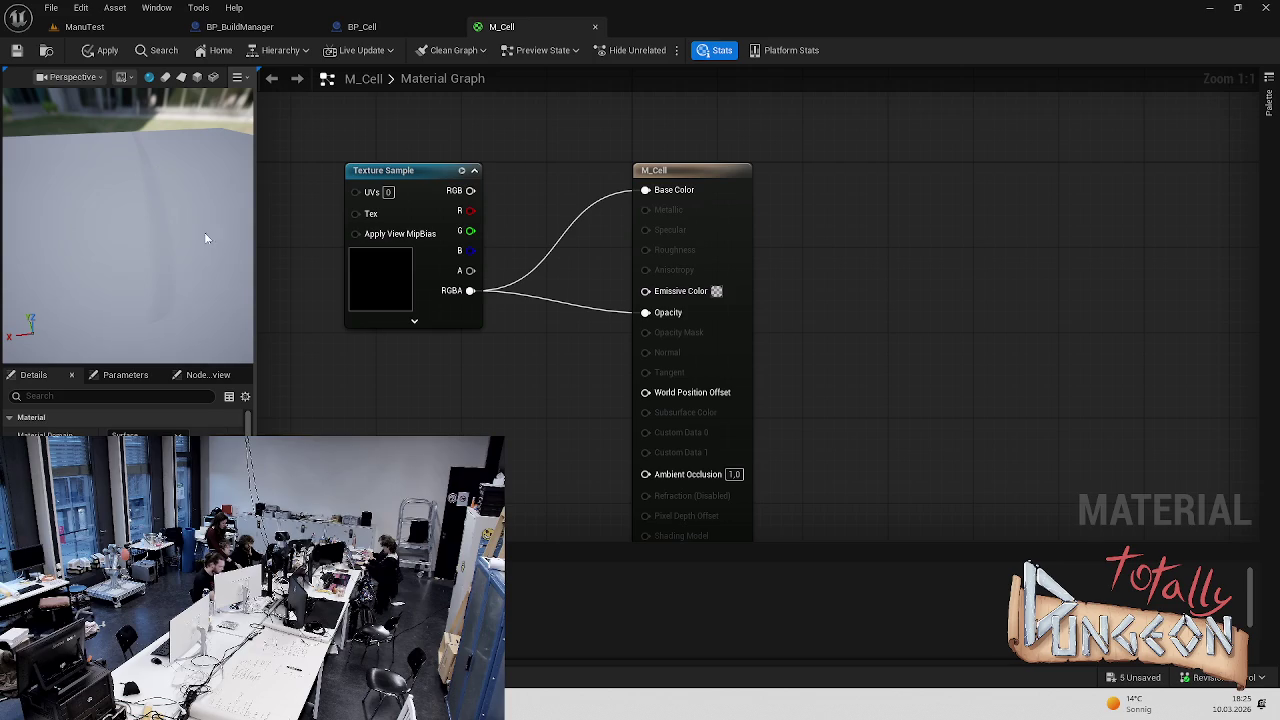
Play-test ManuTest, then apply the M_Cell changes and return to the level
click(372, 28)
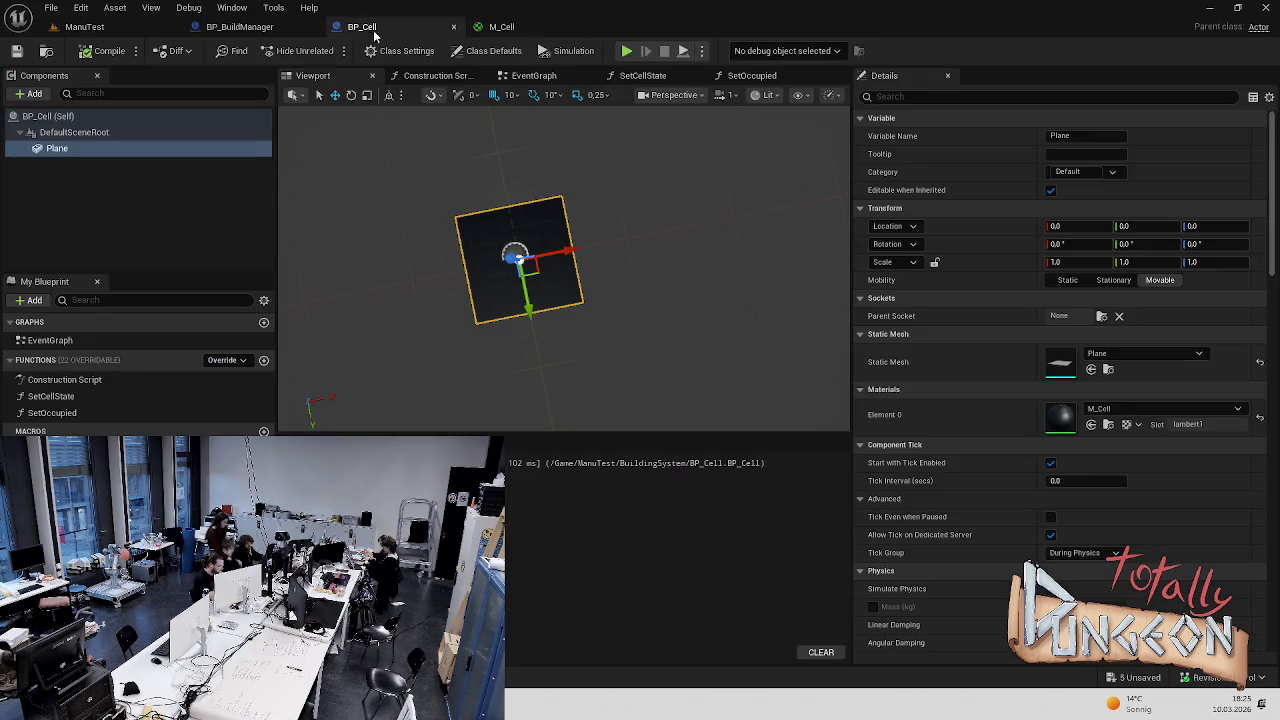
click(84, 27)
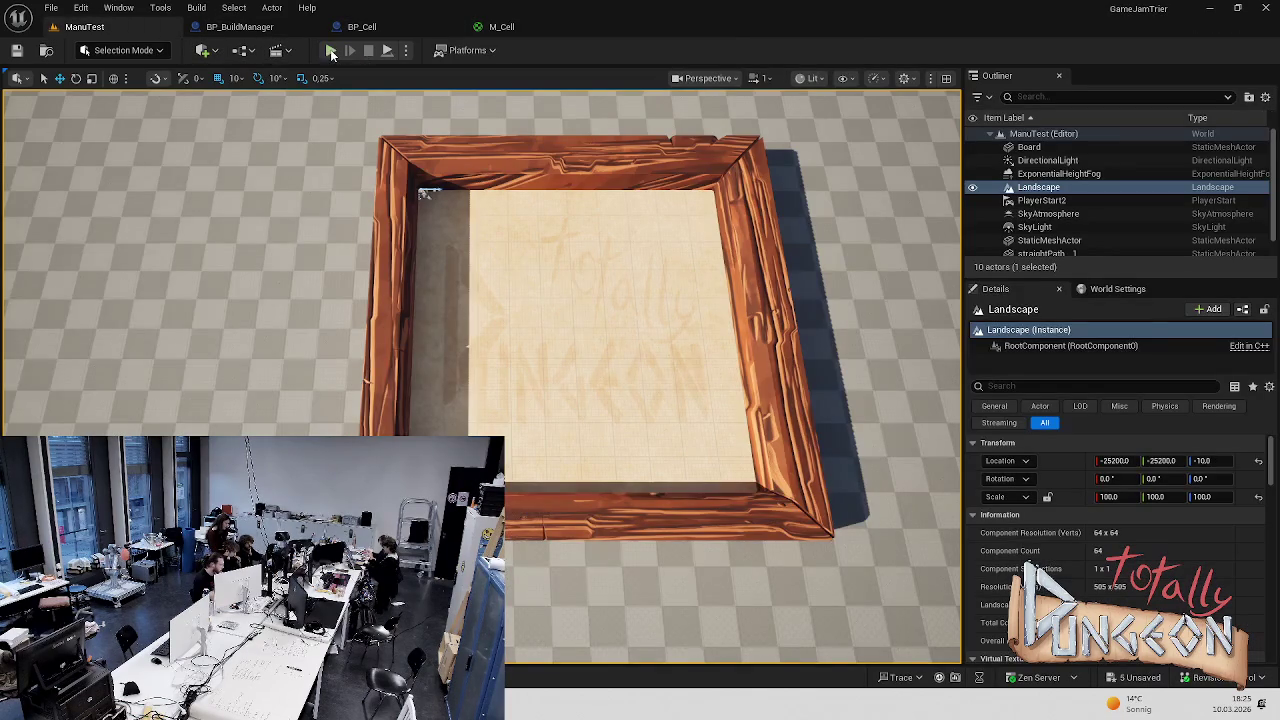
click(330, 50)
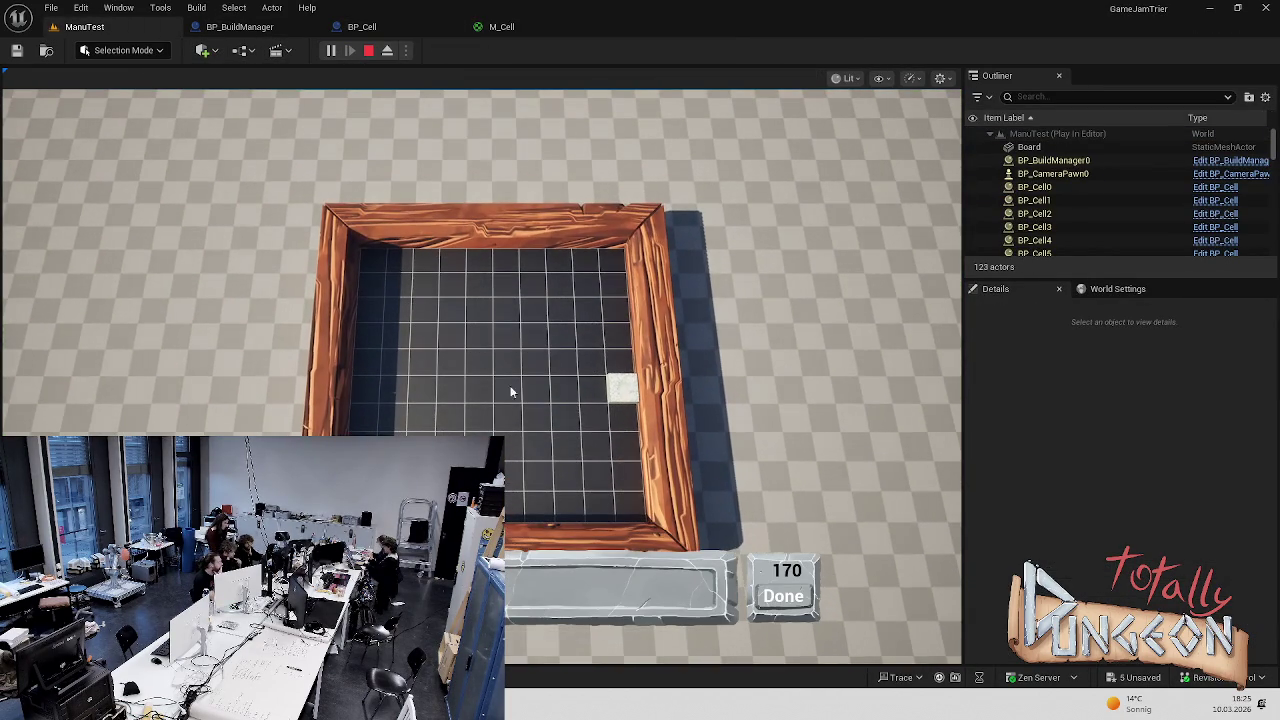
key(Escape)
click(502, 27)
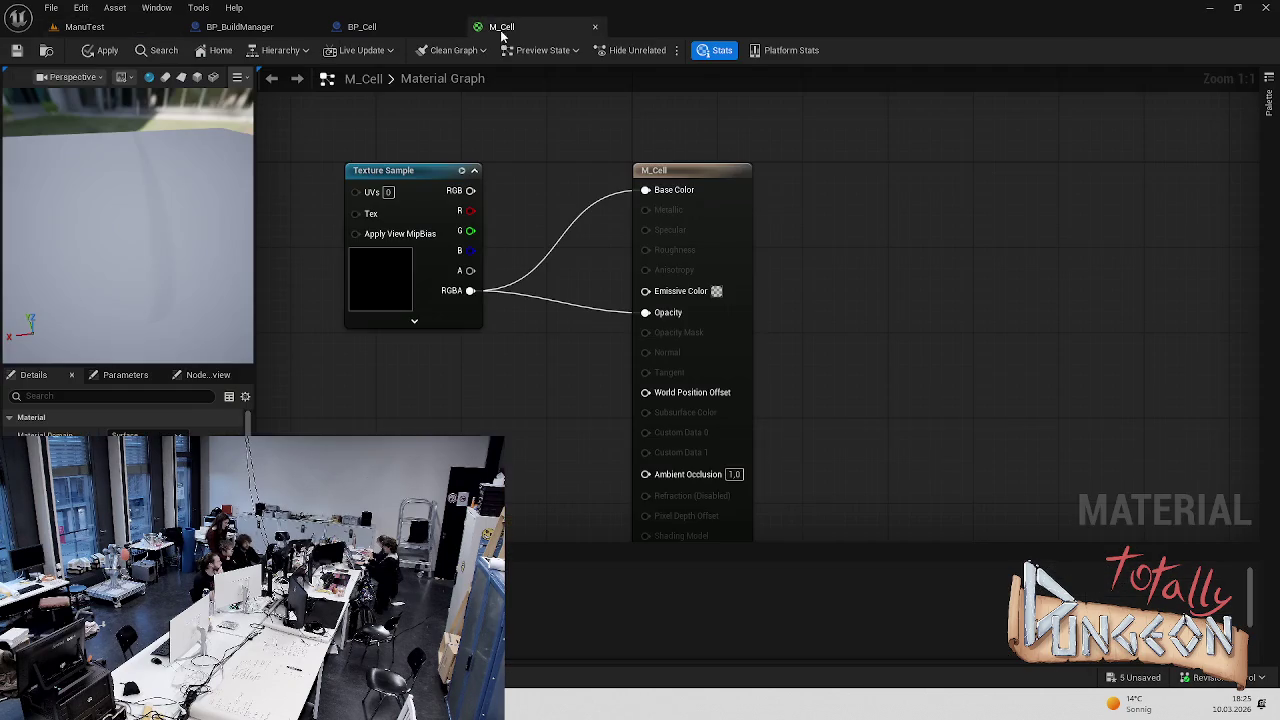
click(100, 50)
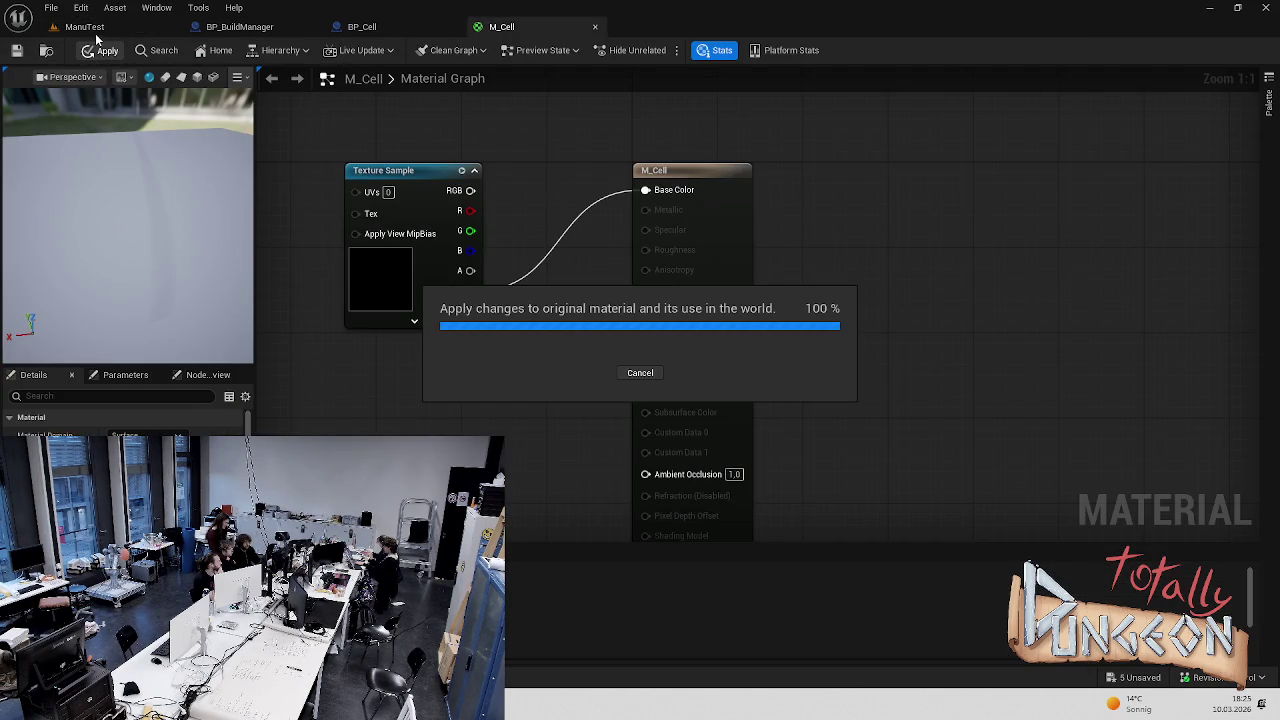
click(95, 28)
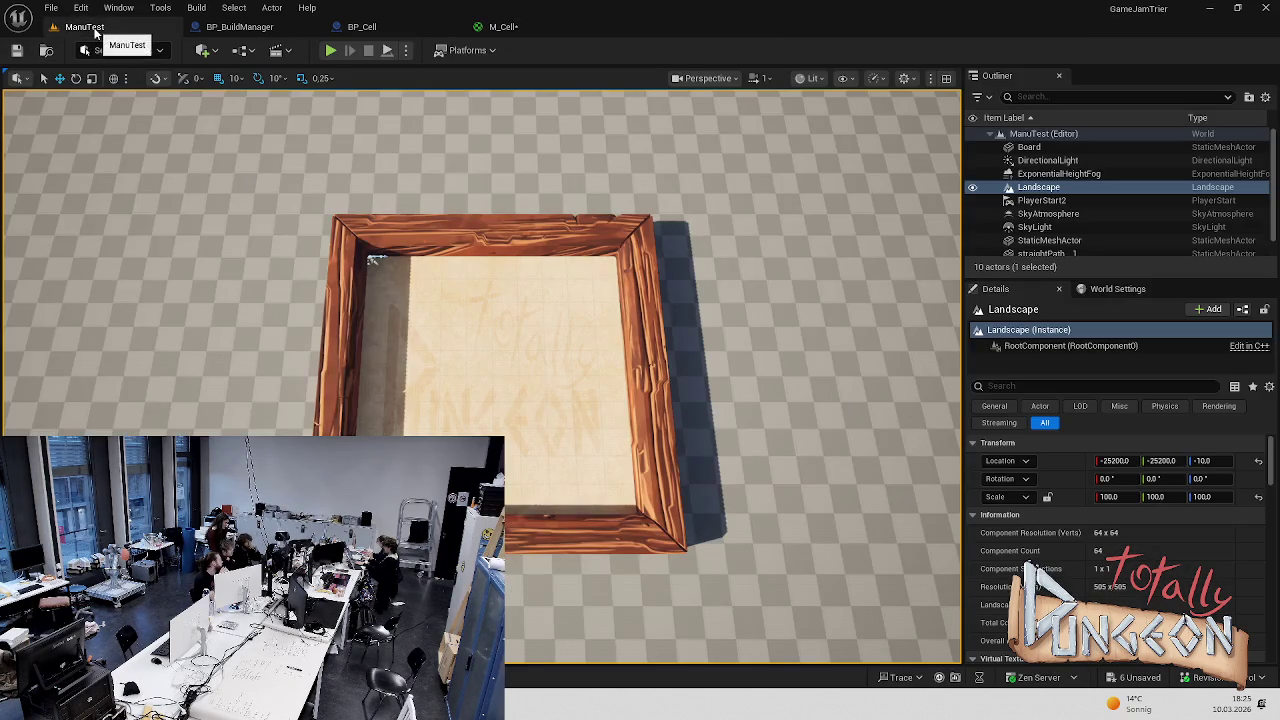
Play-test the level to view the Board before flattening it
click(330, 50)
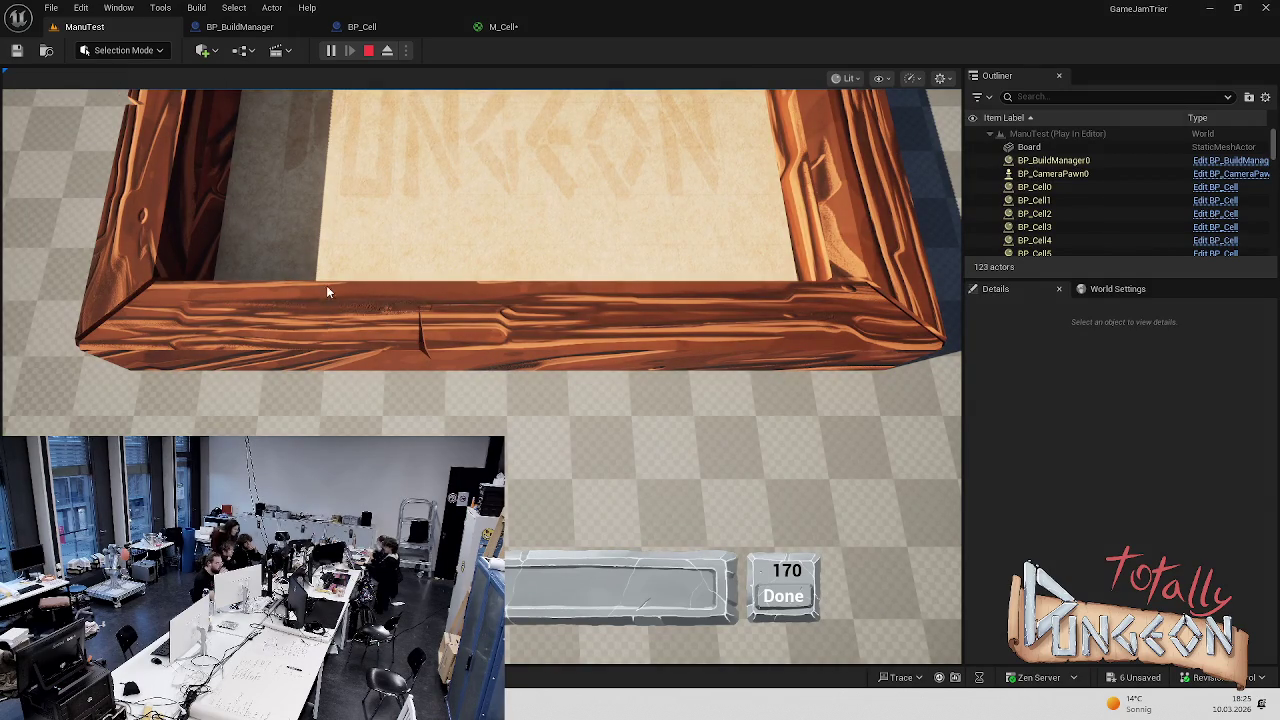
scroll(326, 285, down, 2)
scroll(332, 293, up, 3)
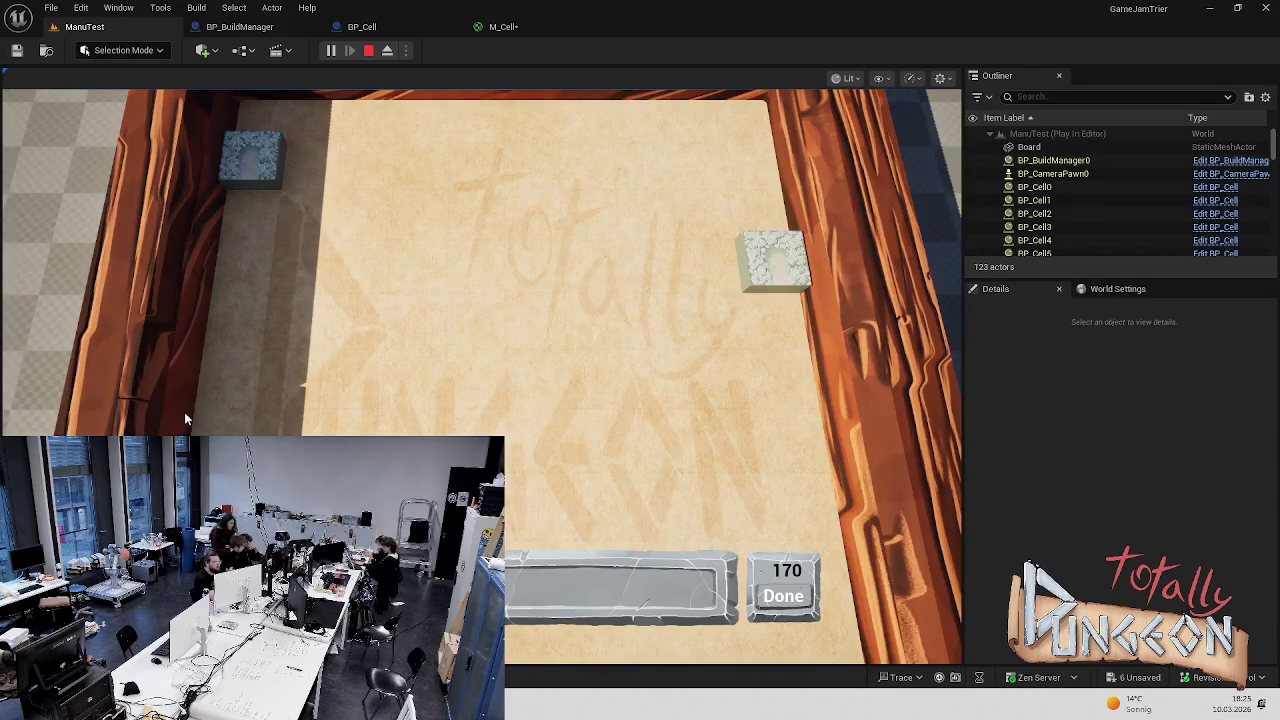
mouse_move(405, 92)
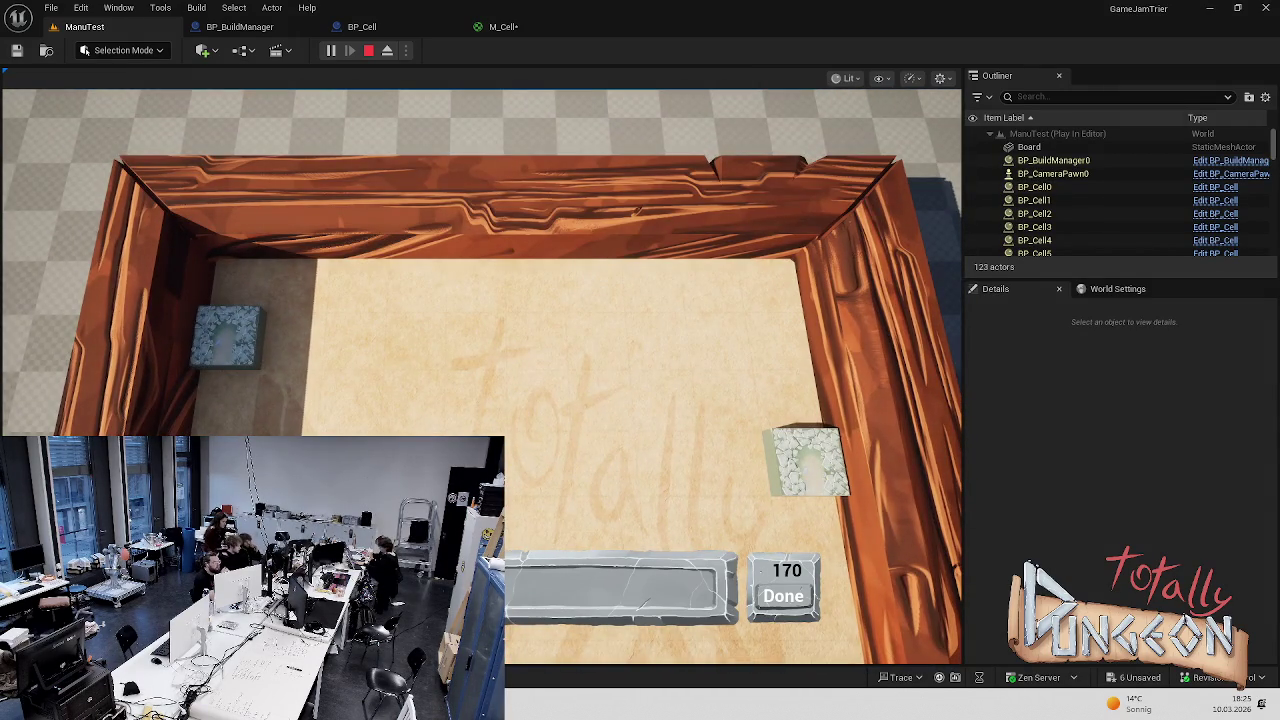
mouse_move(963, 495)
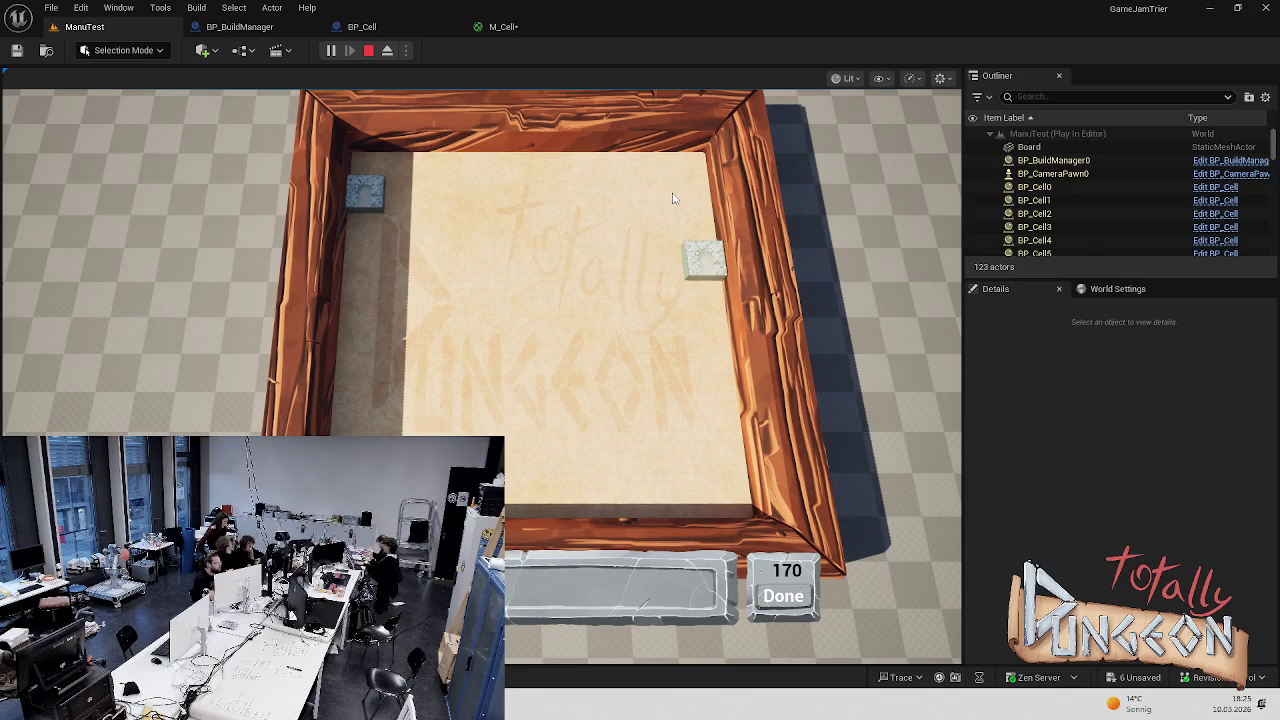
scroll(342, 185, up, 2)
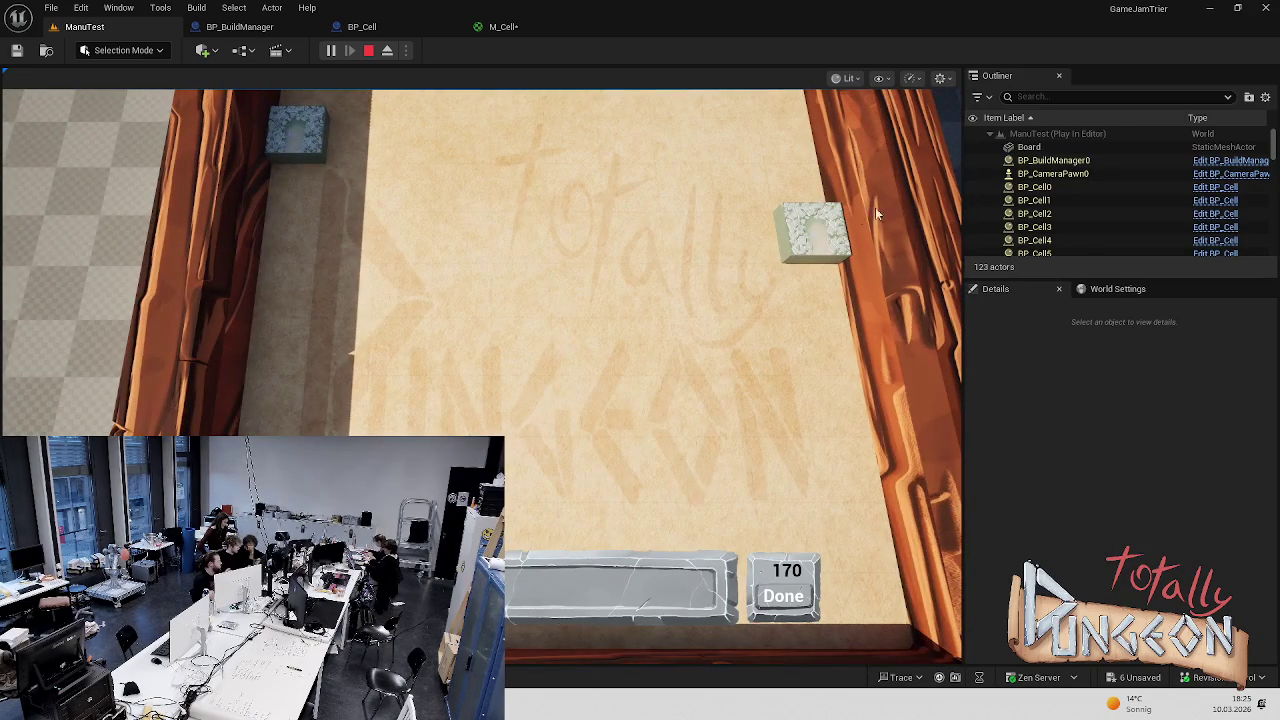
key(Escape)
Set the Board's Scale Z to 0.5
click(897, 246)
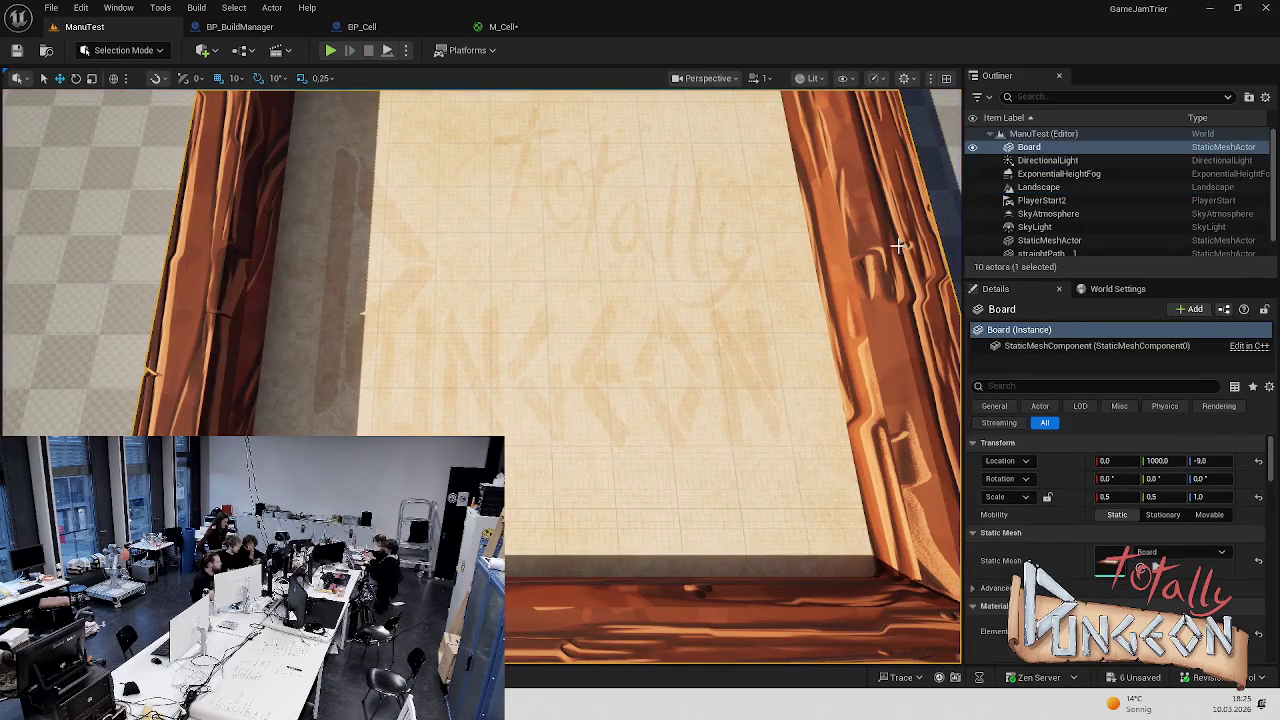
click(1205, 497)
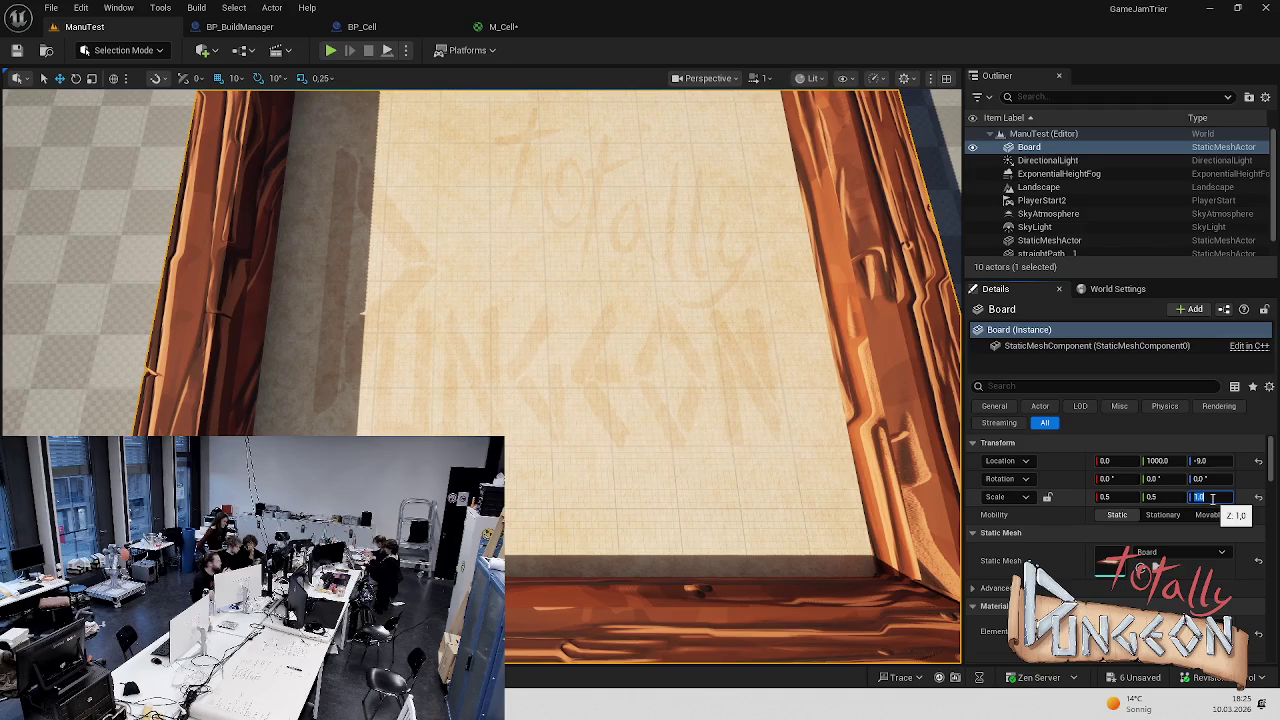
text(0)
click(1211, 497)
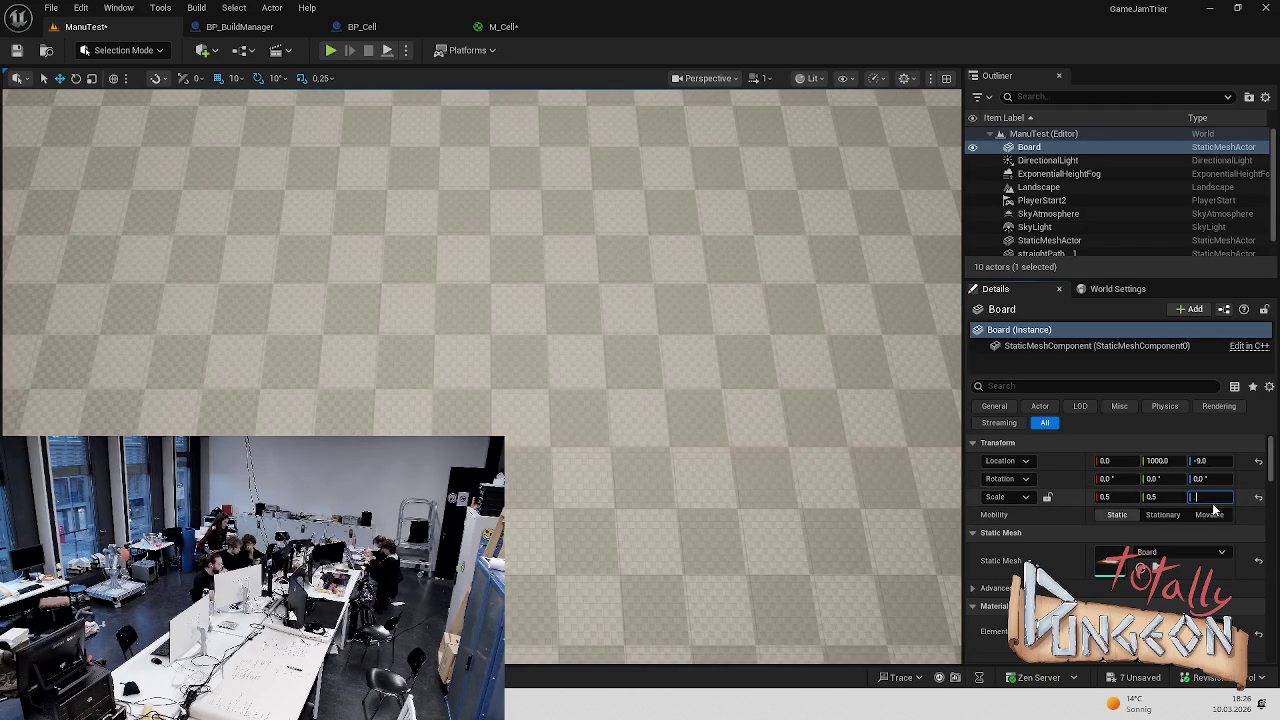
text(0.5)
key(Return)
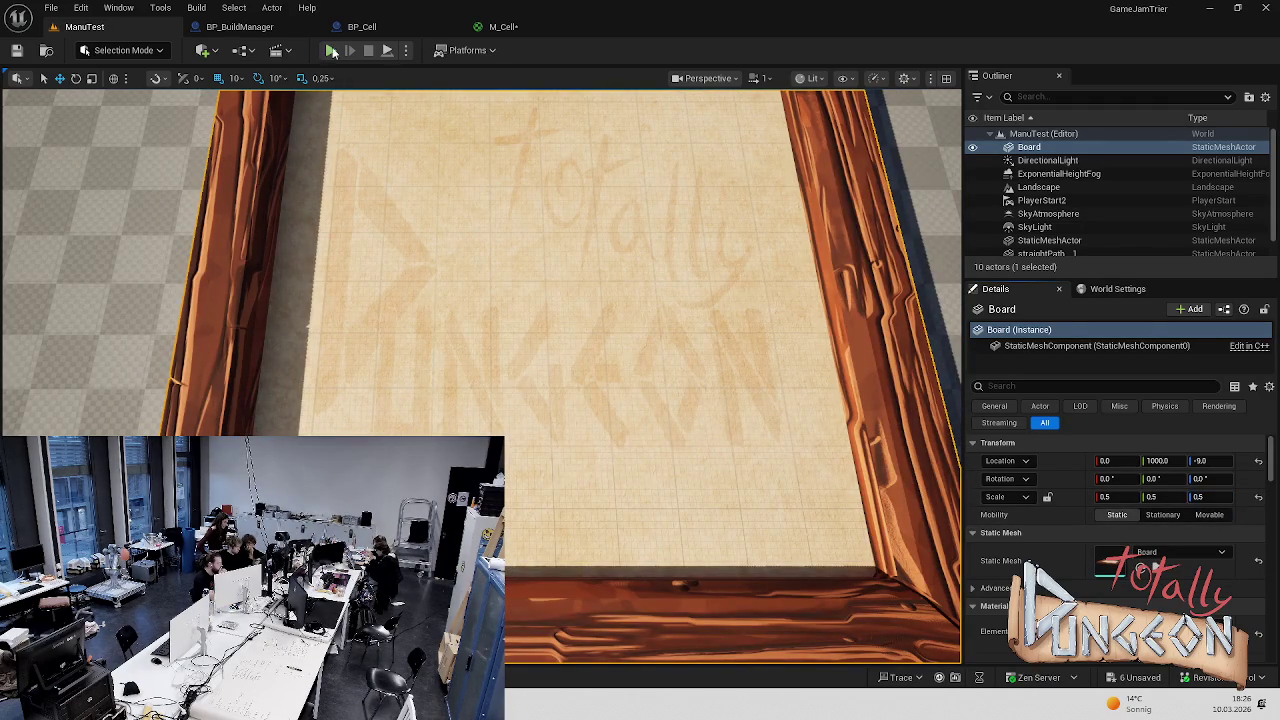
Play-test the half-height Board, moving the camera to see its top edge
click(330, 50)
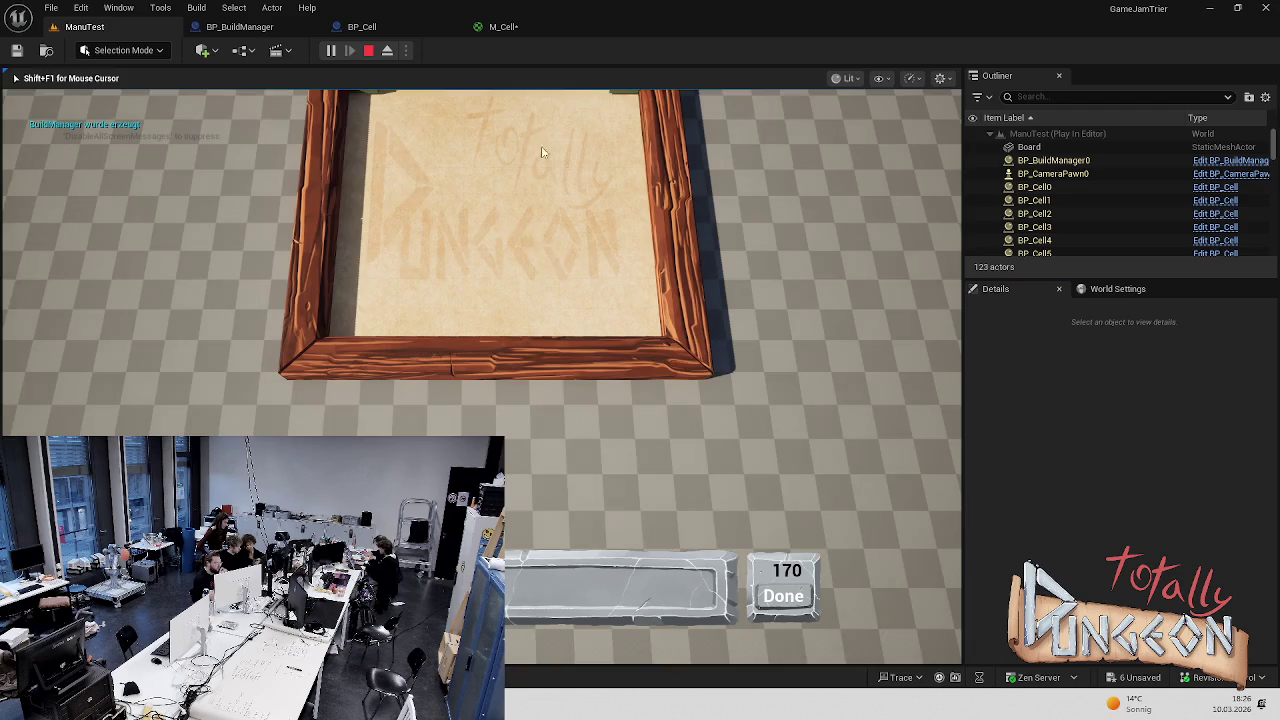
scroll(588, 168, up, 3)
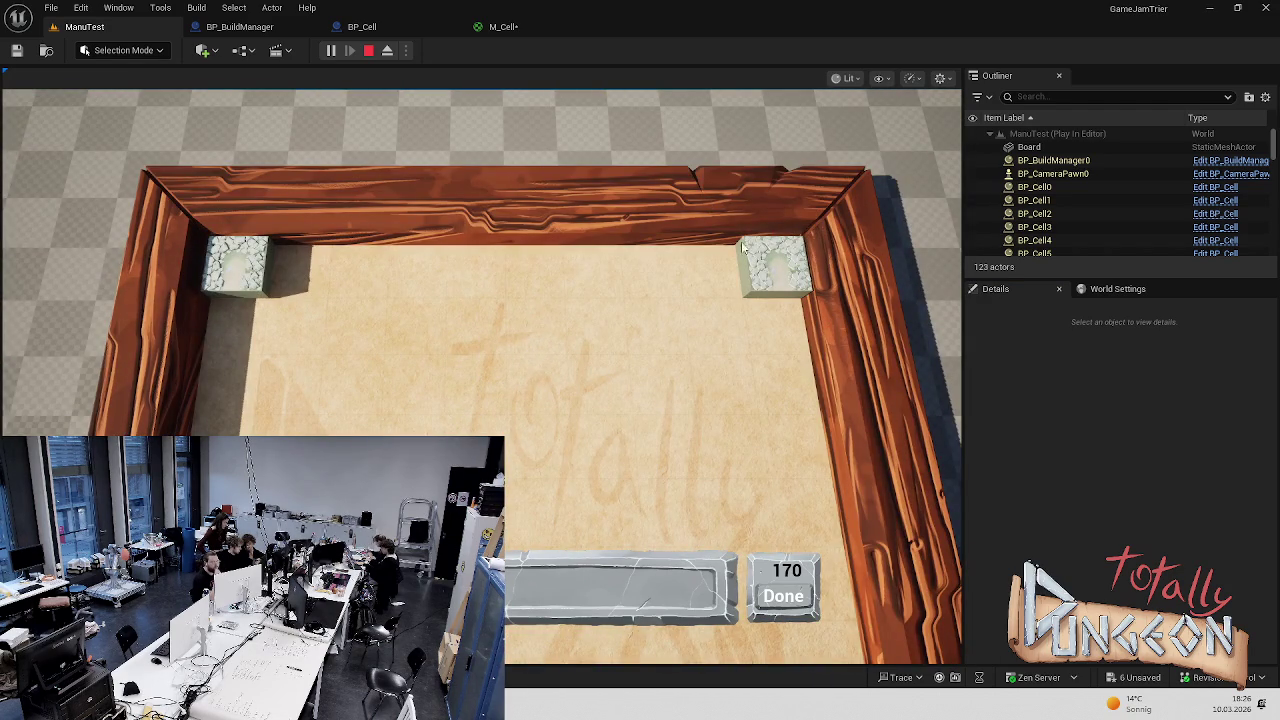
scroll(743, 248, down, 3)
scroll(652, 210, up, 3)
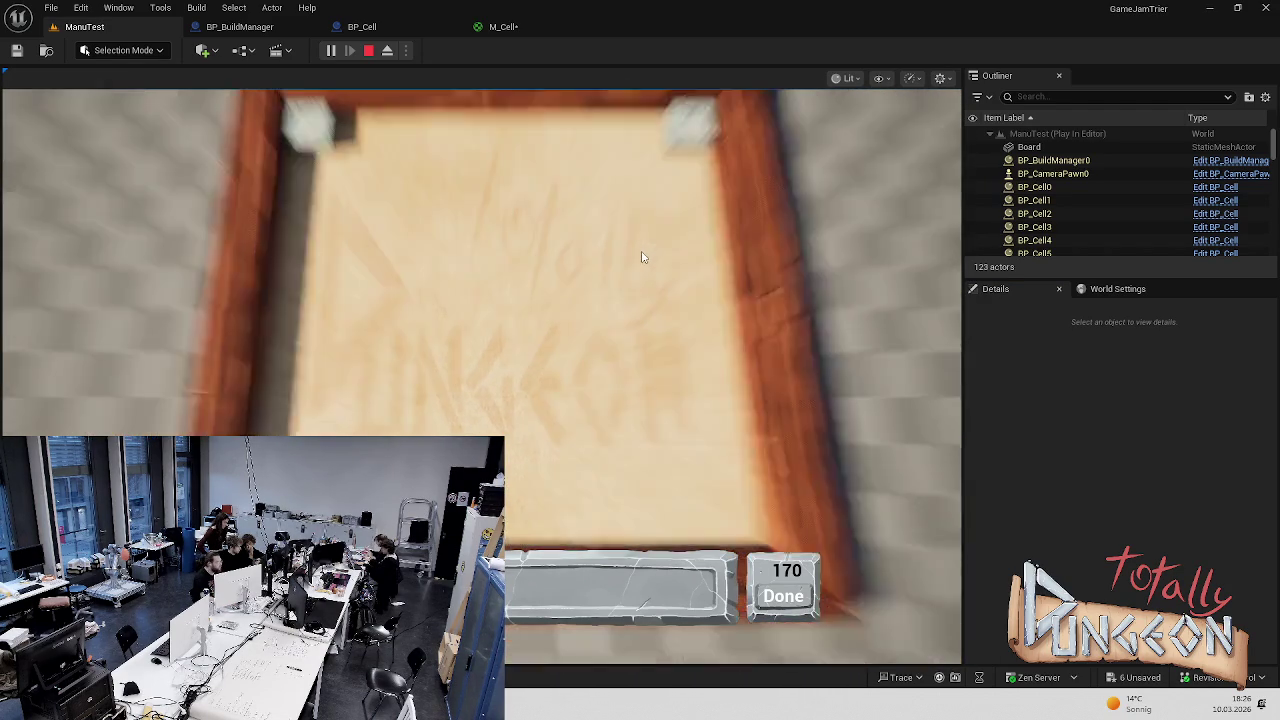
scroll(640, 254, down, 3)
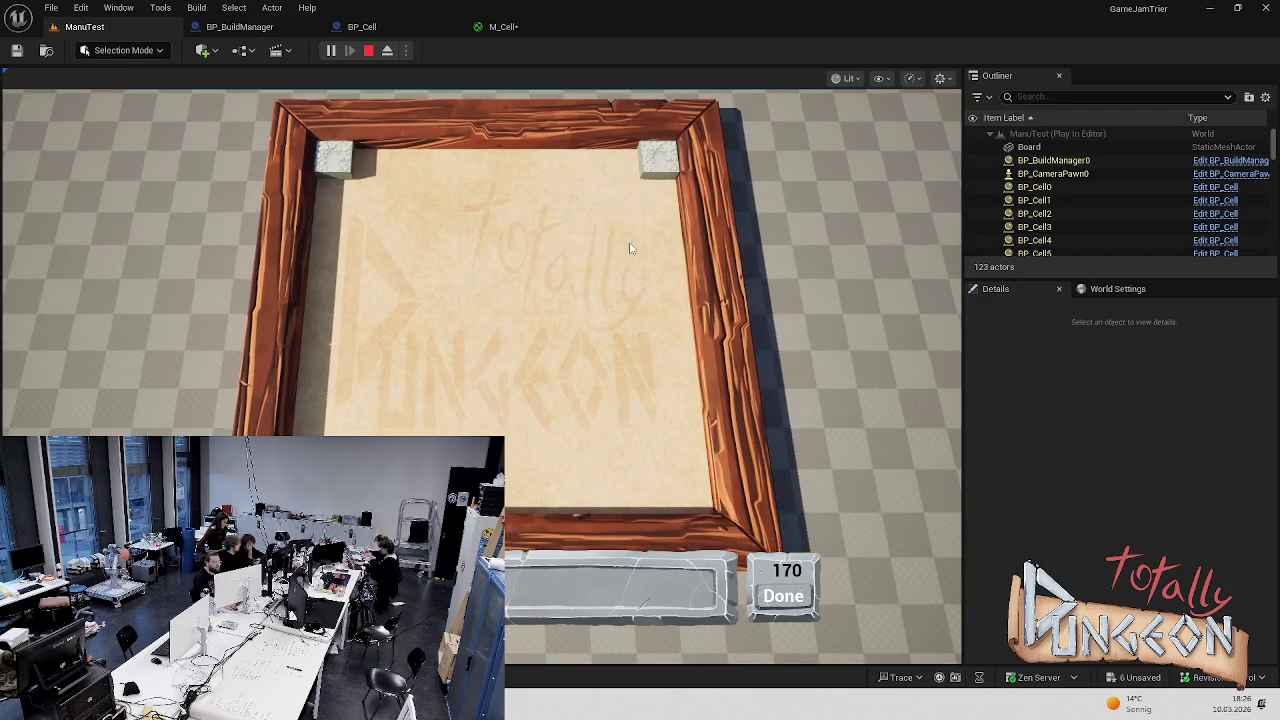
scroll(630, 248, up, 1)
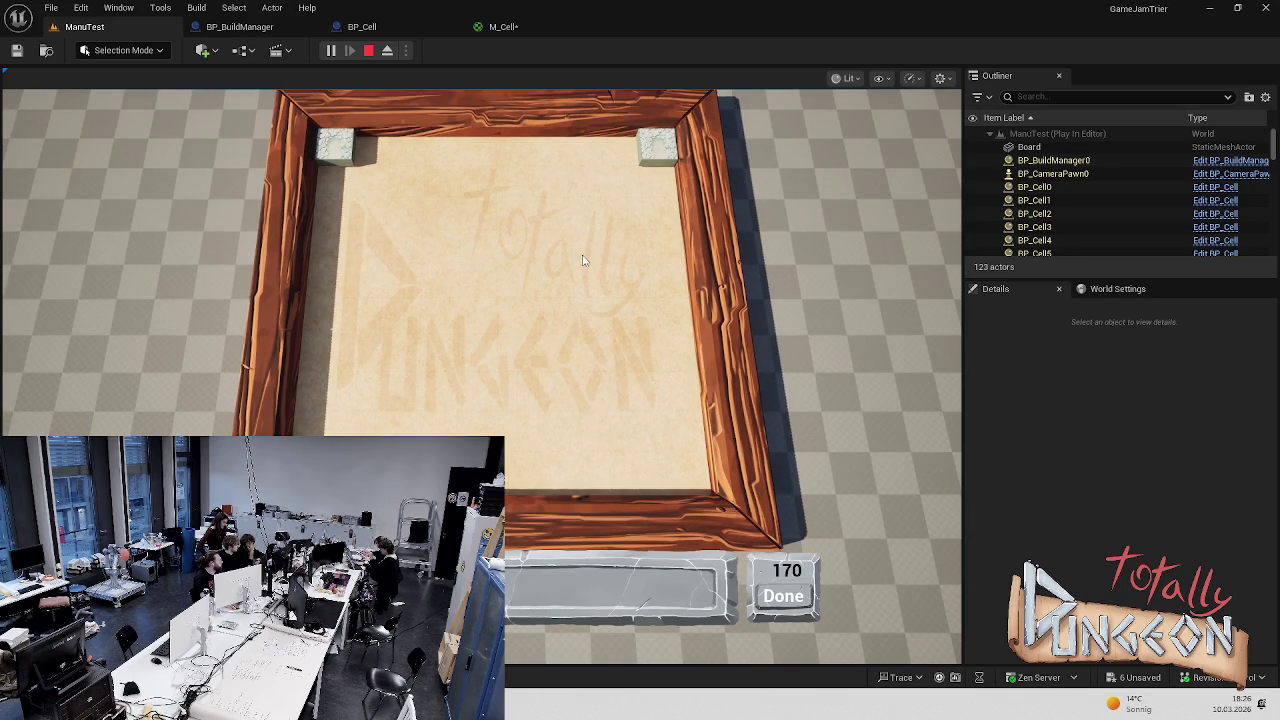
scroll(585, 260, down, 2)
scroll(575, 300, up, 2)
scroll(560, 380, down, 2)
scroll(545, 462, up, 1)
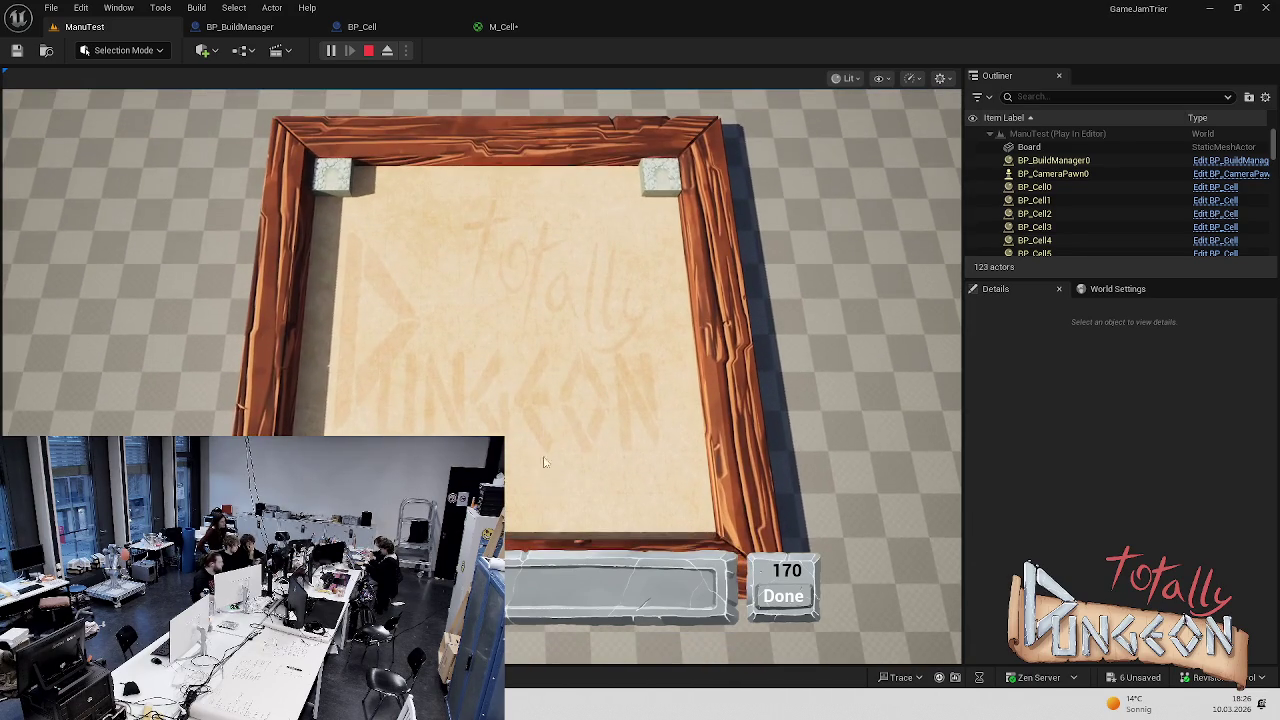
key(s)
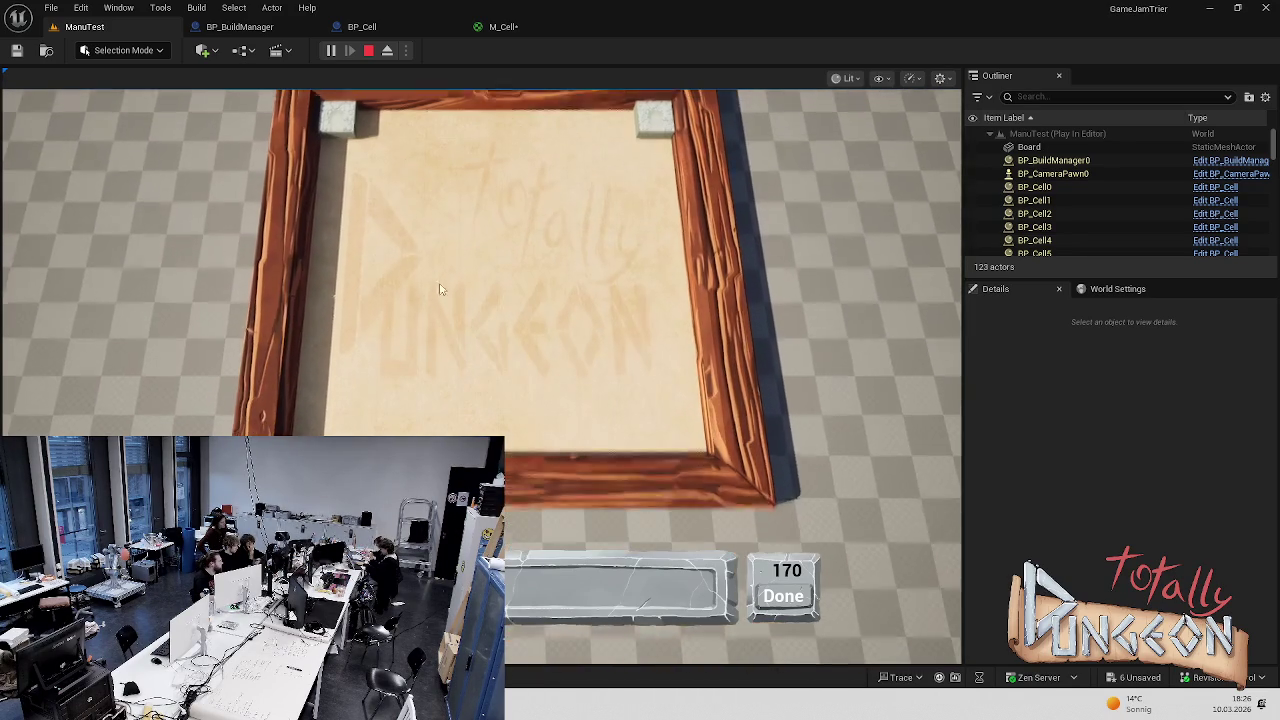
key(w)
scroll(449, 213, up, 1)
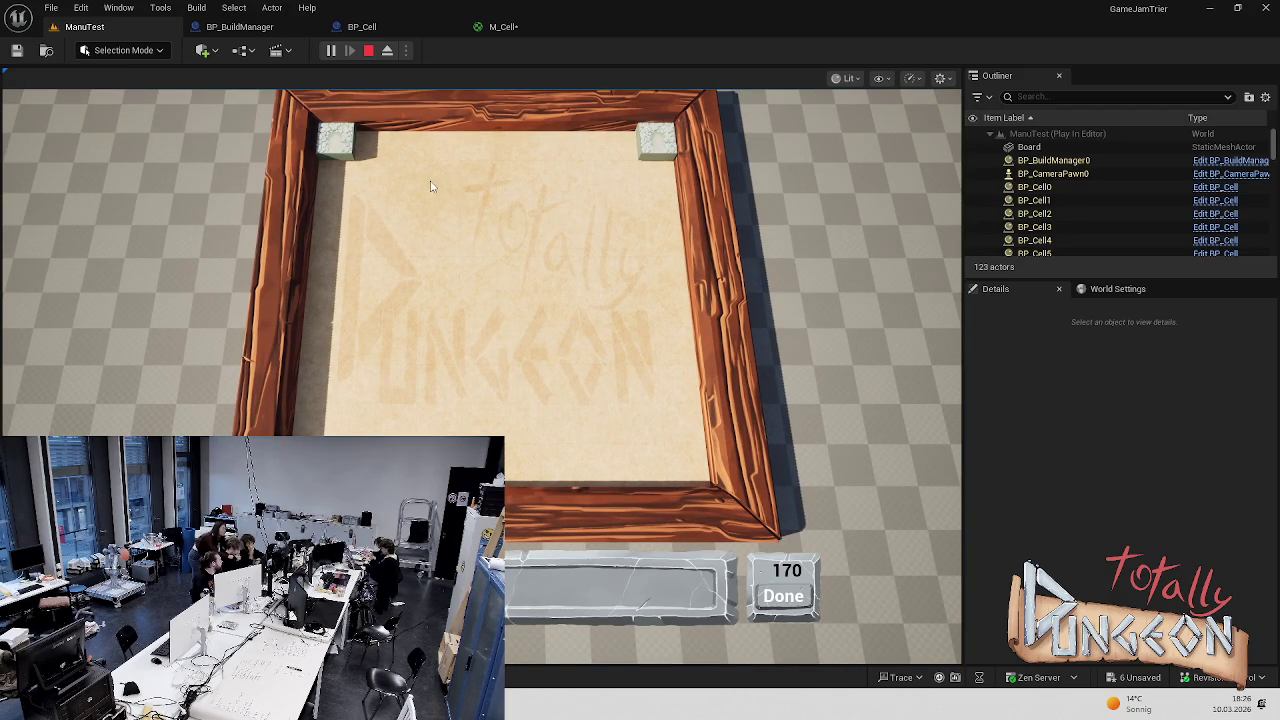
key(Escape)
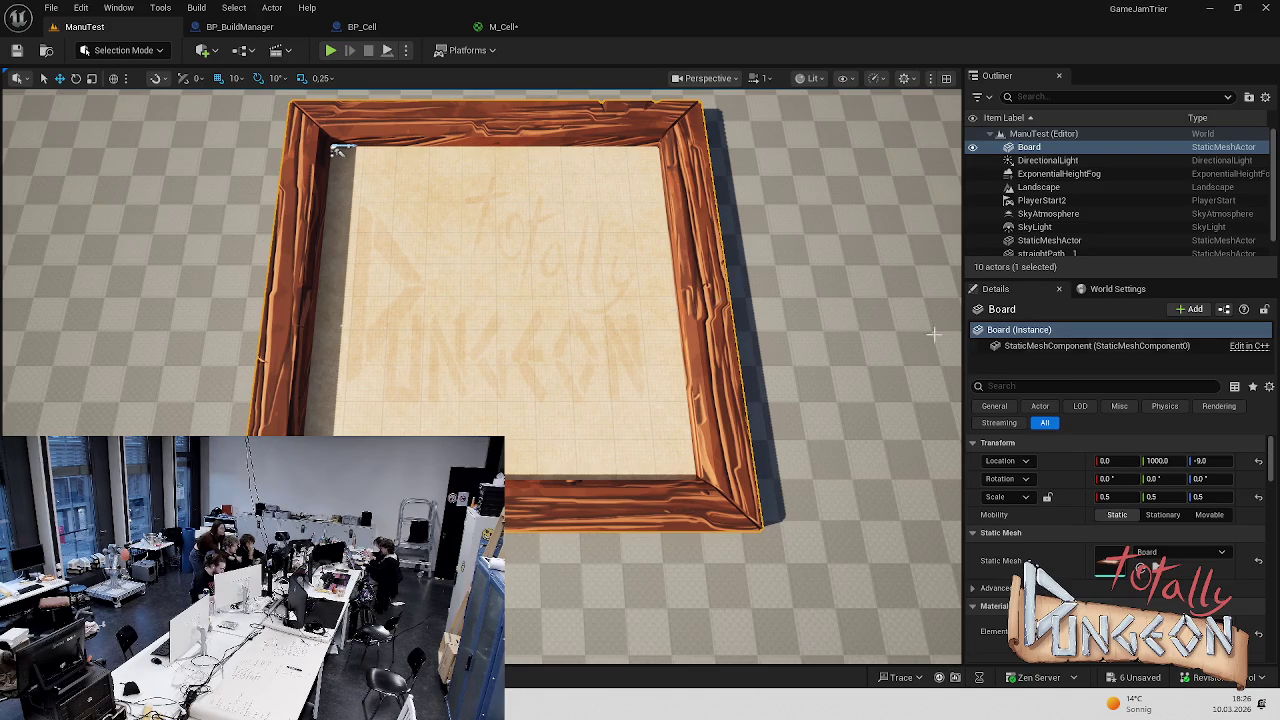
Set the Board's Scale Z to 0.3 and play-test it
click(1200, 497)
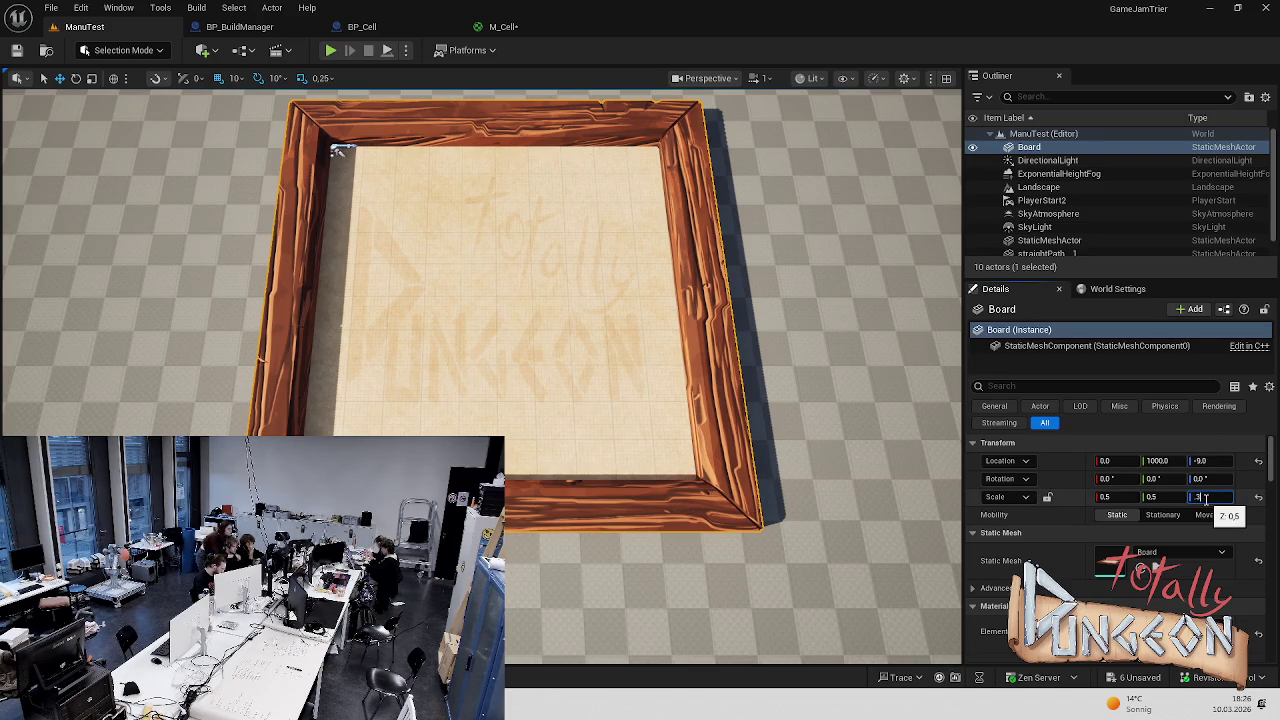
key(Return)
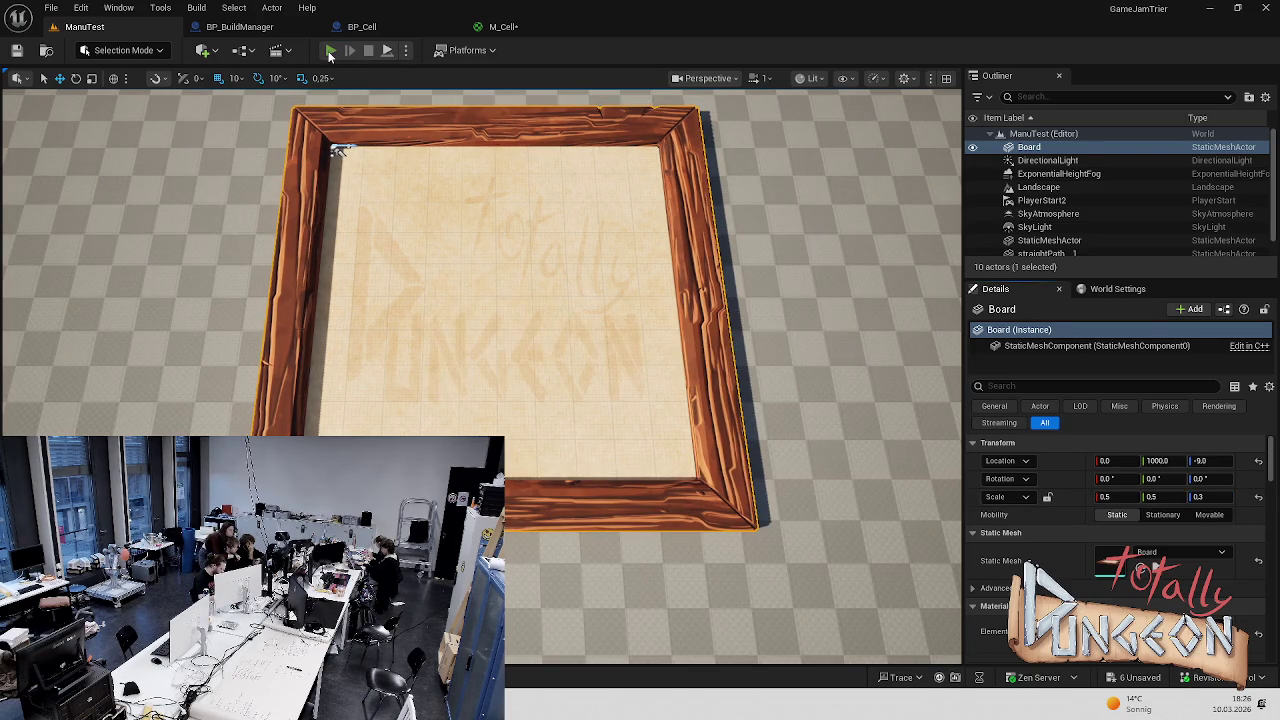
click(330, 51)
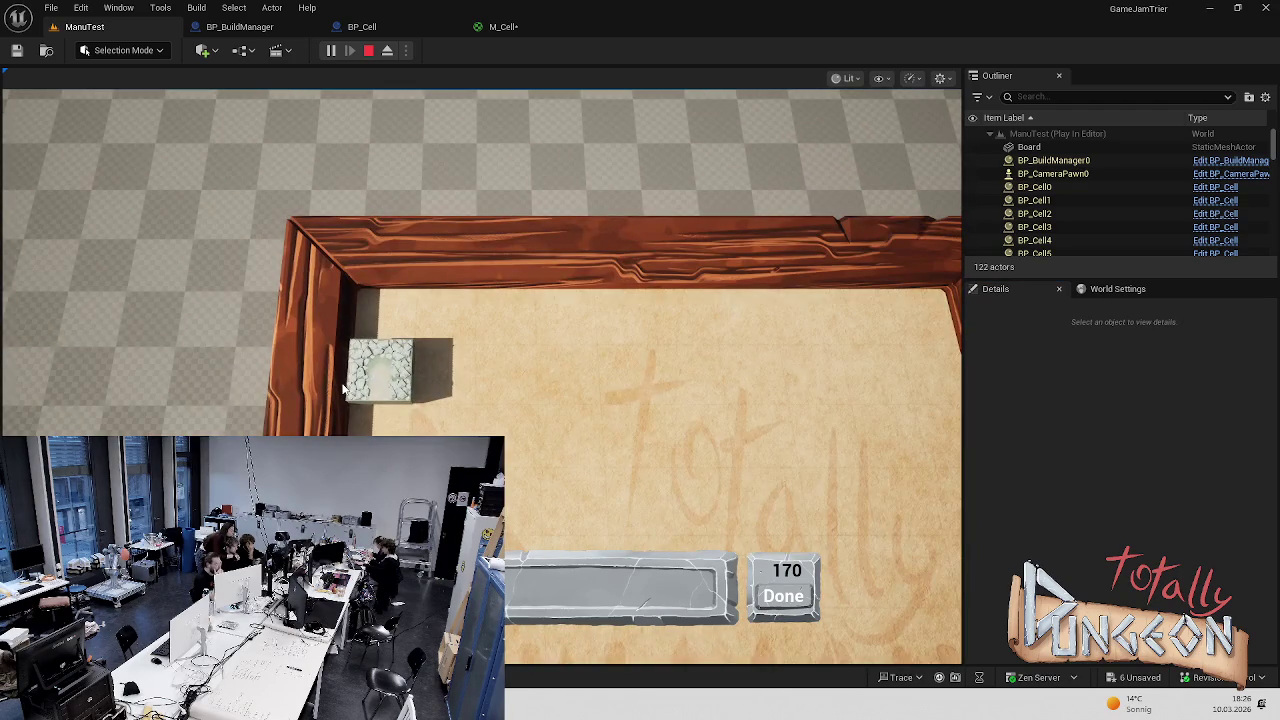
scroll(344, 389, down, 5)
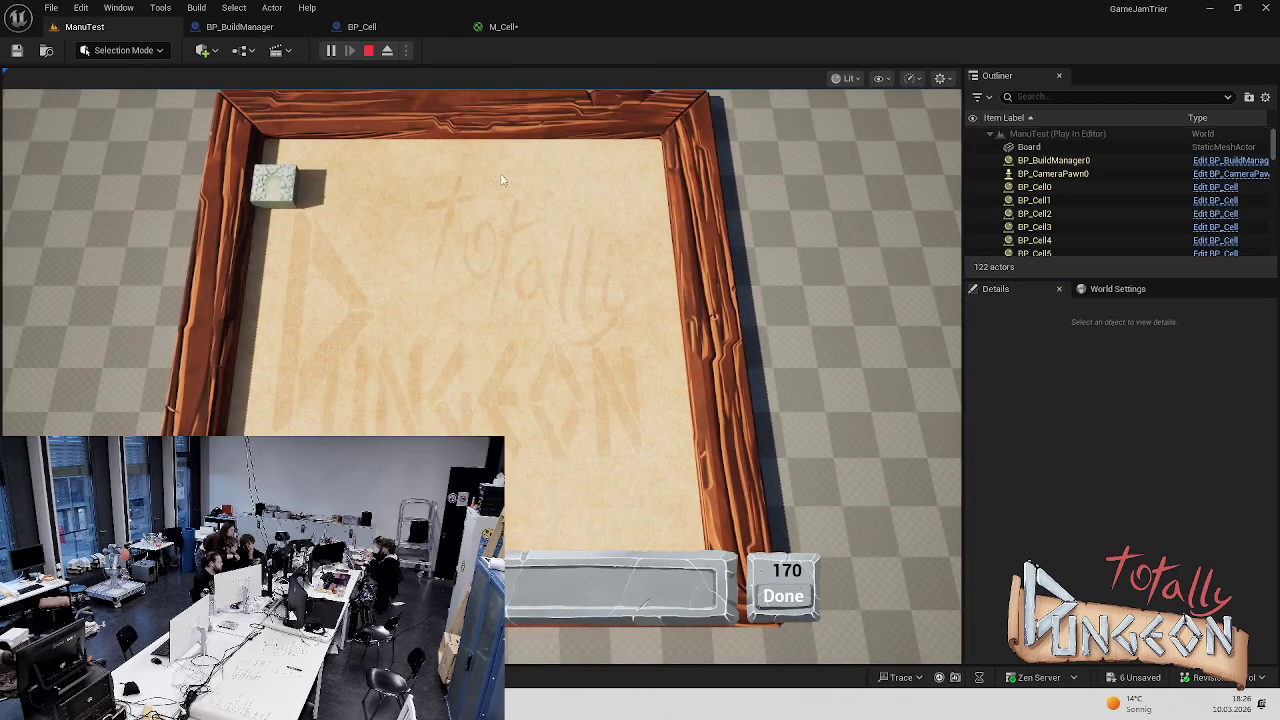
key(Escape)
Reduce the Board's Scale Z to 0.1, play-test it, then switch to Figma
click(1209, 496)
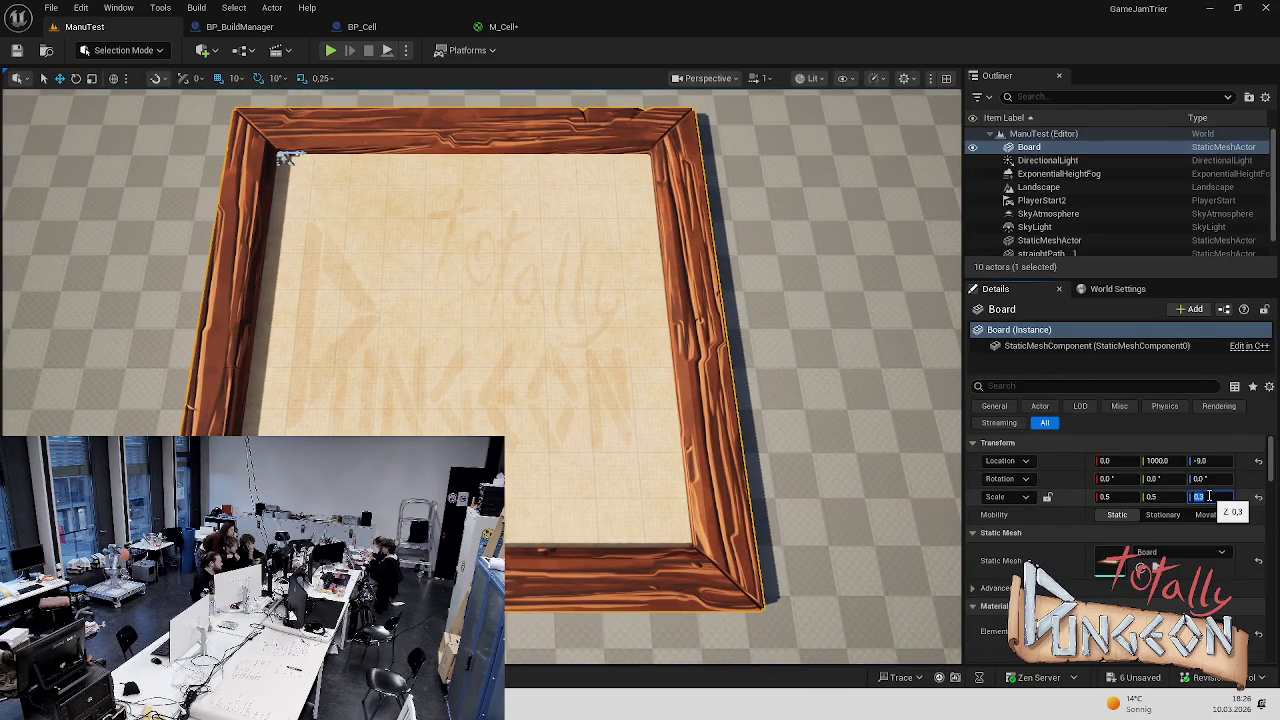
text(0.1)
key(Return)
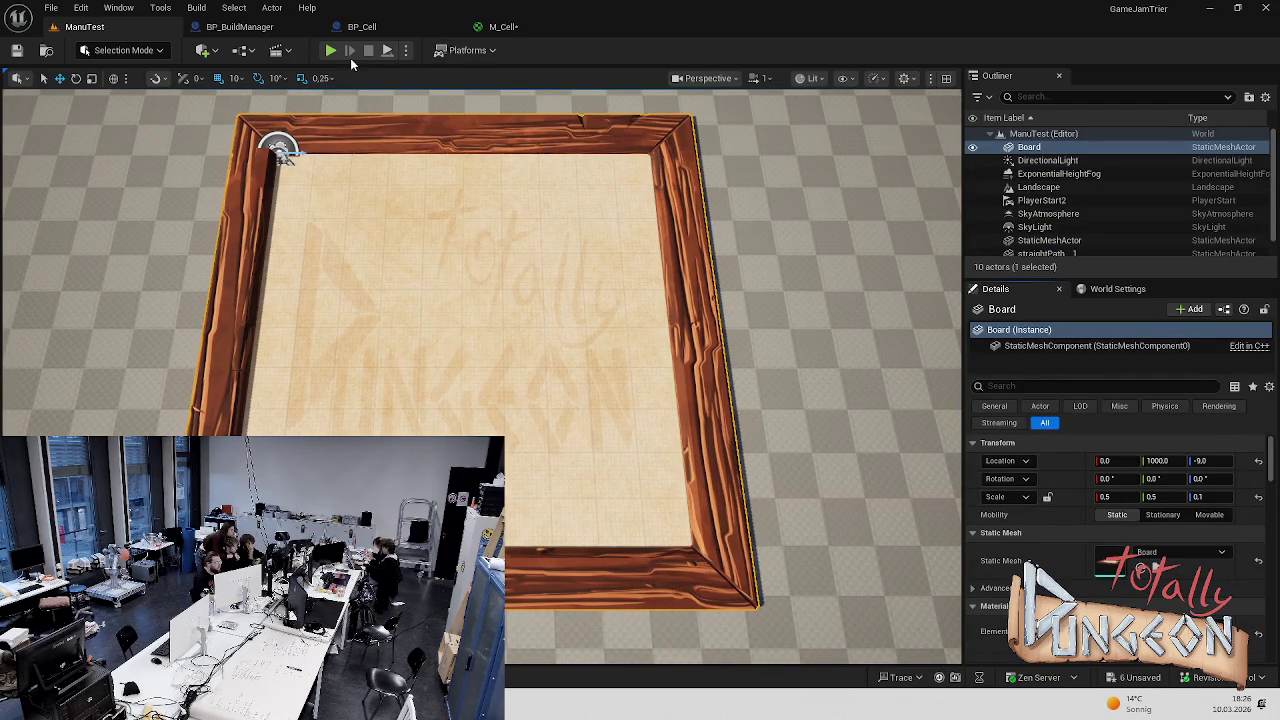
key(alt+p)
key(Escape)
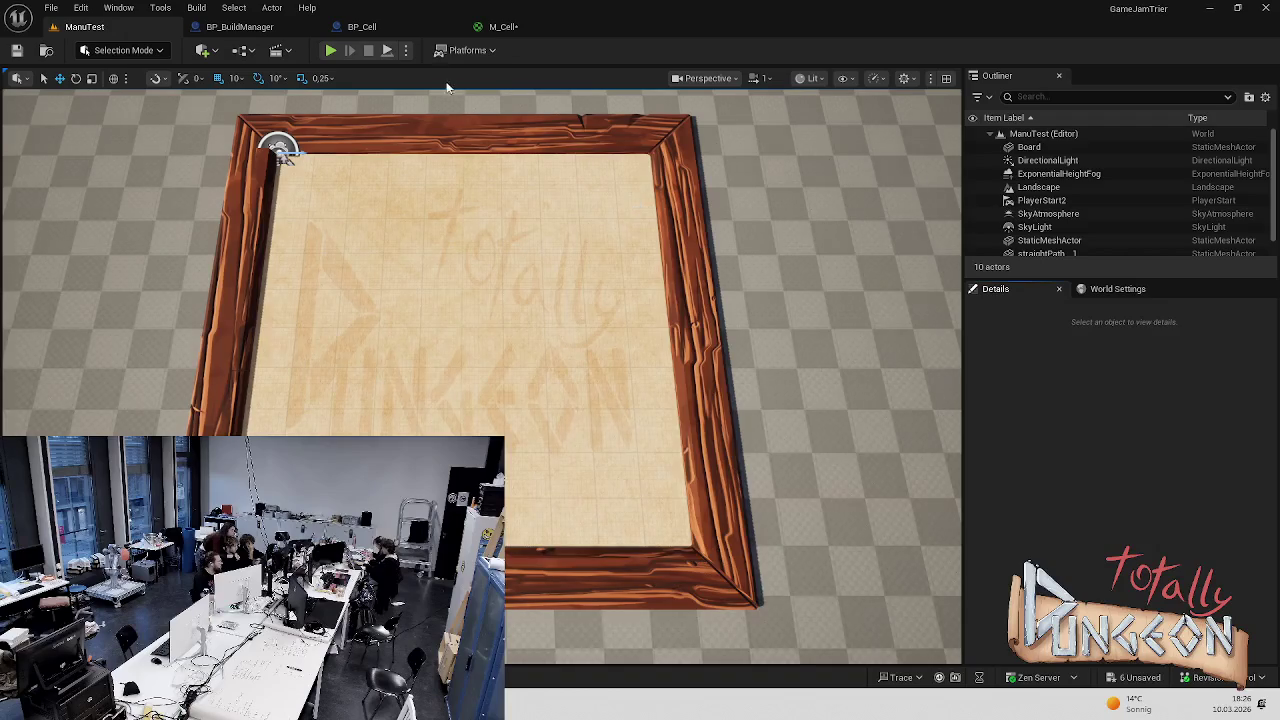
click(344, 55)
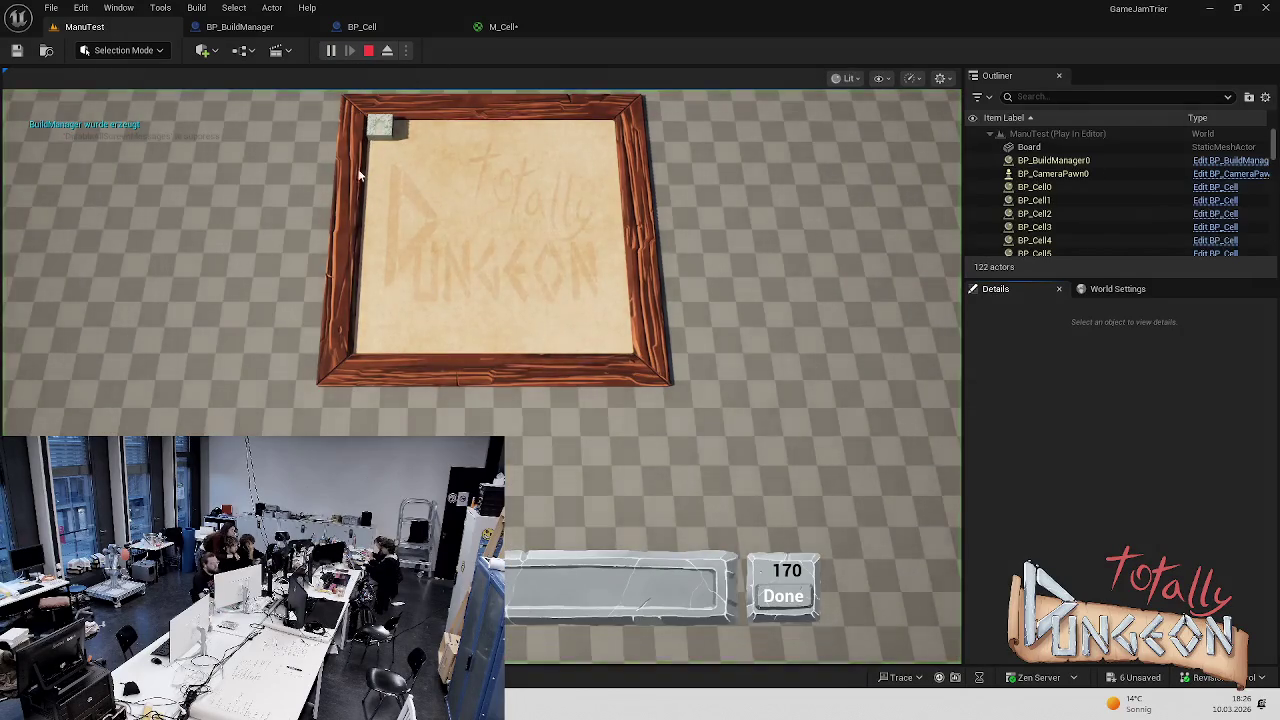
scroll(390, 200, up, 3)
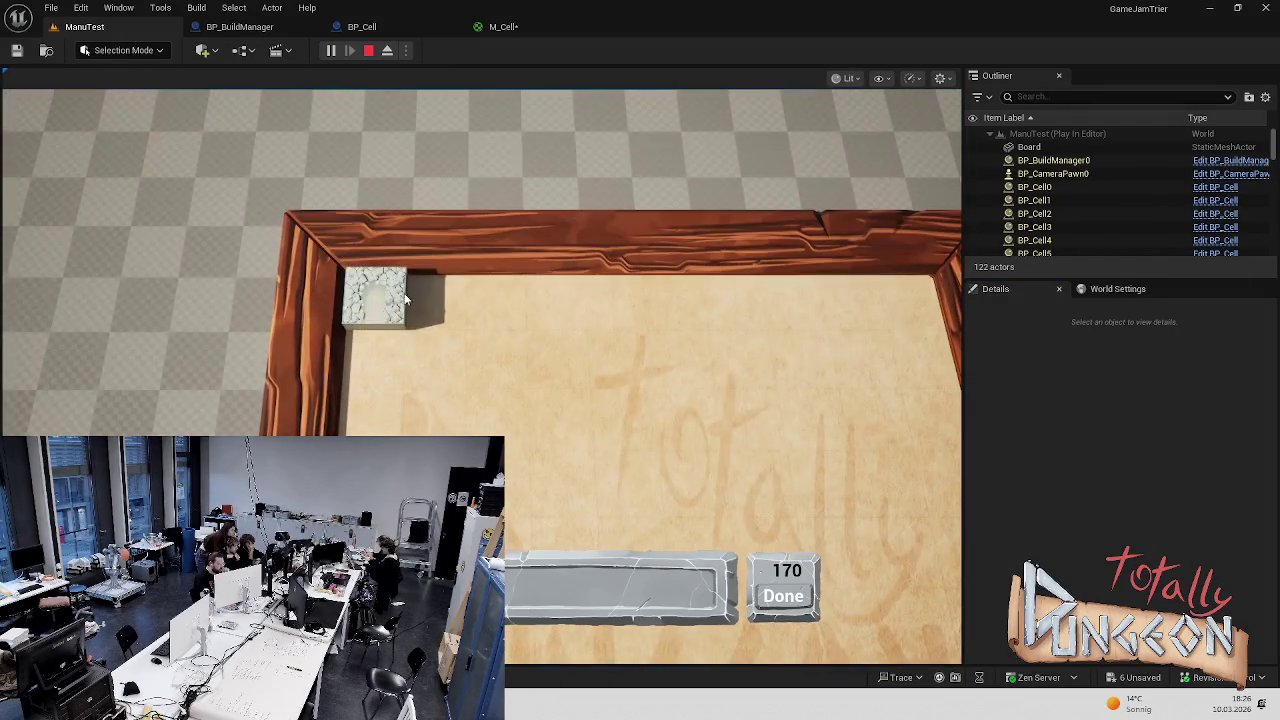
scroll(405, 298, down, 5)
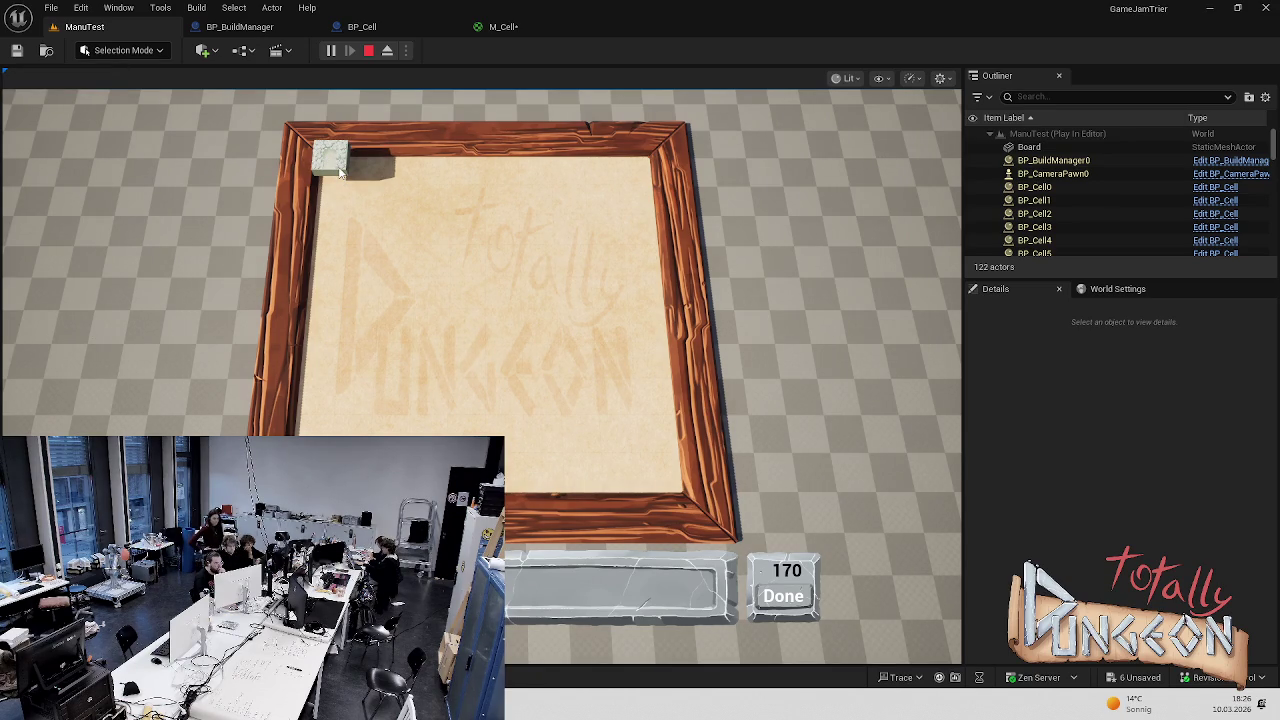
scroll(424, 180, up, 3)
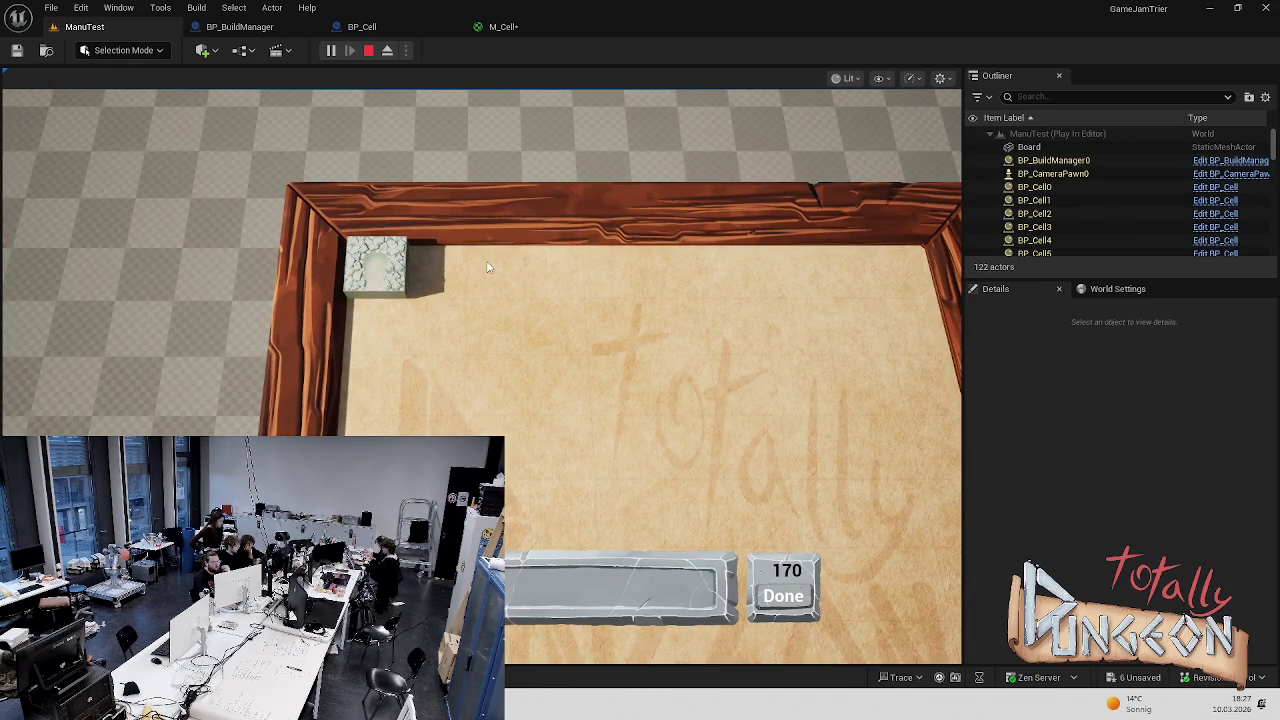
scroll(482, 267, down, 3)
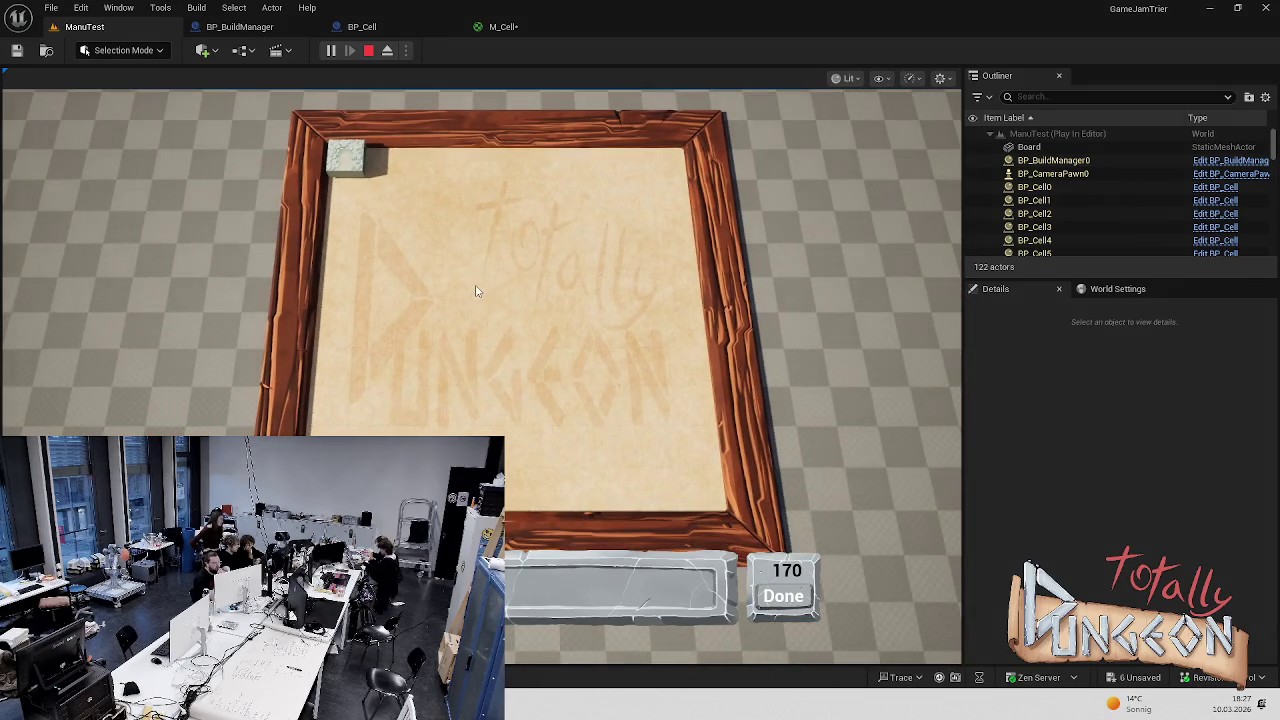
key(Escape)
click(188, 347)
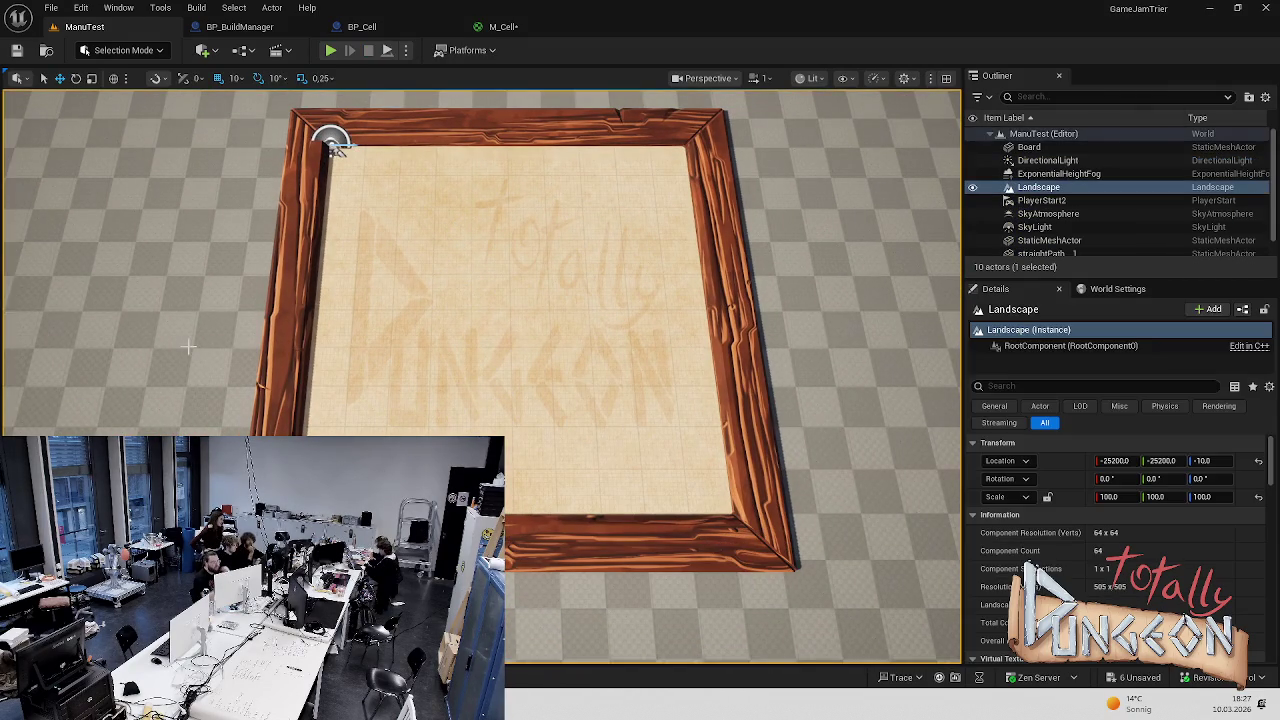
key(alt+Tab)
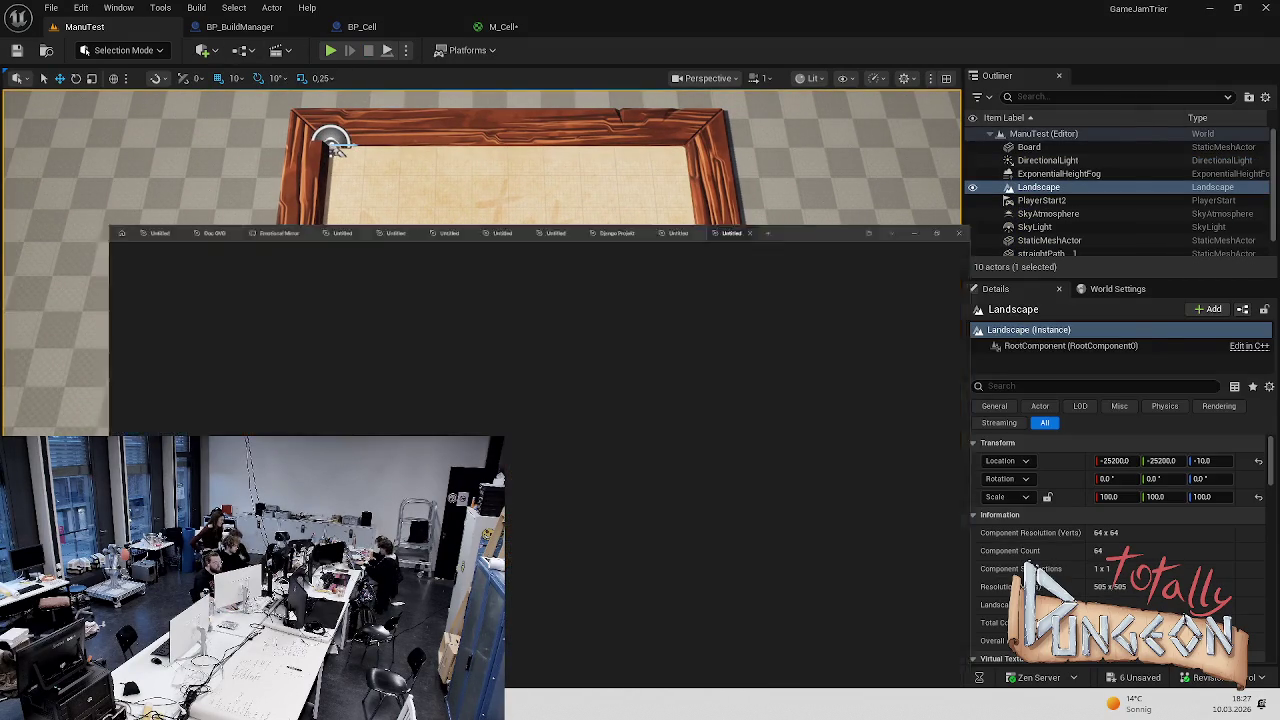
Look over M_Cell in Unreal, then set Rectangle 4's fill to 222222 at 0%
click(329, 171)
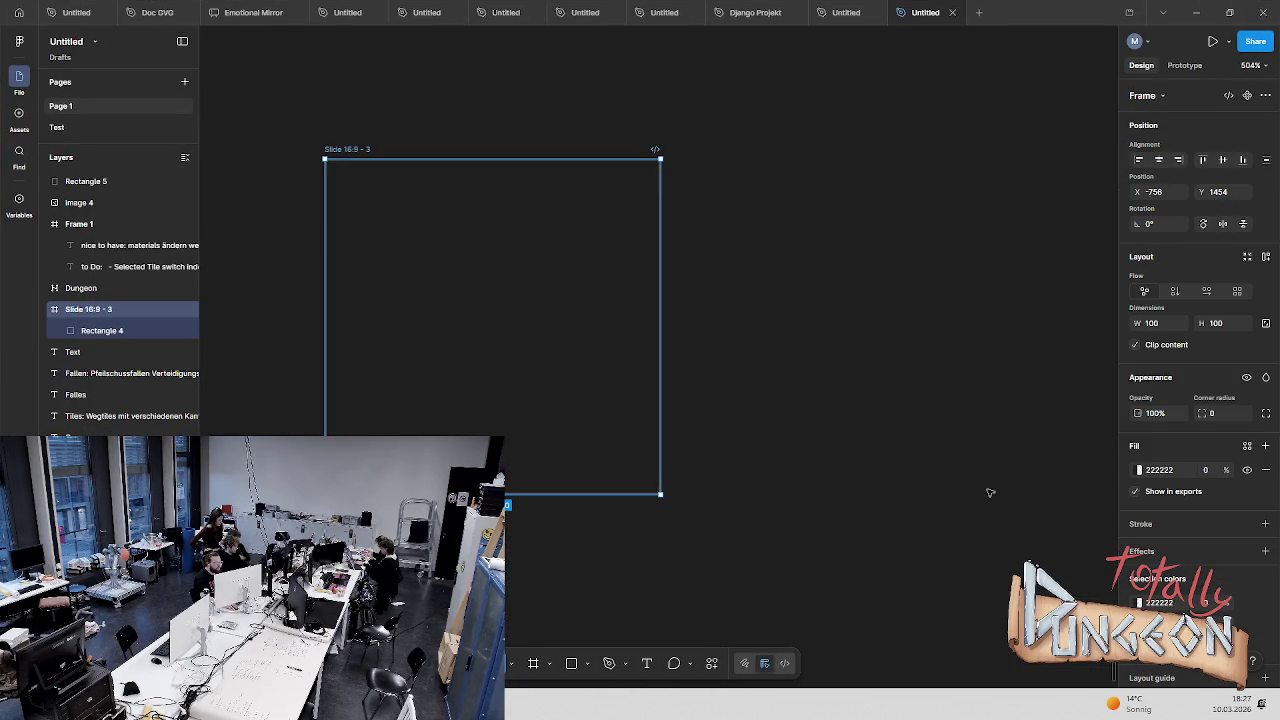
click(867, 463)
click(1196, 12)
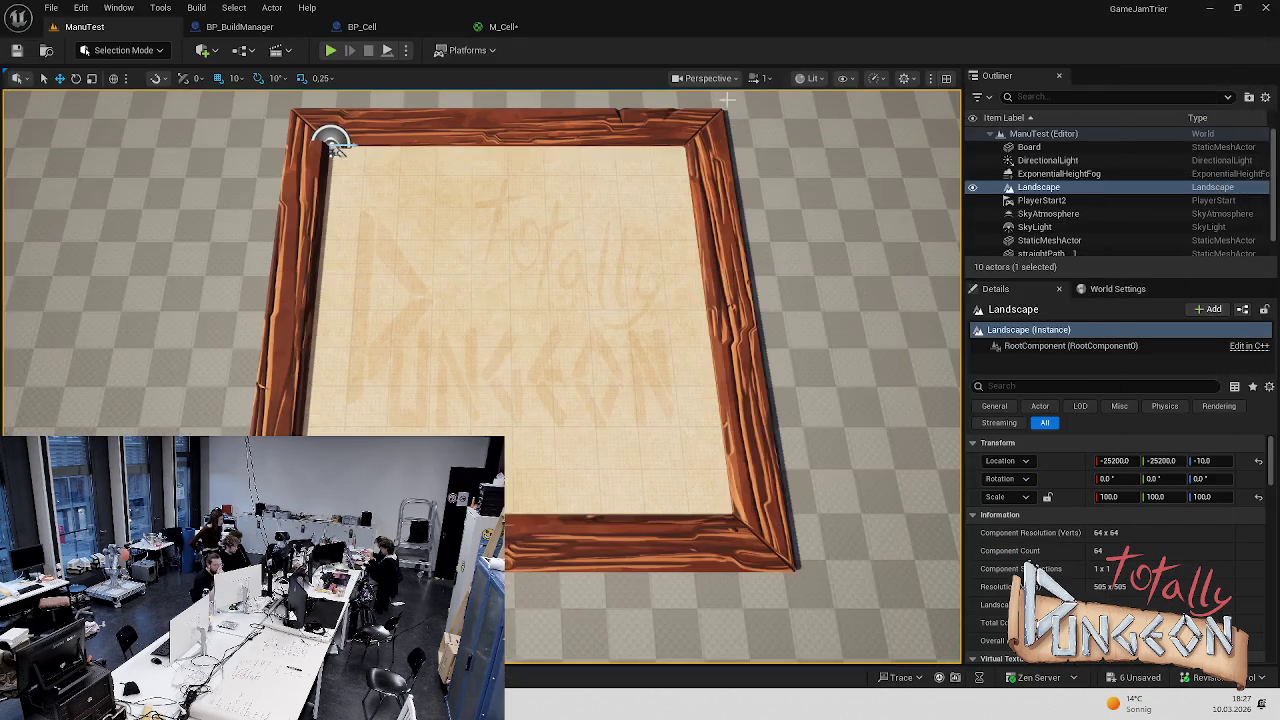
click(512, 26)
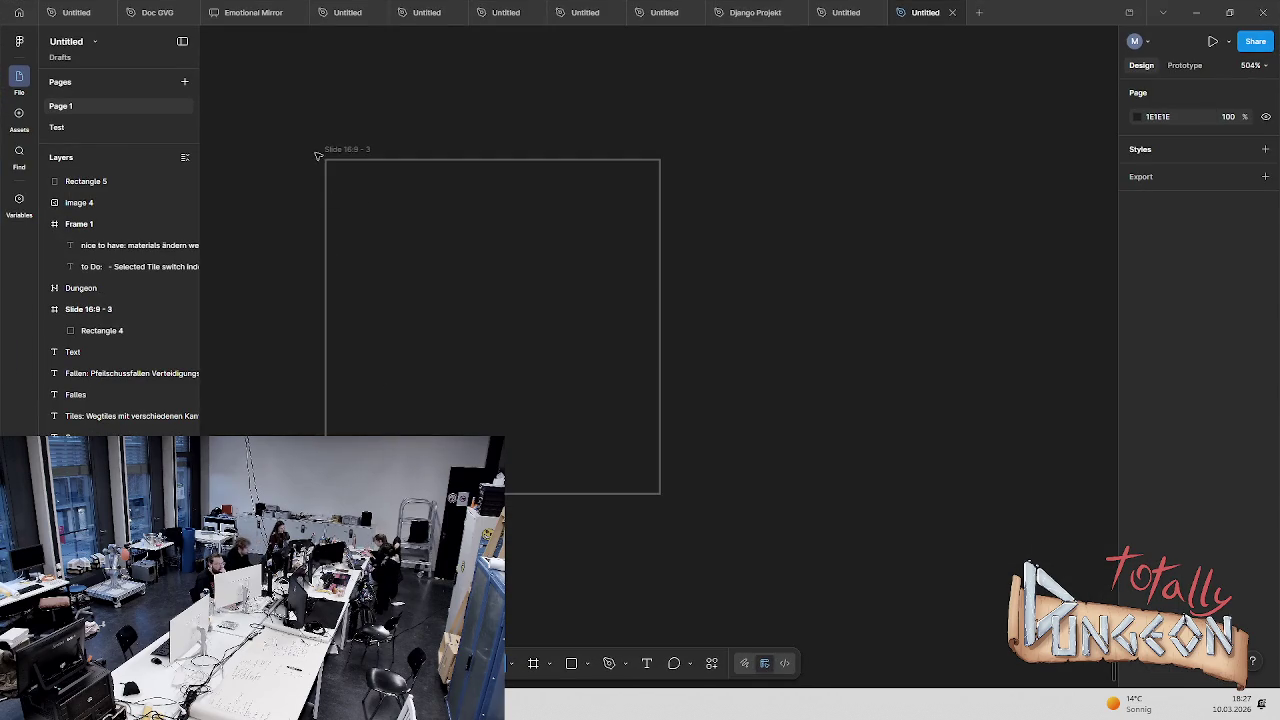
click(1139, 603)
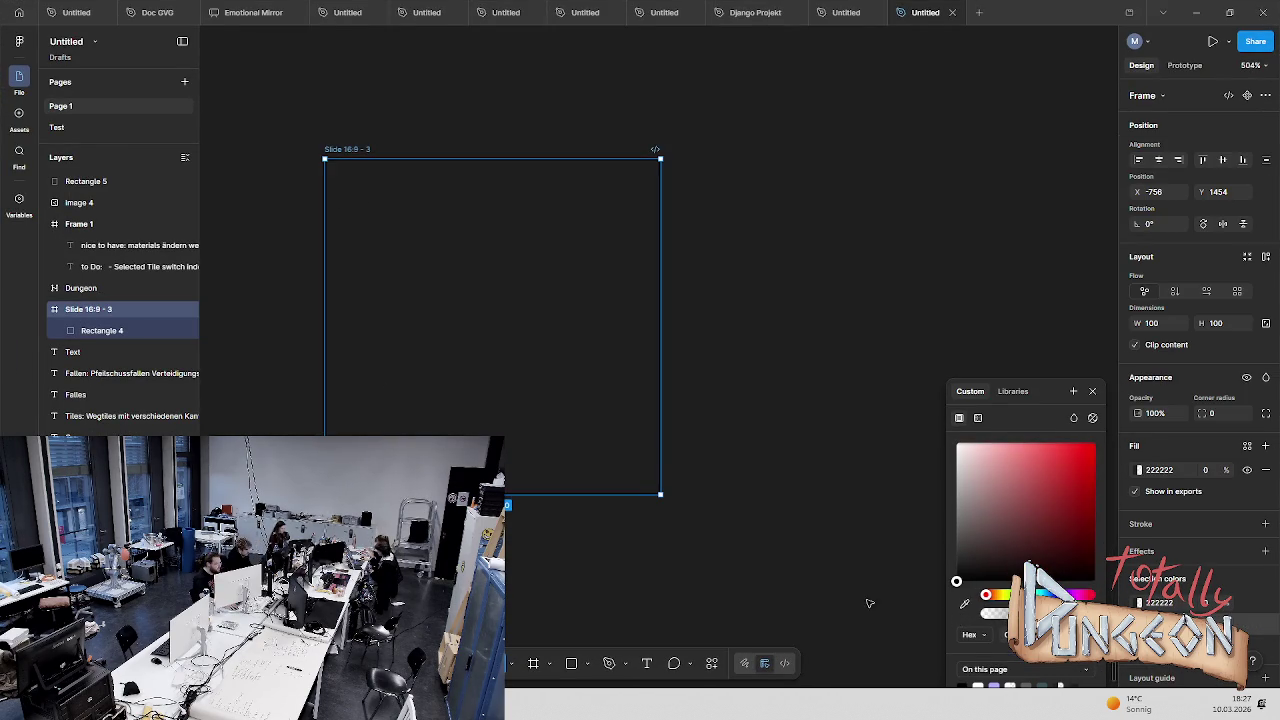
click(763, 292)
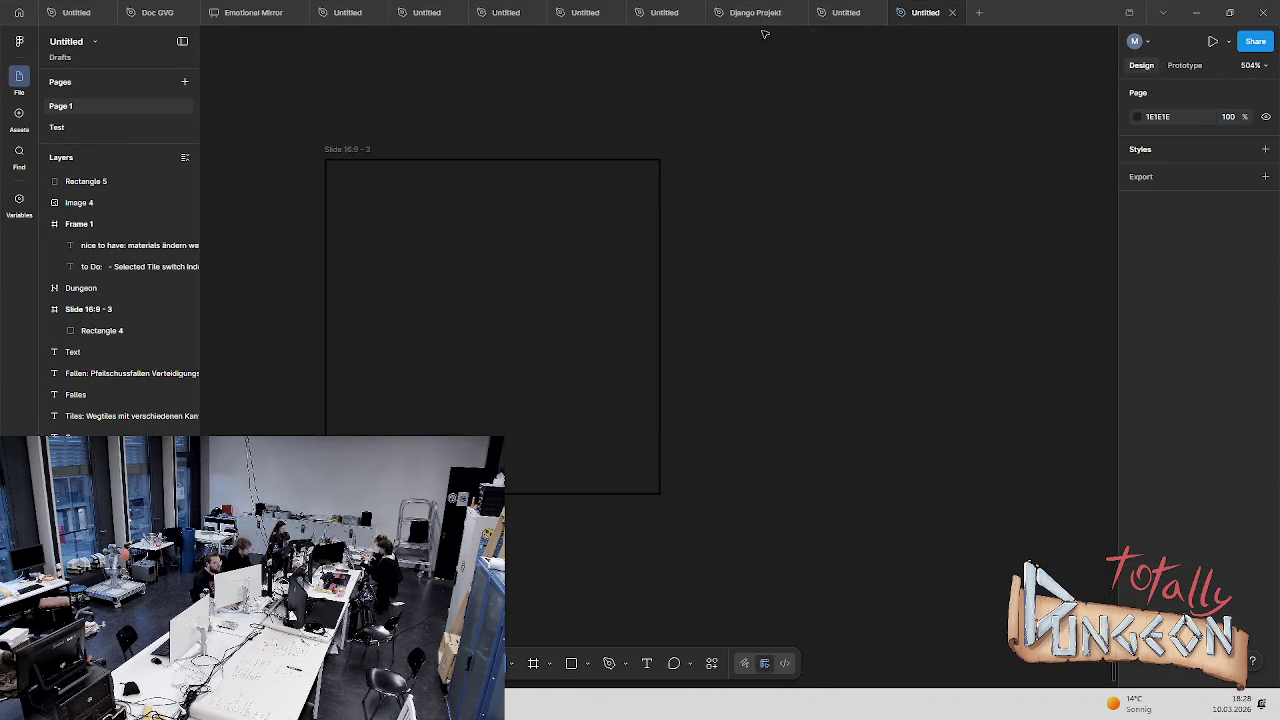
Re-export Slide 16:9 - 3 as a PNG into Bilder, replacing the existing file
click(348, 152)
scroll(1190, 600, down, 3)
click(1190, 612)
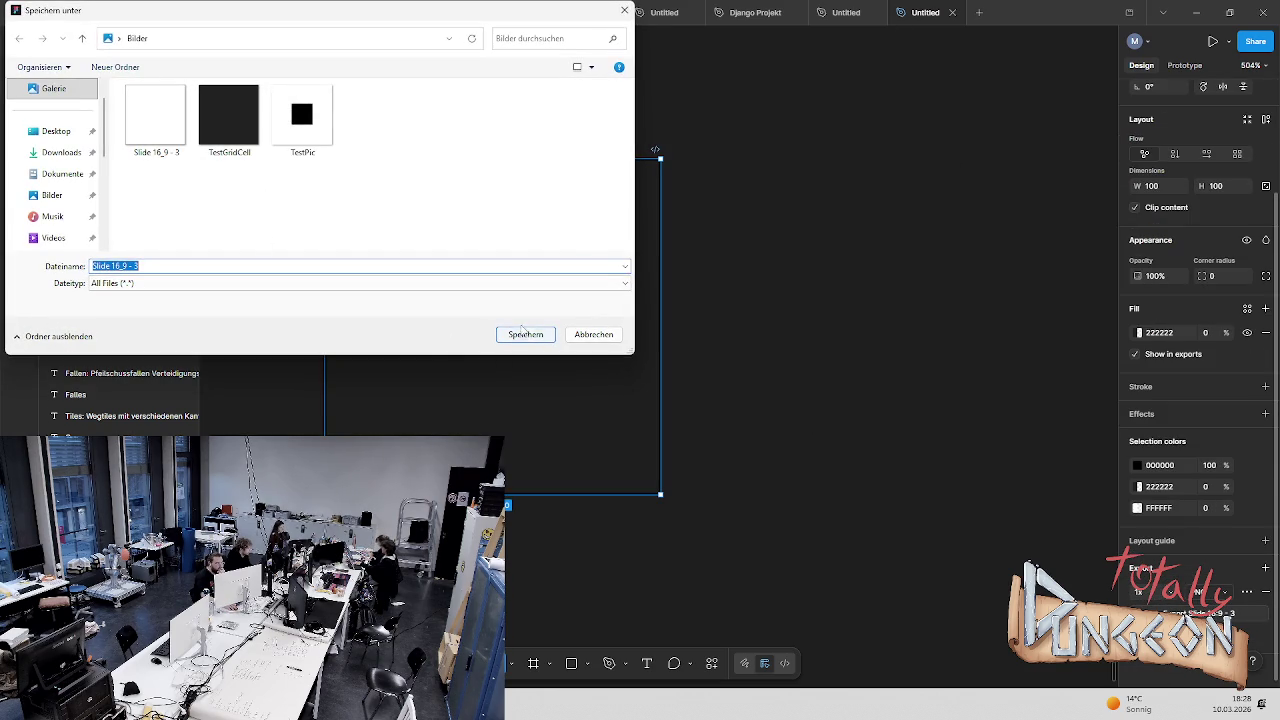
click(525, 337)
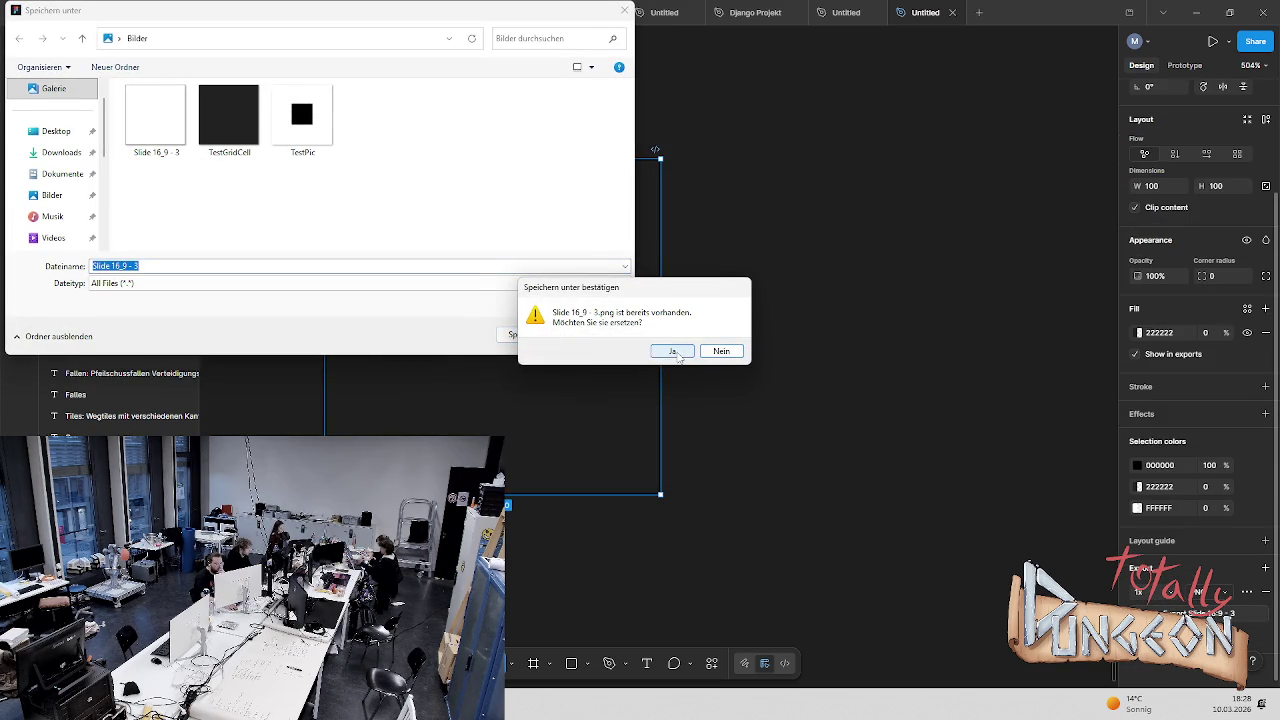
click(673, 352)
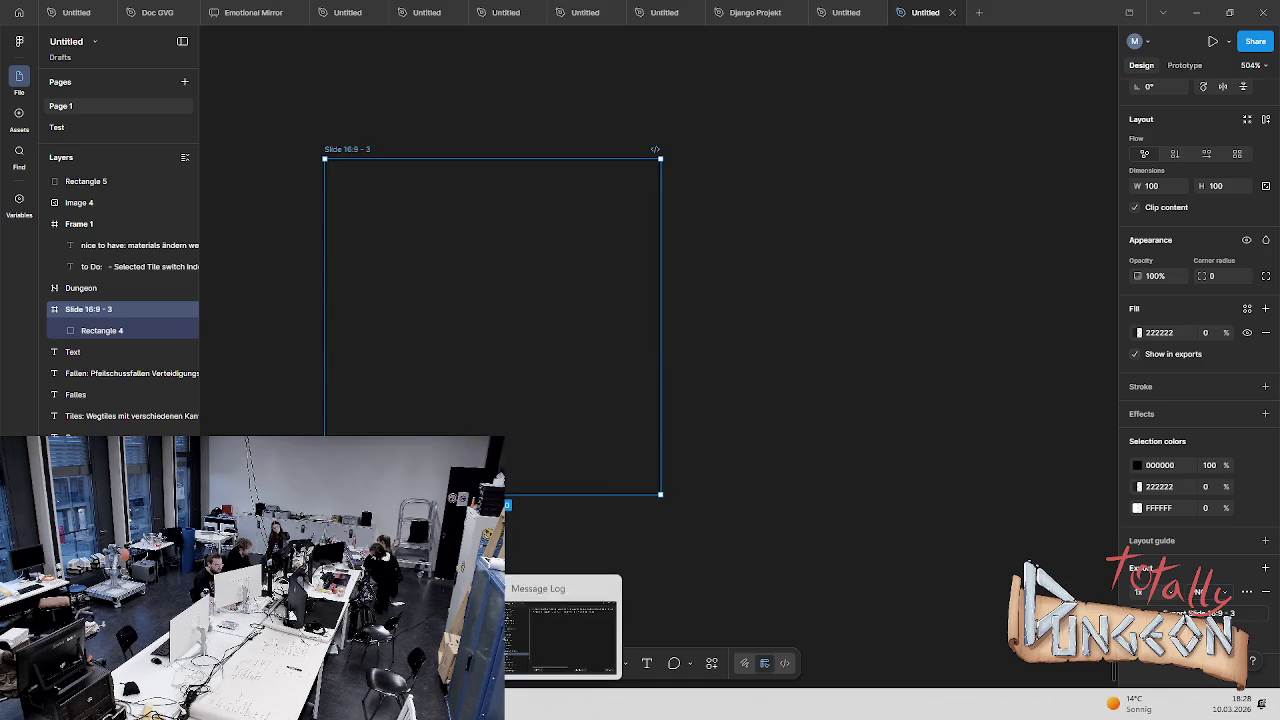
click(564, 625)
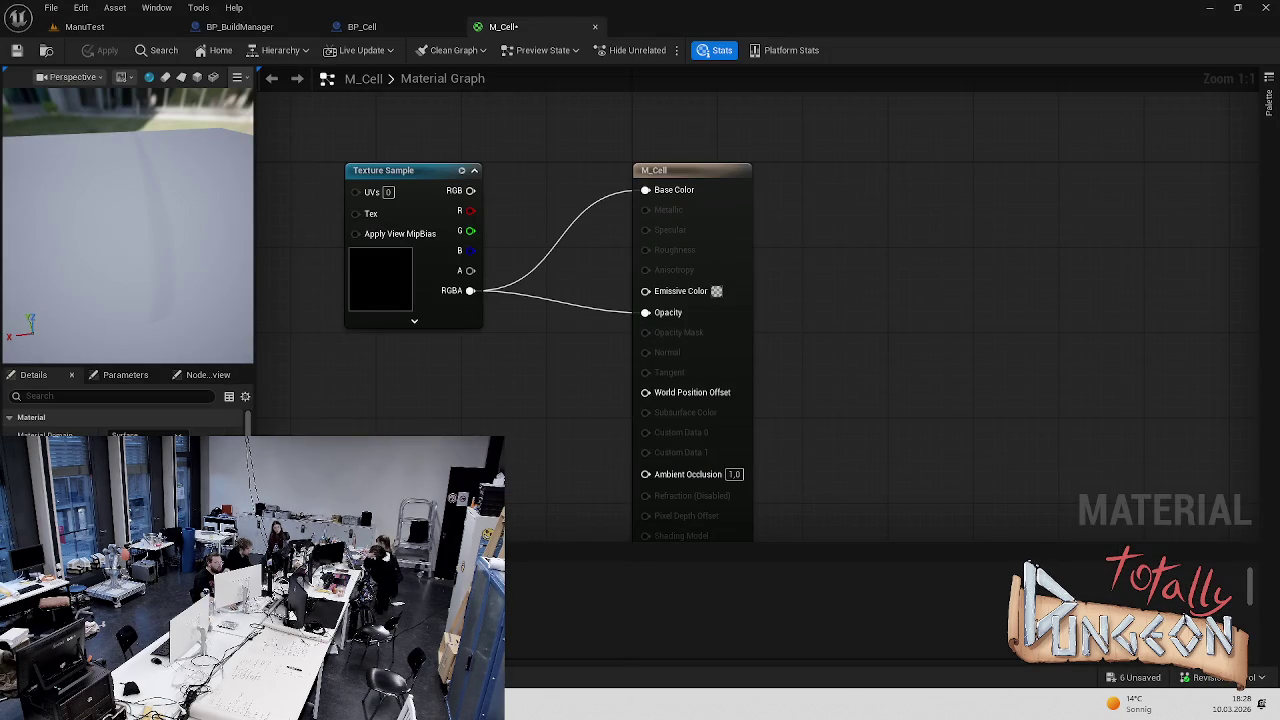
Try wiring the old Texture Sample's RGBA into Base Color and Opacity, saving and undoing
key(ctrl+space)
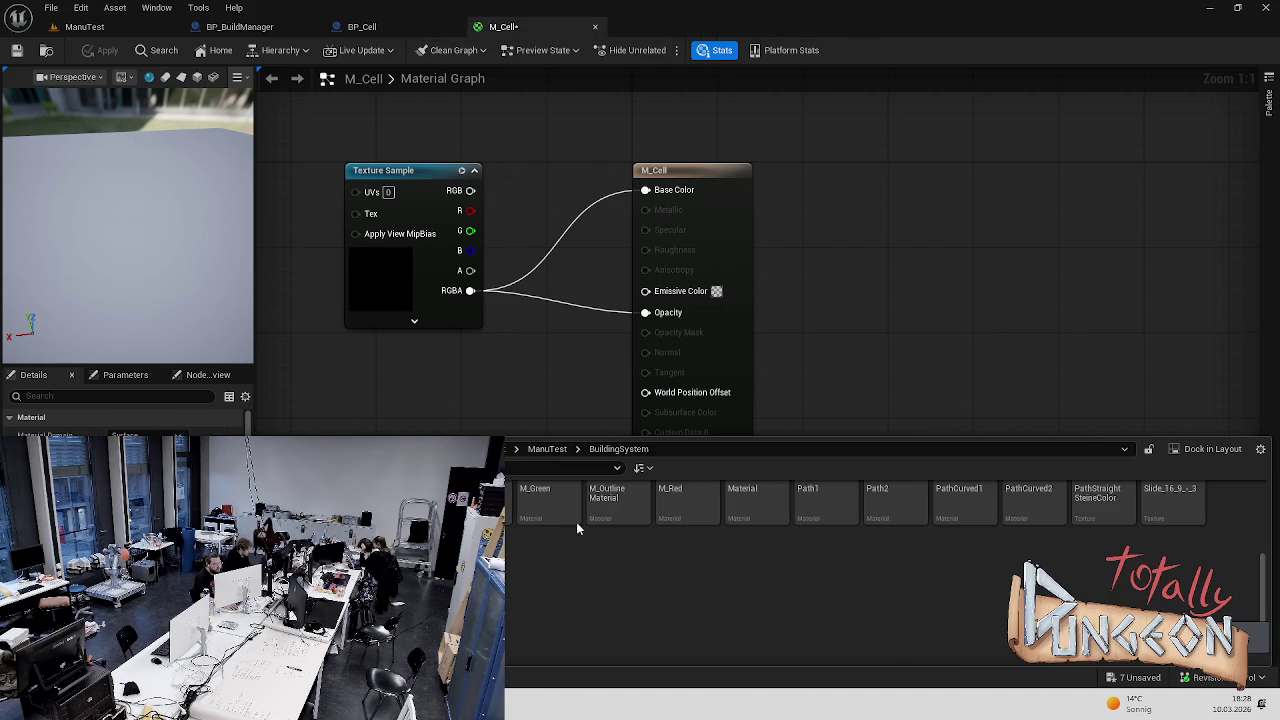
ctrl+scroll(627, 592, up, 2)
scroll(627, 592, up, 1)
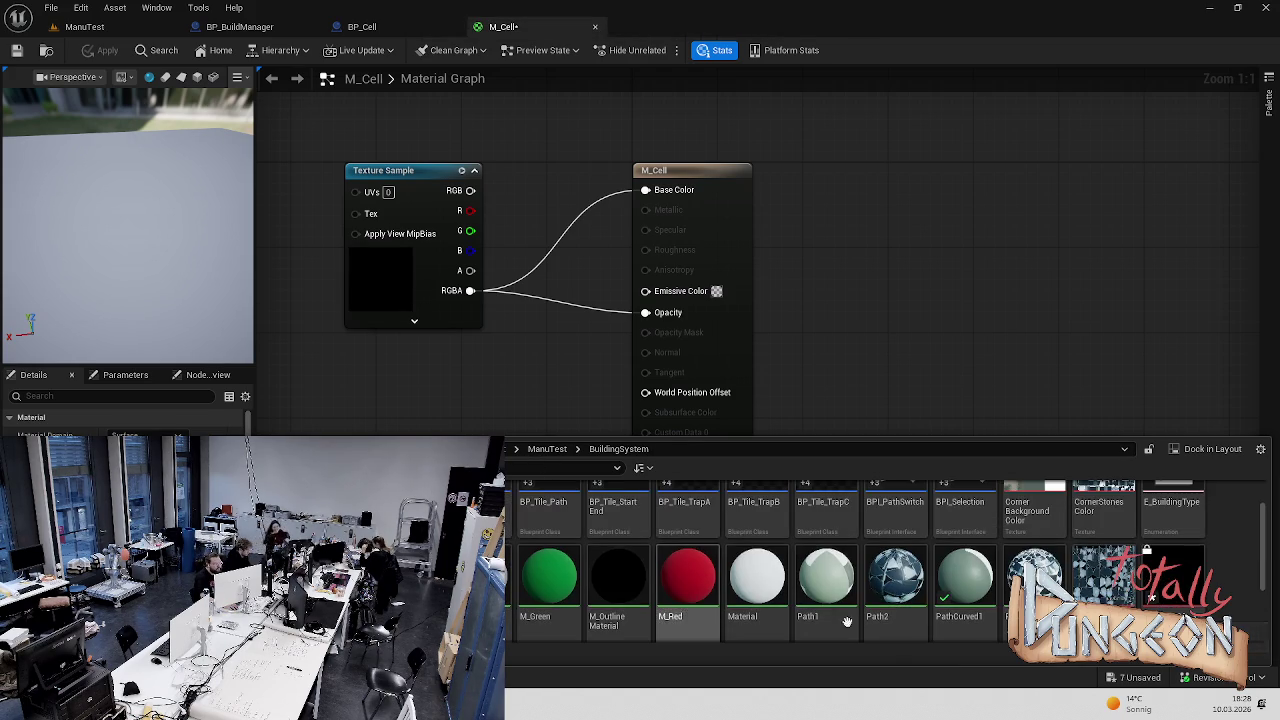
click(430, 196)
key(Delete)
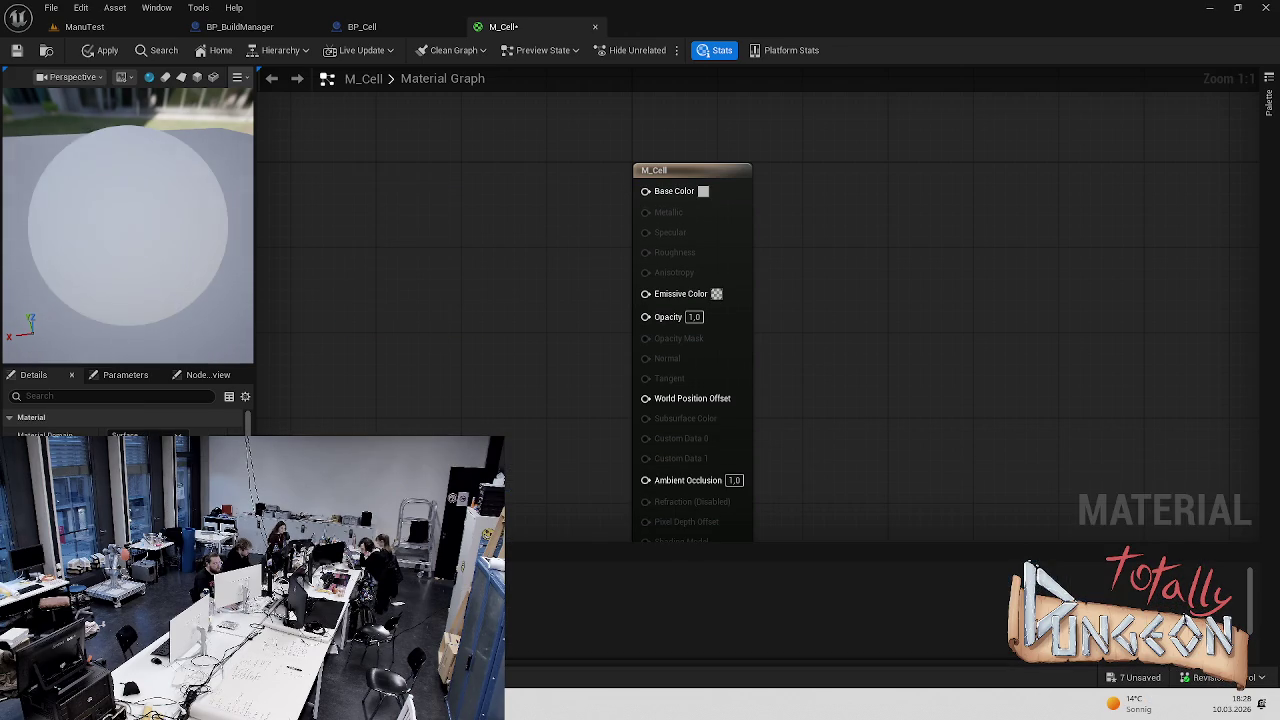
key(ctrl+space)
key(ctrl+z)
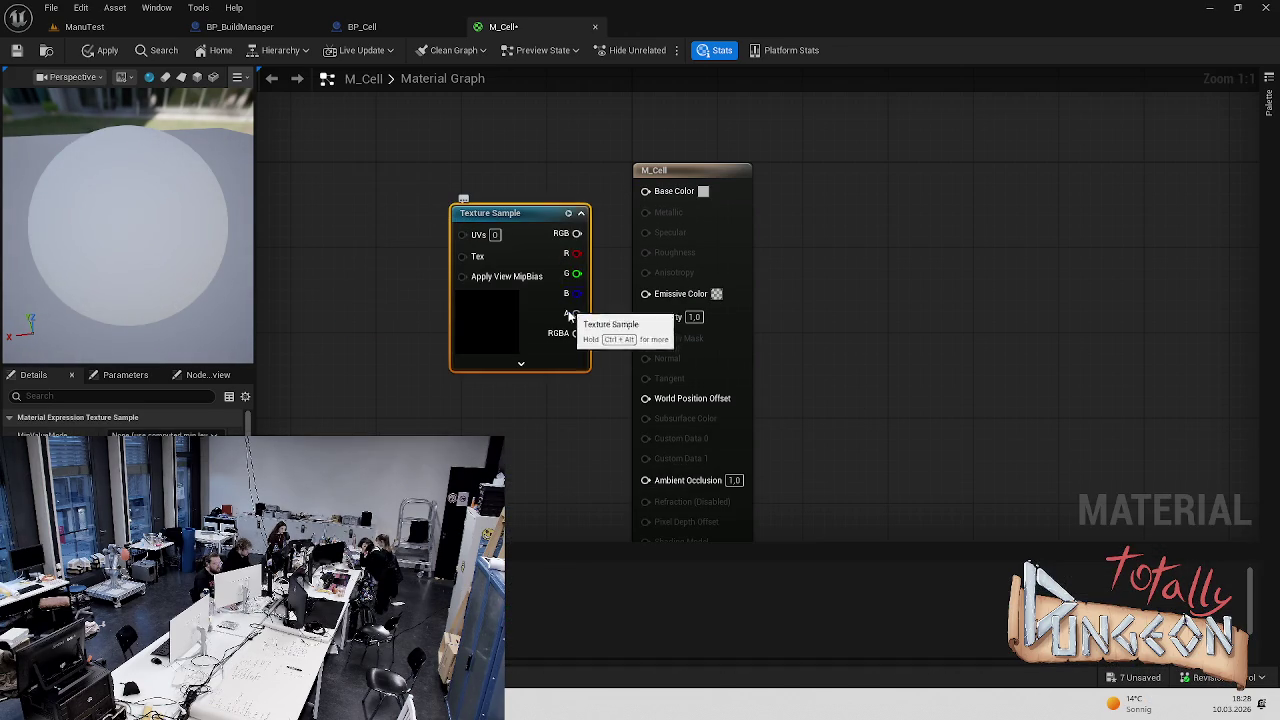
mouse_move(576, 333)
mouse_down()
mouse_move(655, 322)
mouse_move(646, 190)
mouse_up()
drag(528, 222, 453, 203)
key(ctrl+s)
mouse_move(210, 240)
mouse_down()
mouse_move(60, 254)
mouse_move(222, 240)
mouse_up()
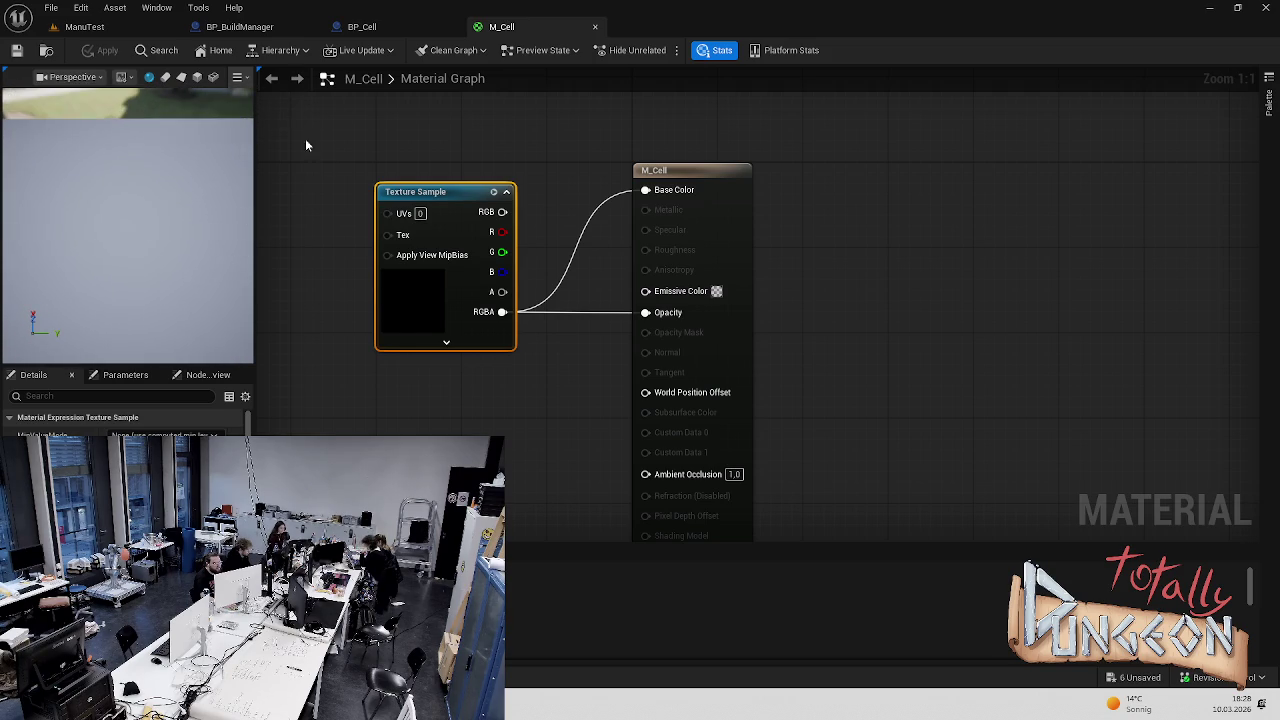
key(ctrl+z)
key(ctrl+s)
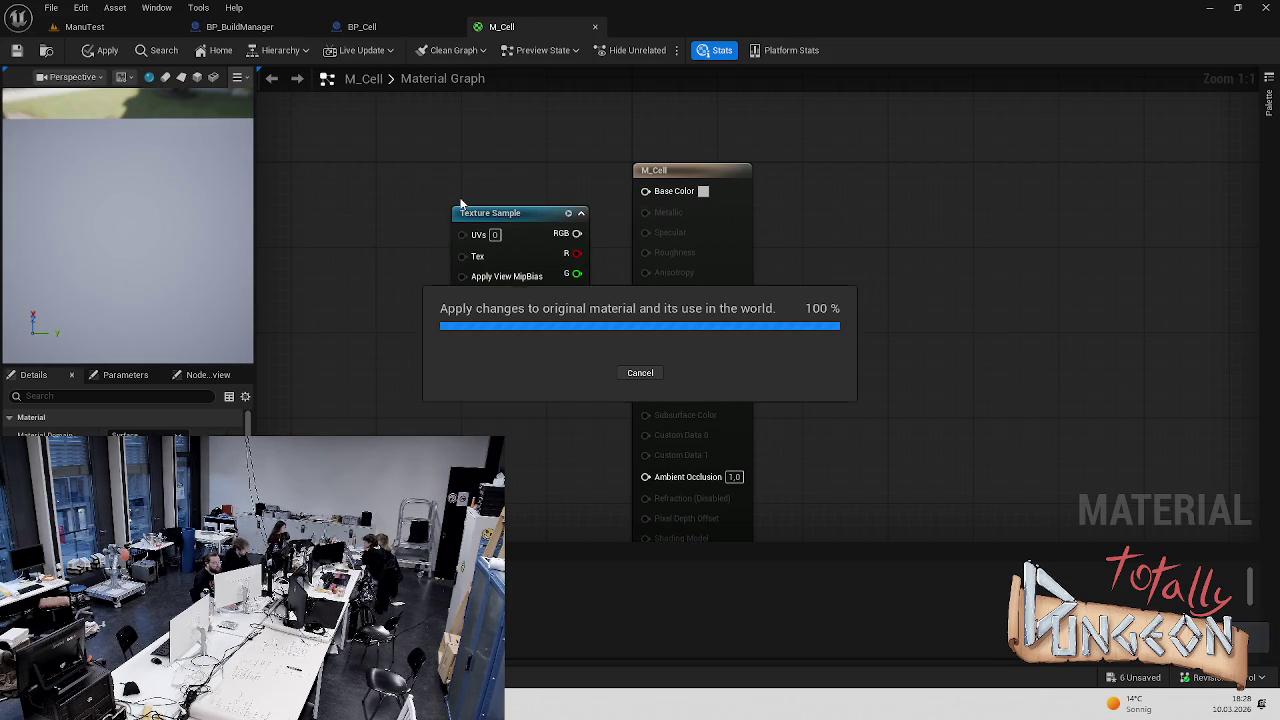
key(ctrl+z)
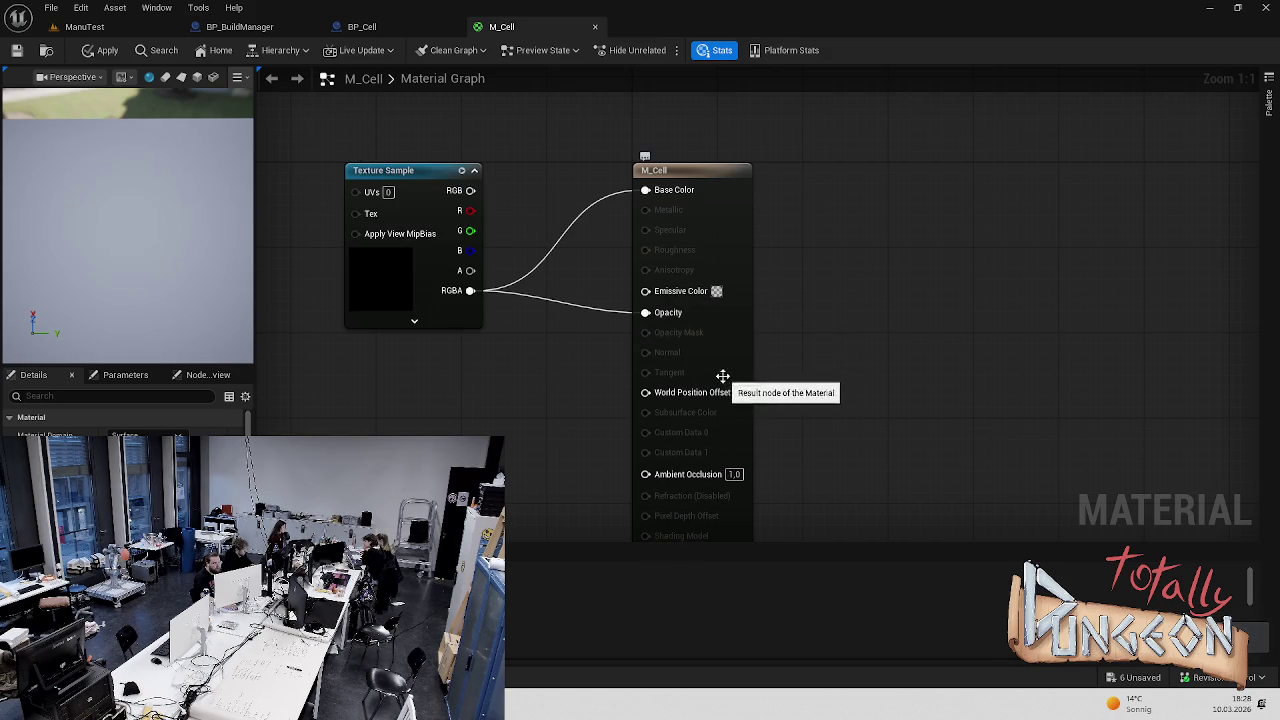
Replace the old Texture Sample with the Slide_16_9_-_3 texture, RGBA wired to Base Color
click(403, 168)
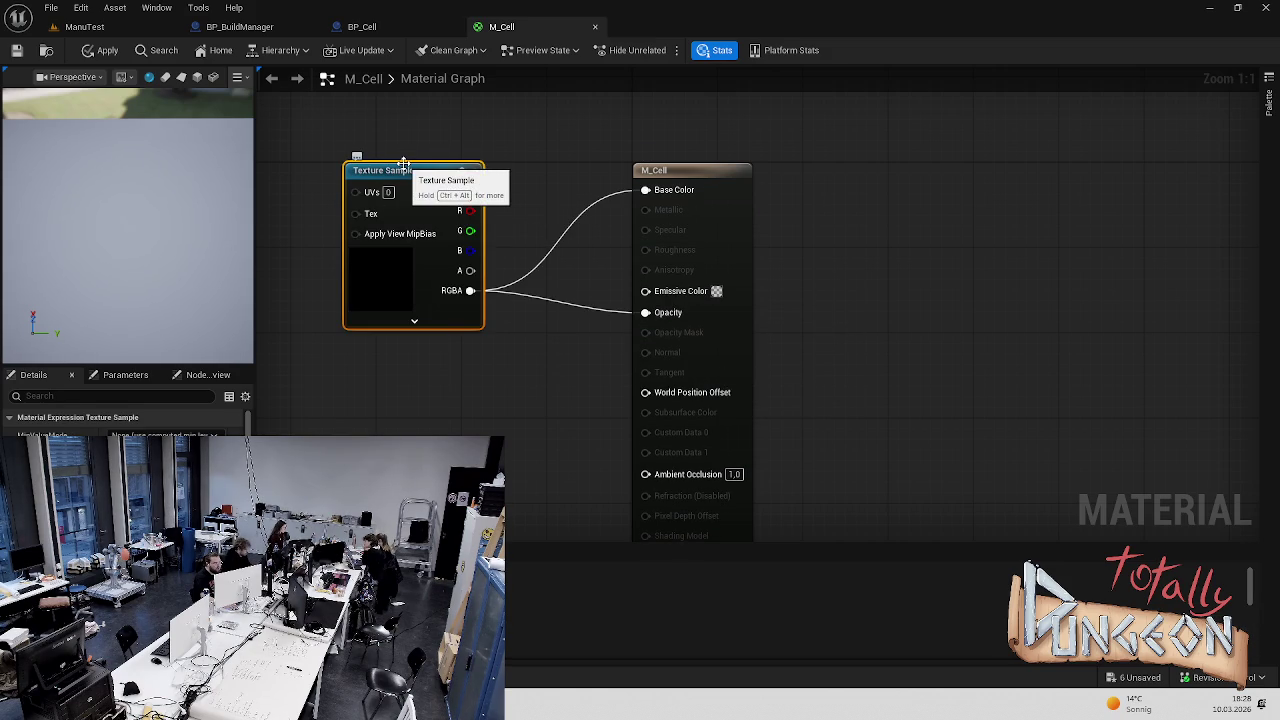
key(Delete)
key(ctrl+space)
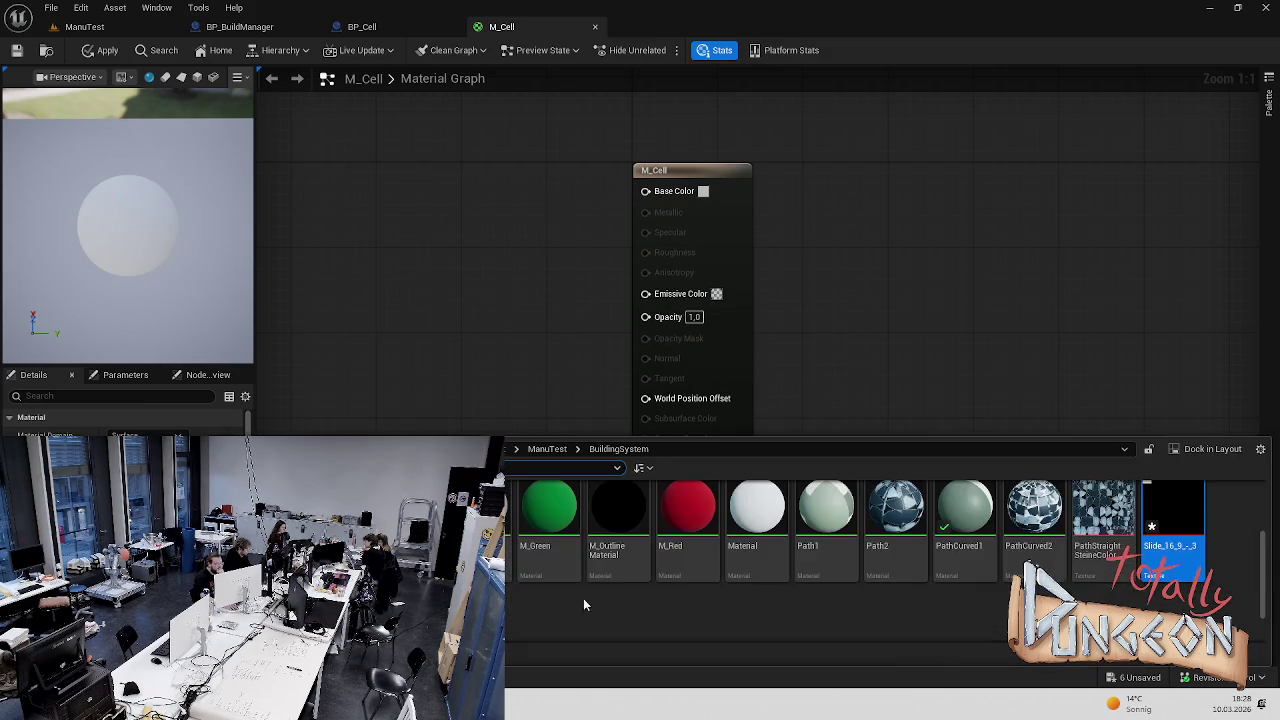
drag(1172, 510, 455, 256)
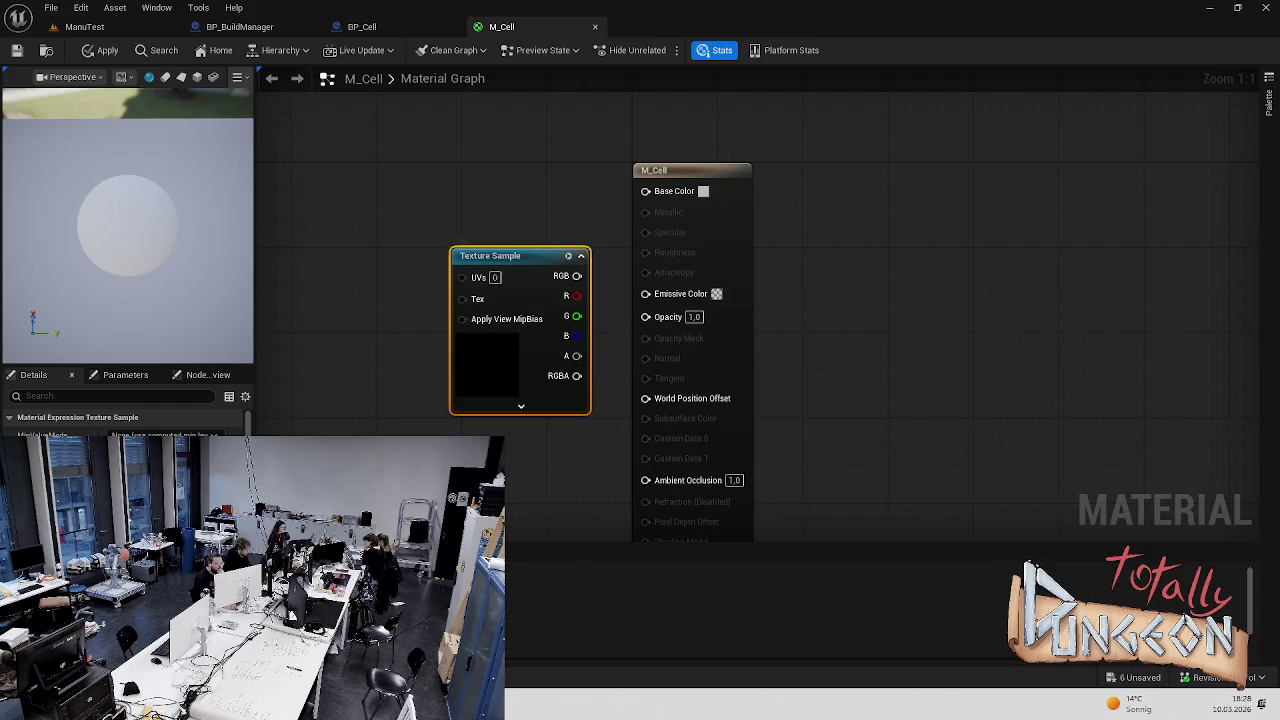
key(ctrl+space)
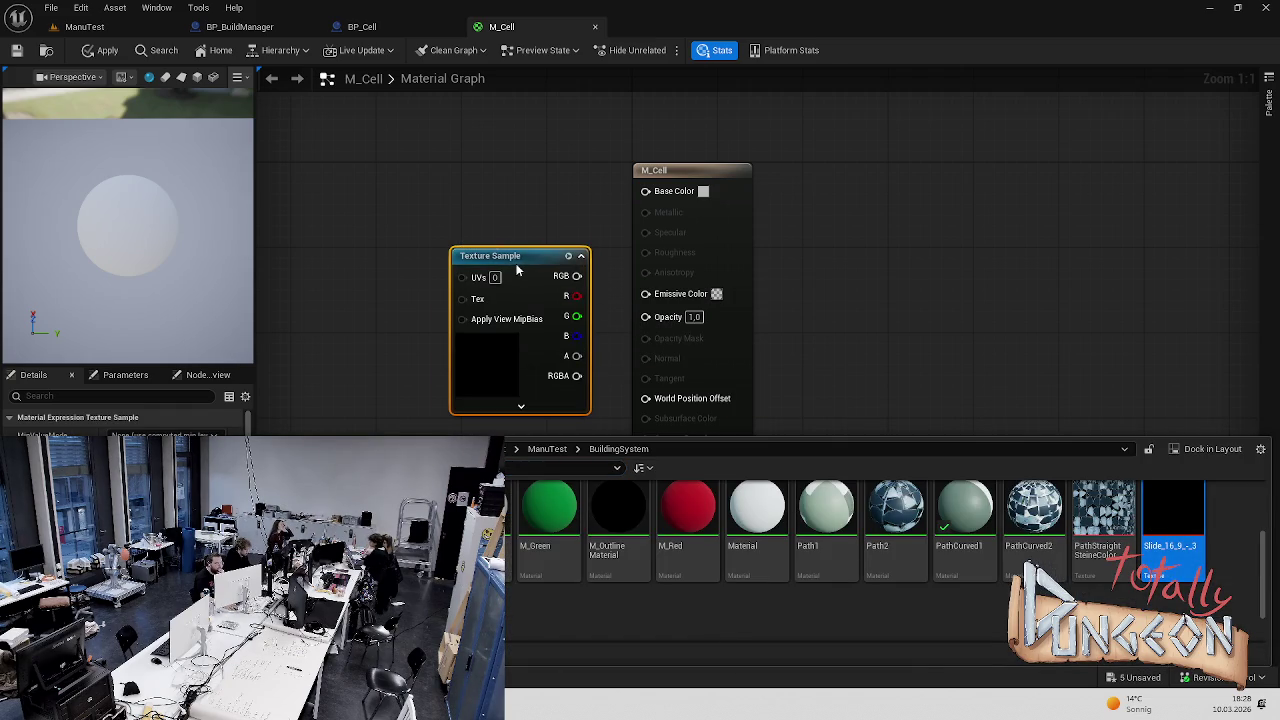
drag(517, 267, 400, 192)
mouse_move(459, 301)
mouse_down()
mouse_move(645, 190)
mouse_move(640, 328)
mouse_move(645, 314)
mouse_up()
Wire the texture's RGBA into Opacity too, then briefly play ManuTest and return to M_Cell
drag(355, 291, 409, 291)
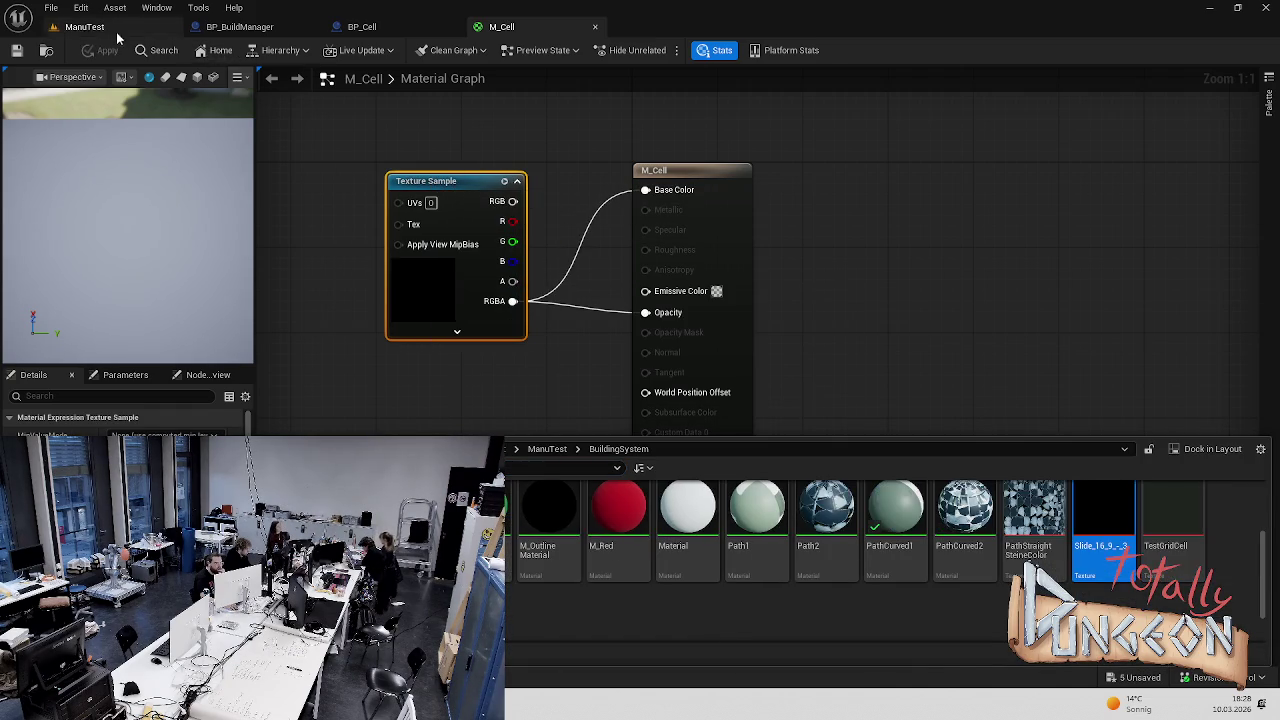
click(84, 26)
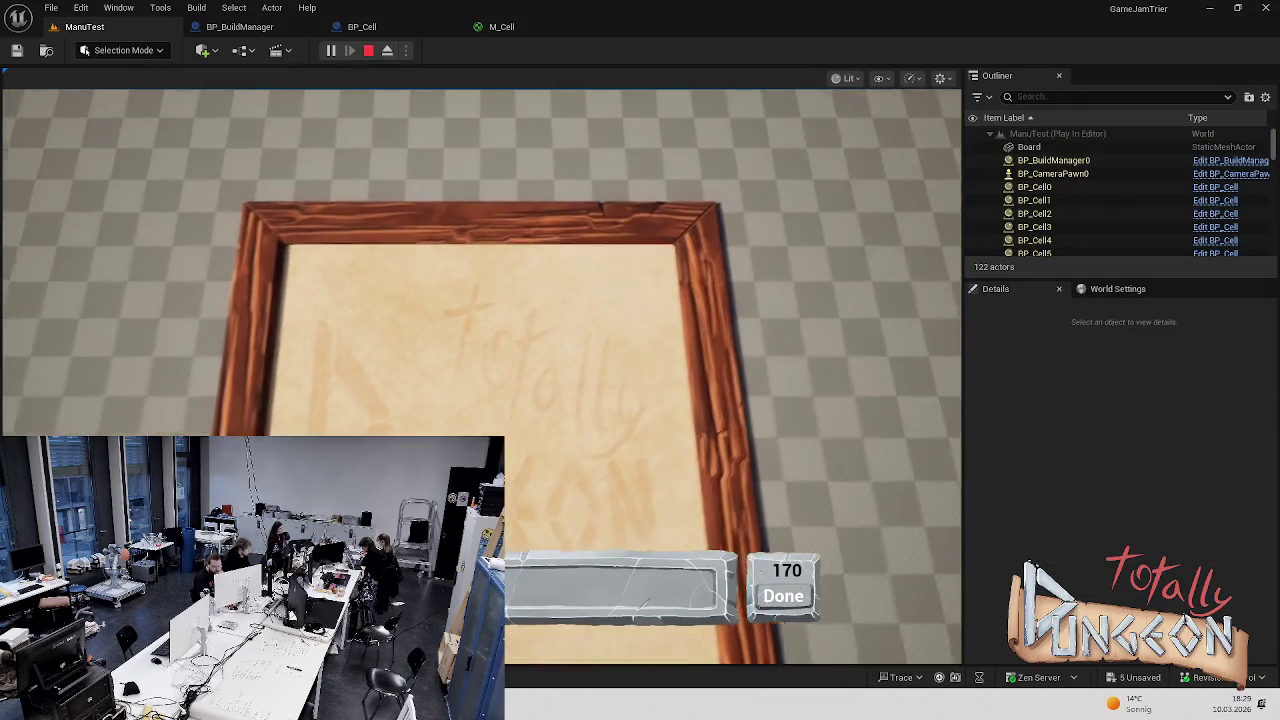
key(shift+F1)
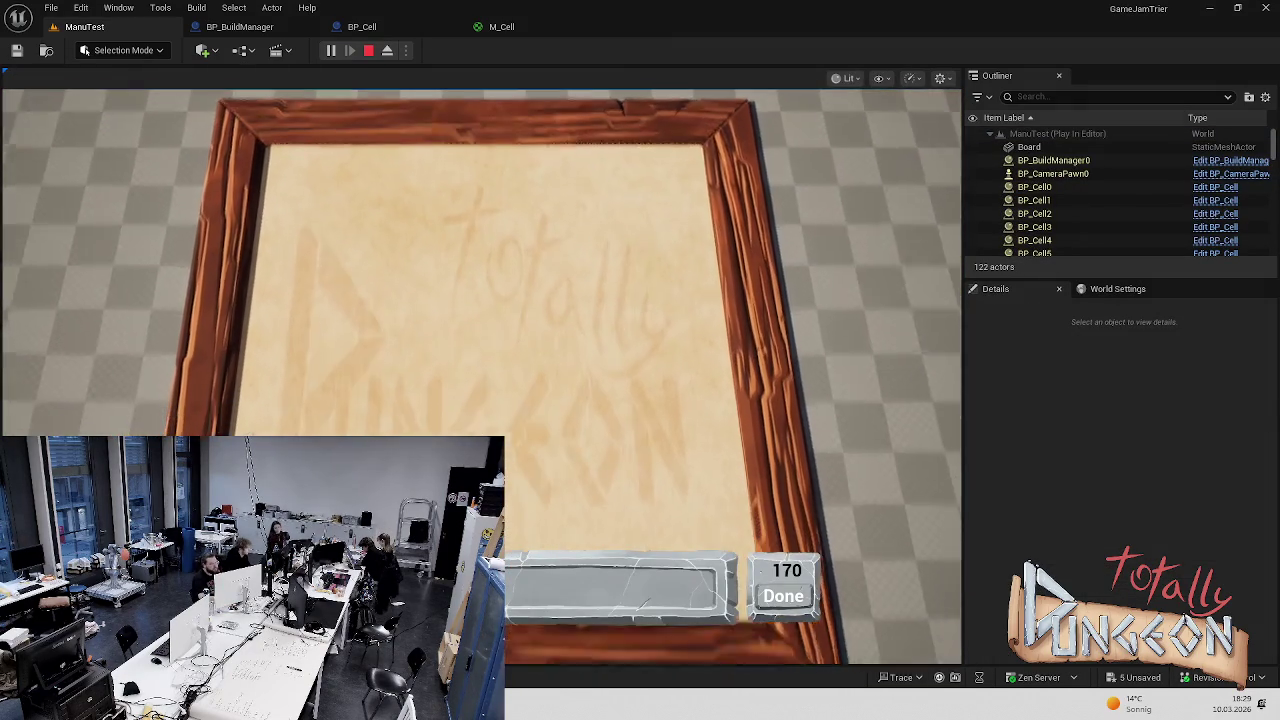
key(Escape)
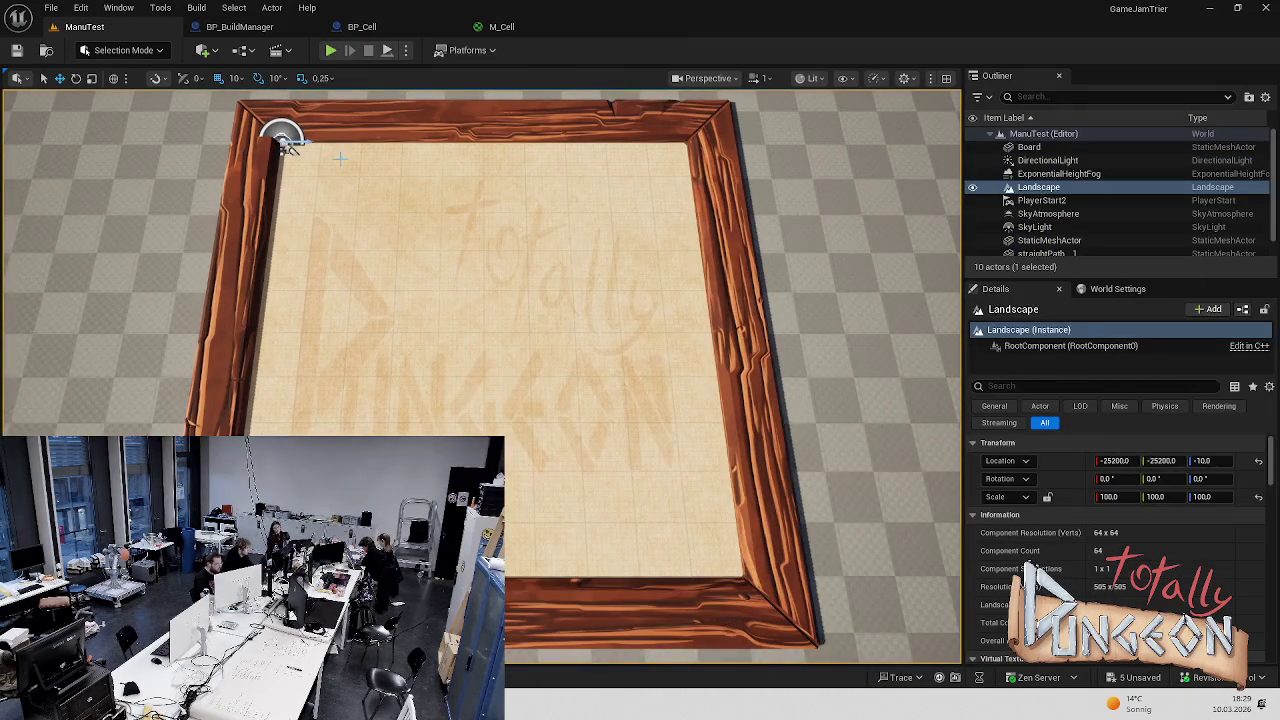
key(ctrl+Tab)
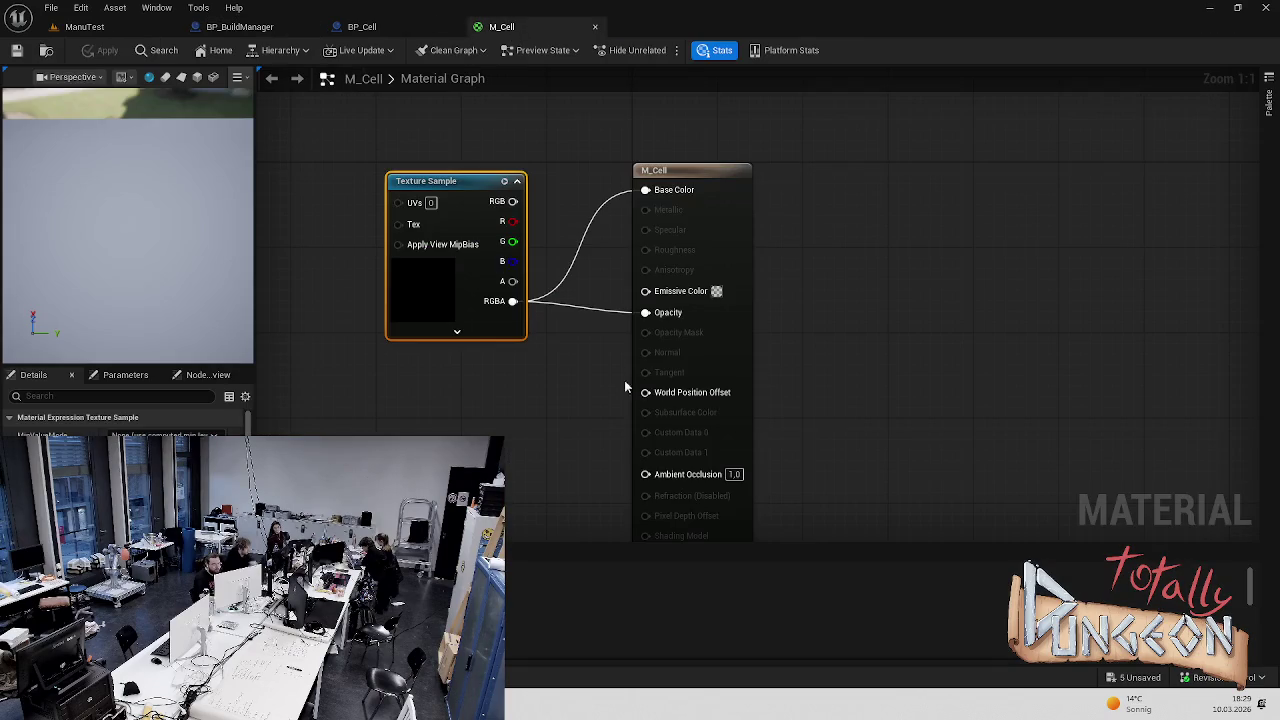
Rewire the texture's RGBA to Base Color and Opacity, then apply and save M_Cell
alt+click(644, 195)
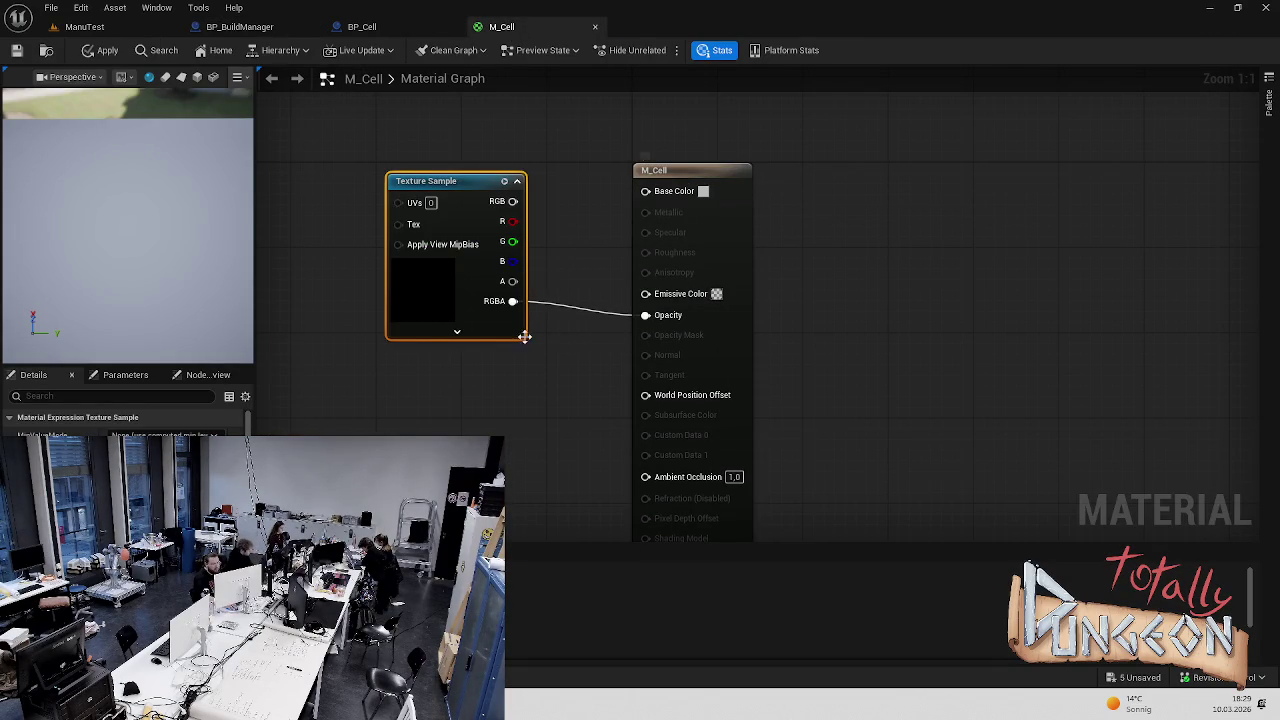
mouse_move(634, 309)
mouse_down()
mouse_move(622, 313)
mouse_move(626, 255)
mouse_move(645, 190)
mouse_up()
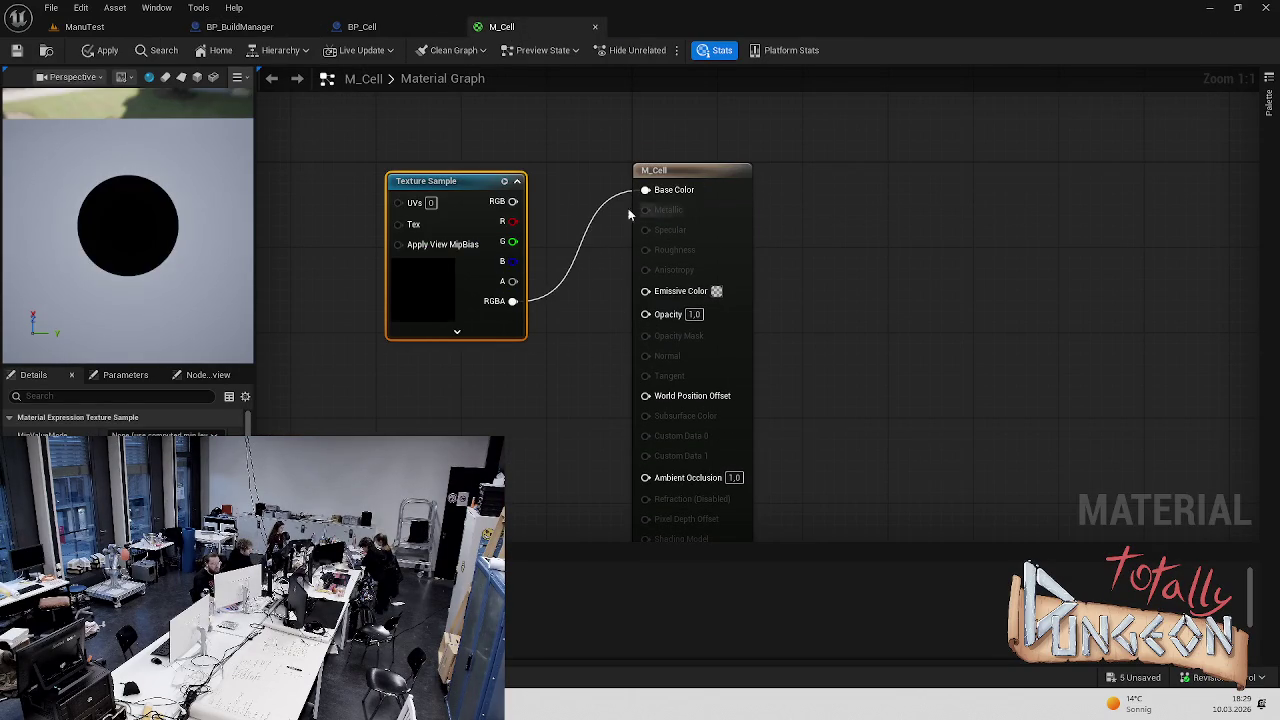
mouse_move(150, 220)
mouse_down()
mouse_move(290, 220)
mouse_move(123, 257)
mouse_up()
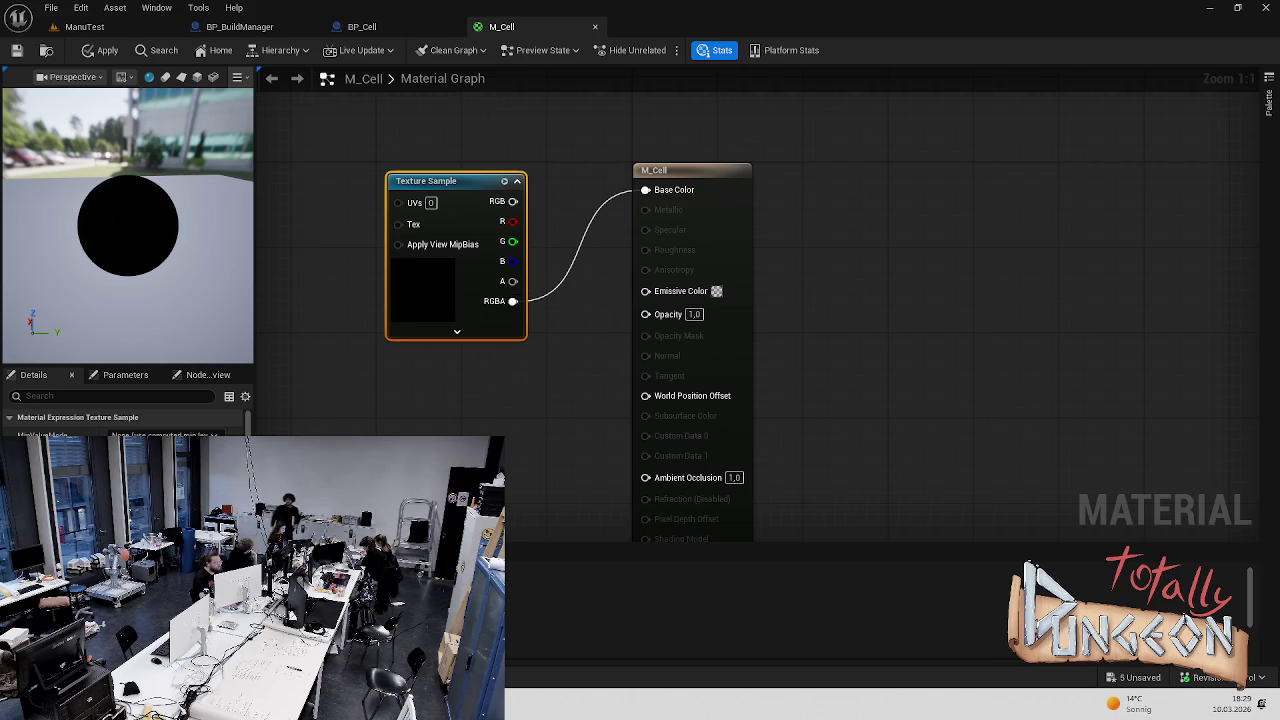
key(ctrl+space)
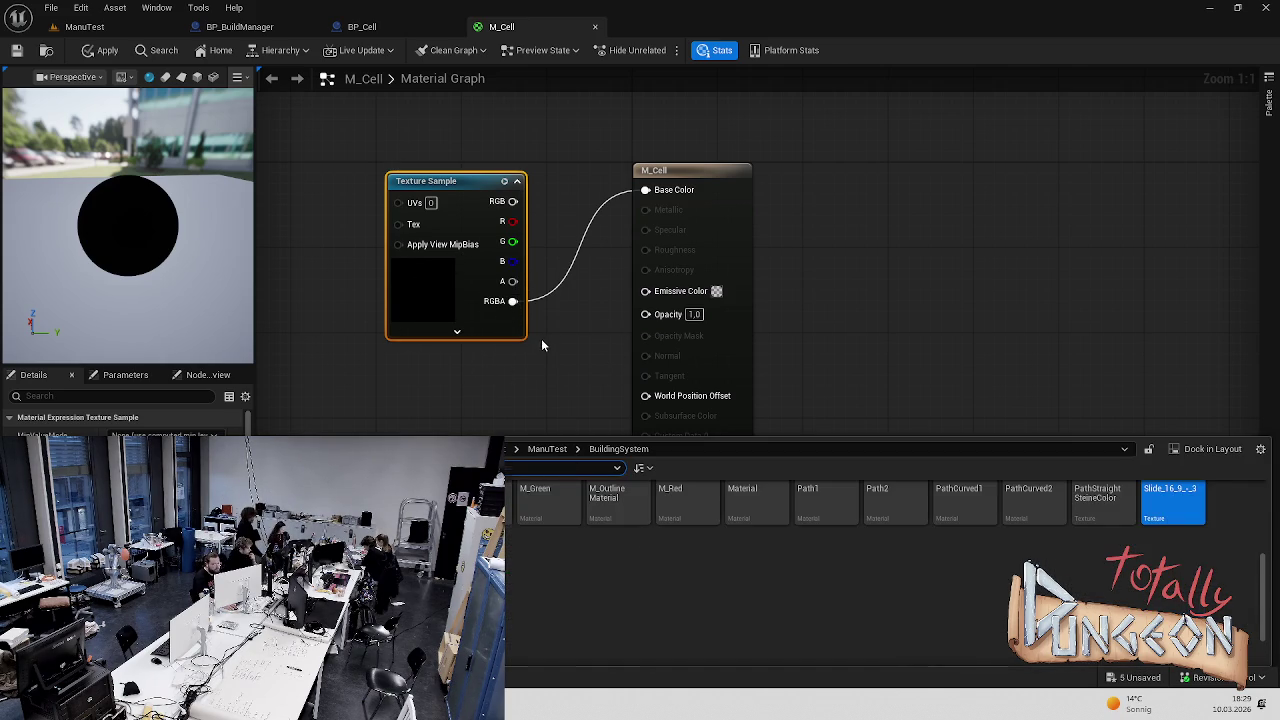
click(542, 345)
mouse_move(510, 301)
mouse_down()
mouse_move(662, 326)
mouse_move(646, 313)
mouse_up()
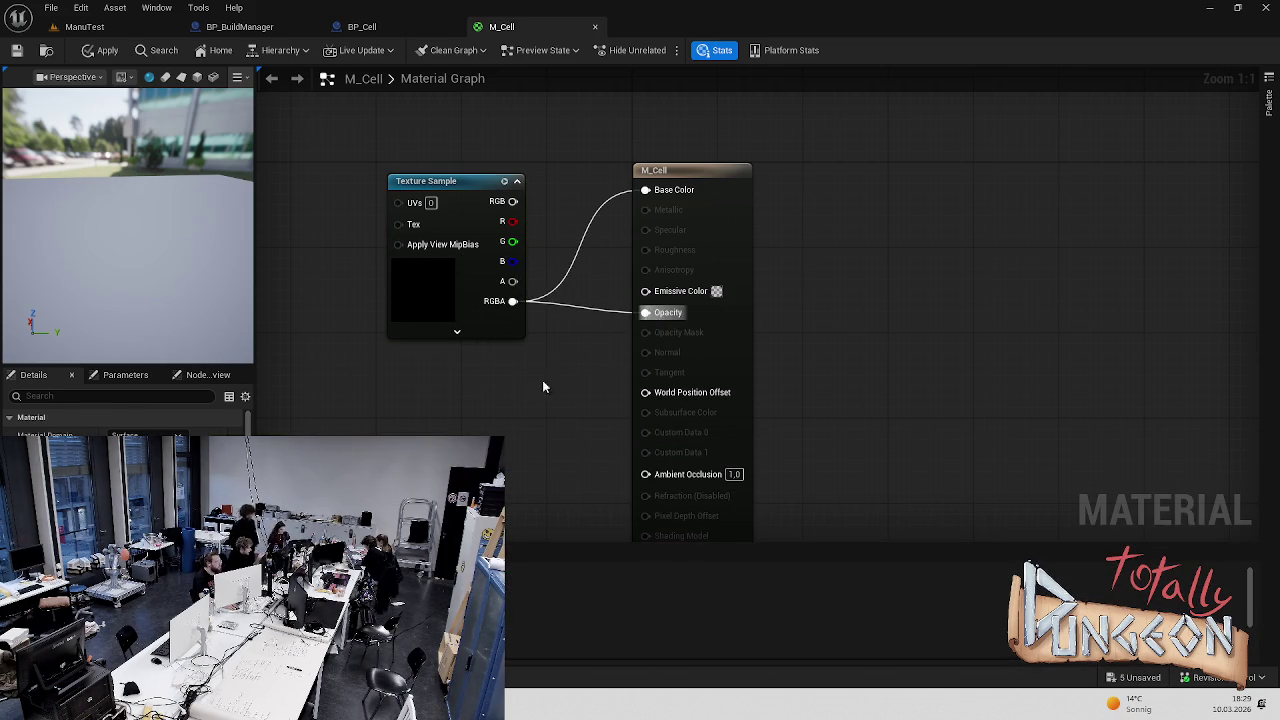
click(104, 50)
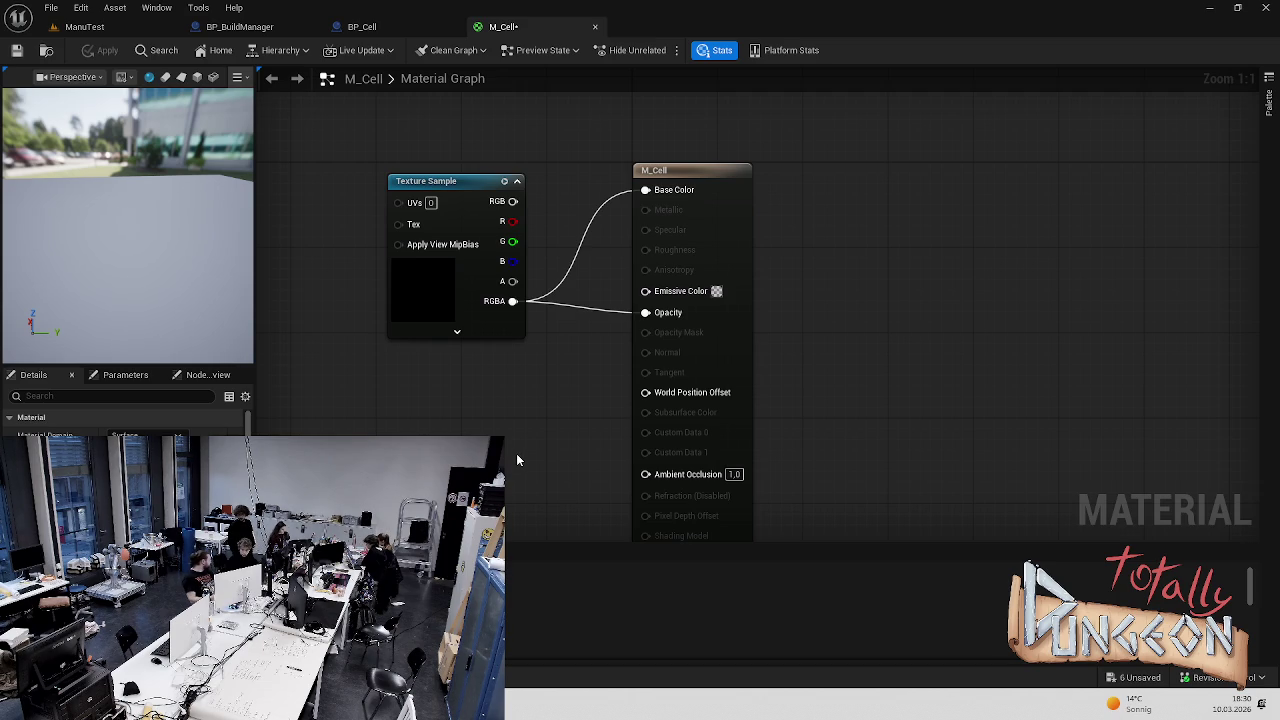
key(ctrl+s)
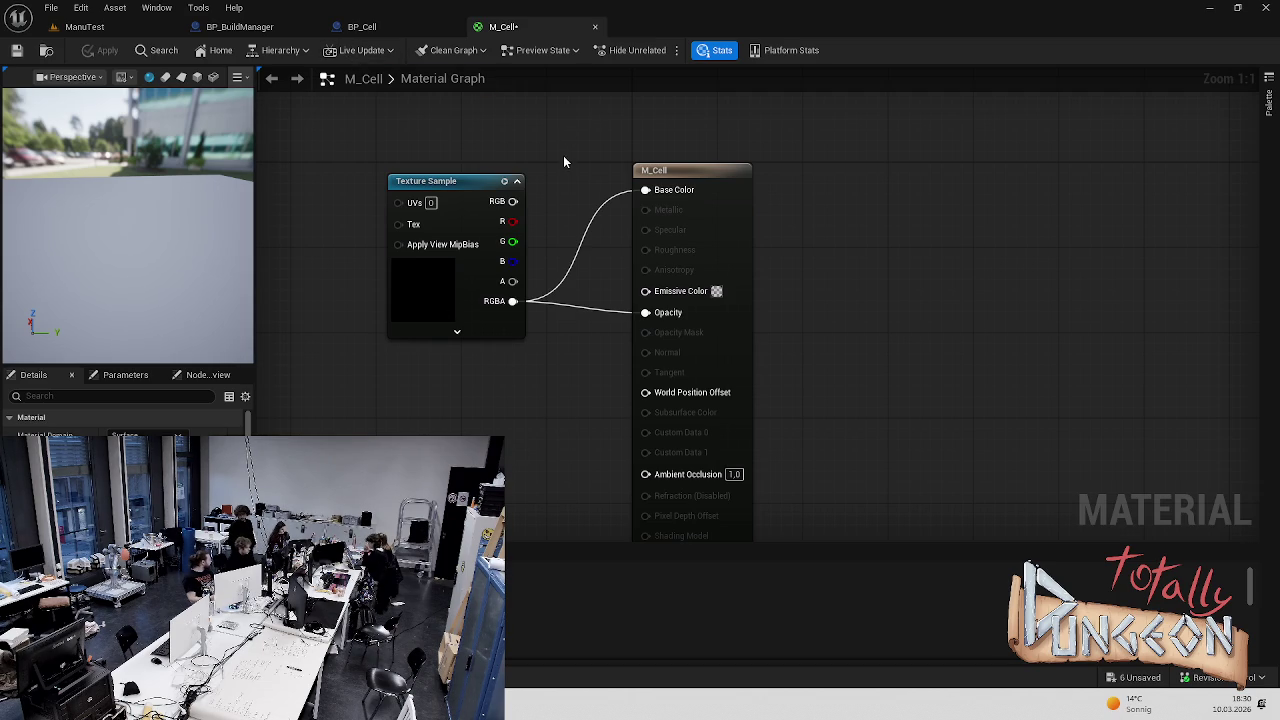
Break the Opacity connection and import the exported textures into BuildingSystem
key(ctrl+space)
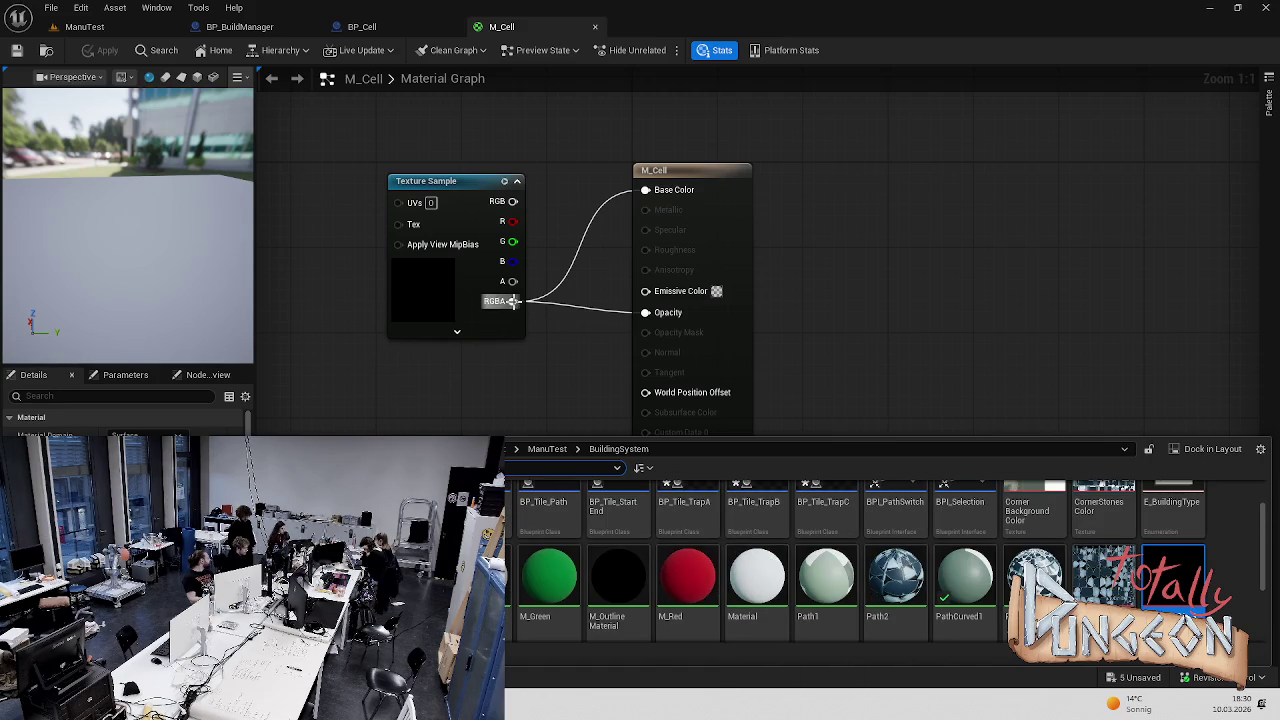
alt+click(646, 312)
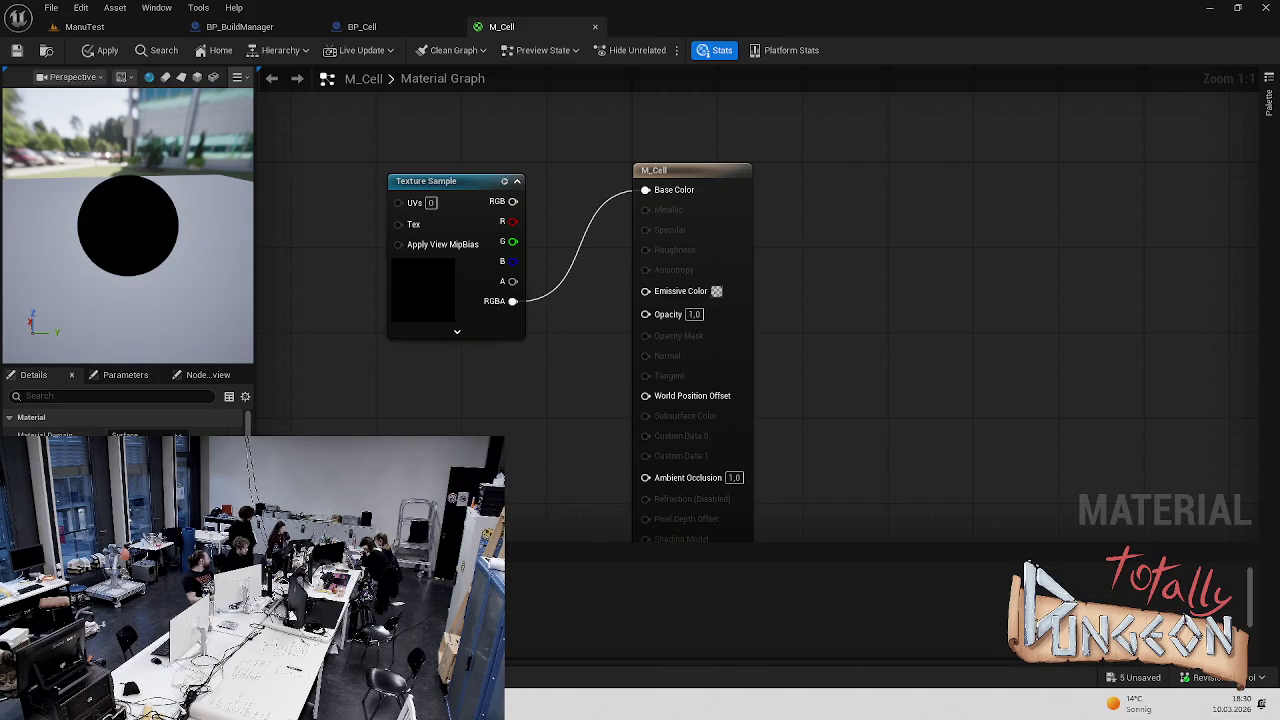
drag(407, 369, 437, 422)
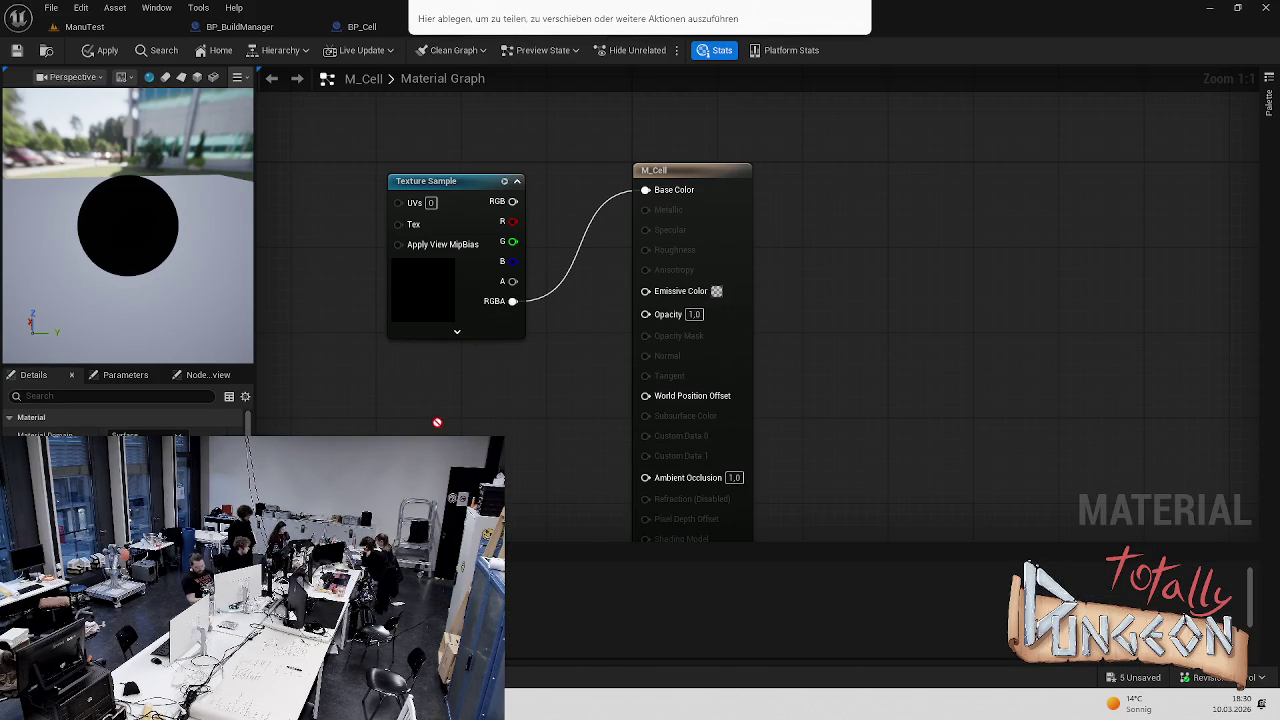
key(ctrl+space)
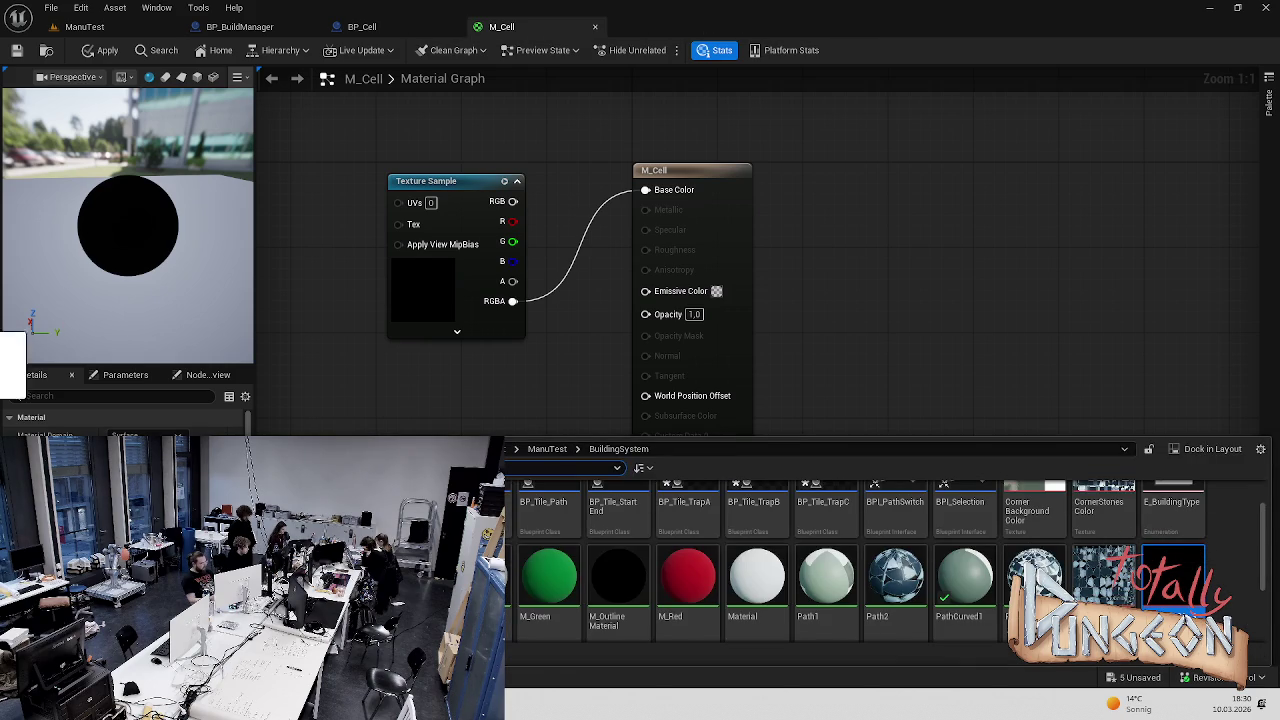
drag(1226, 600, 1232, 606)
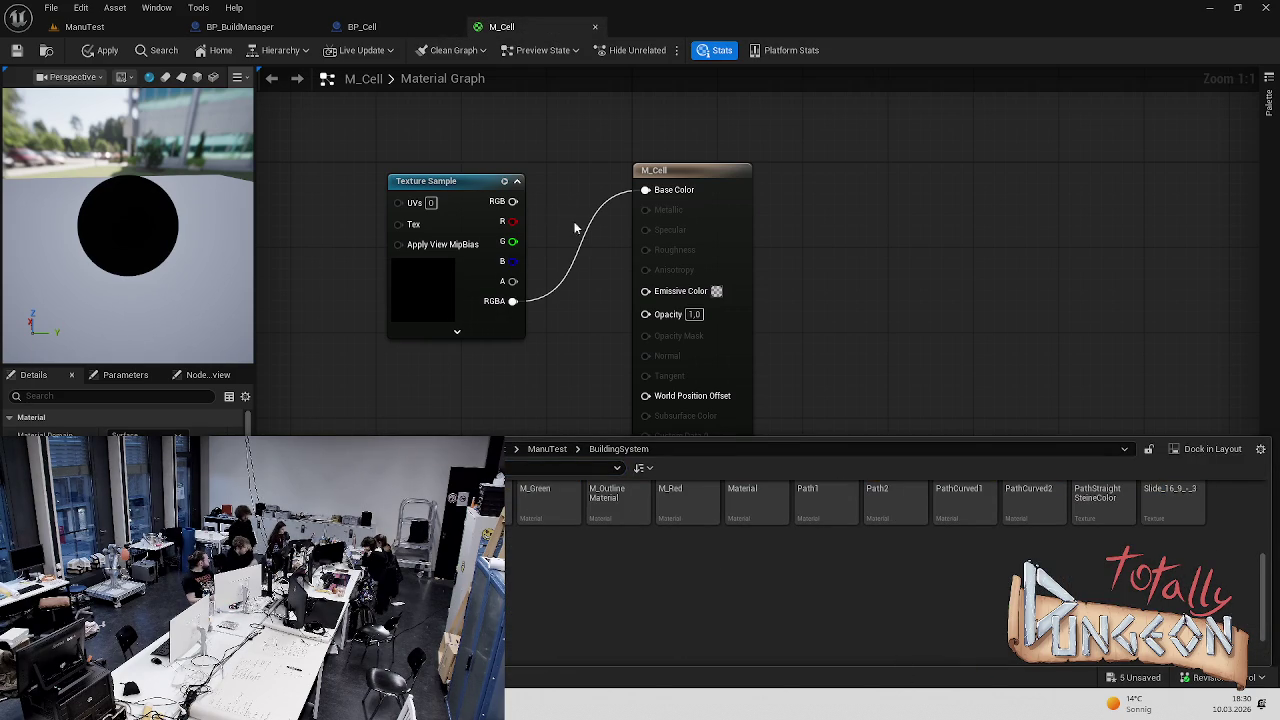
Replace M_Cell's texture with the square cell texture, RGBA into Base Color, and save
click(460, 189)
key(Delete)
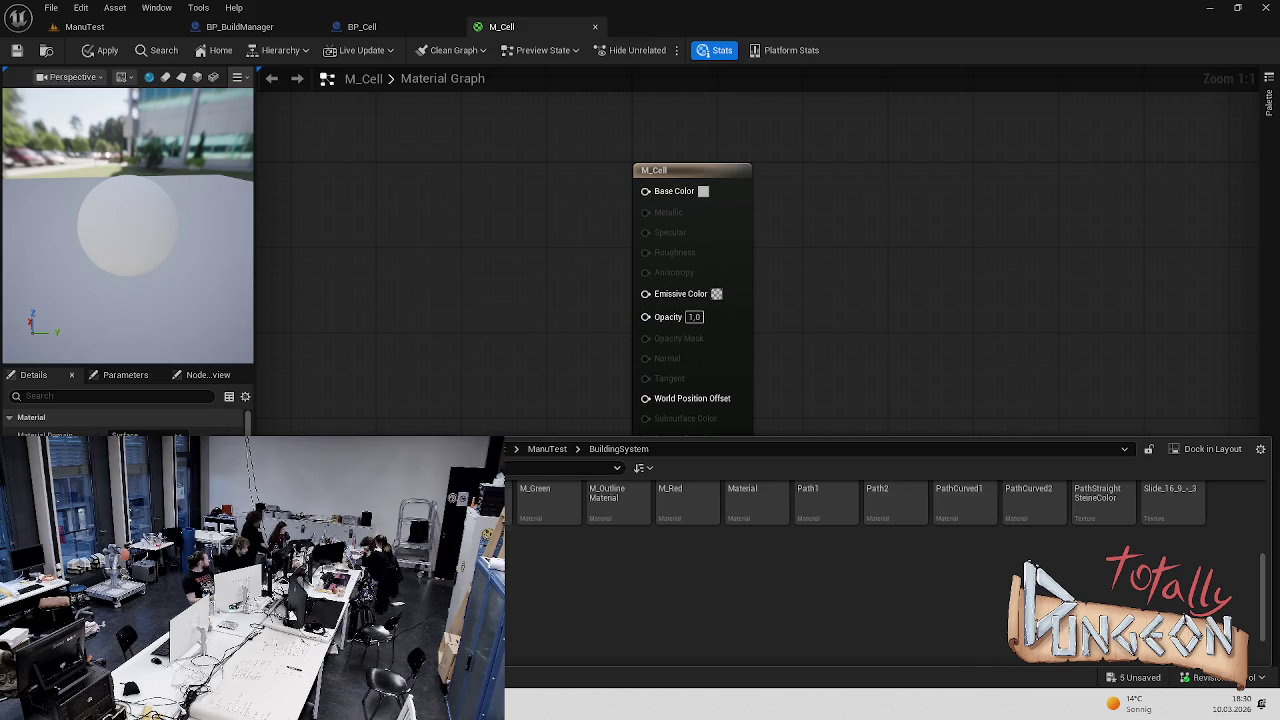
drag(1173, 500, 410, 196)
mouse_move(534, 322)
mouse_down()
mouse_move(634, 180)
mouse_move(645, 190)
mouse_up()
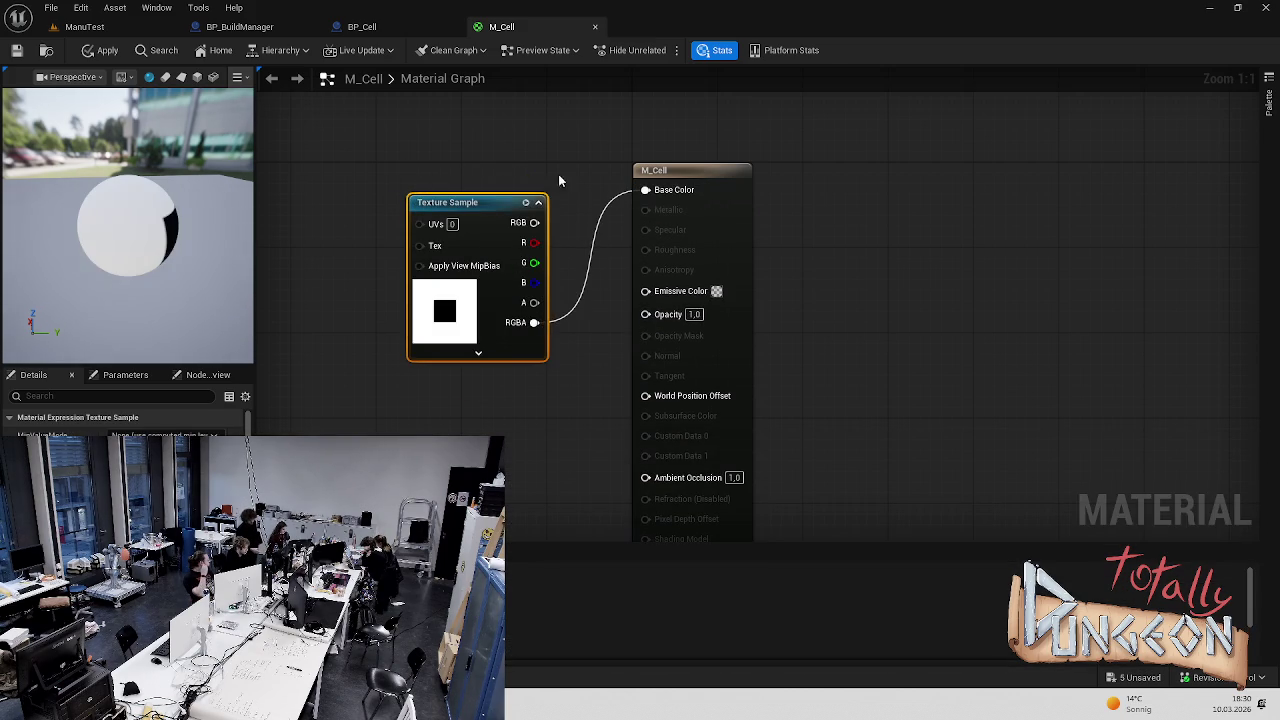
click(511, 168)
key(ctrl+s)
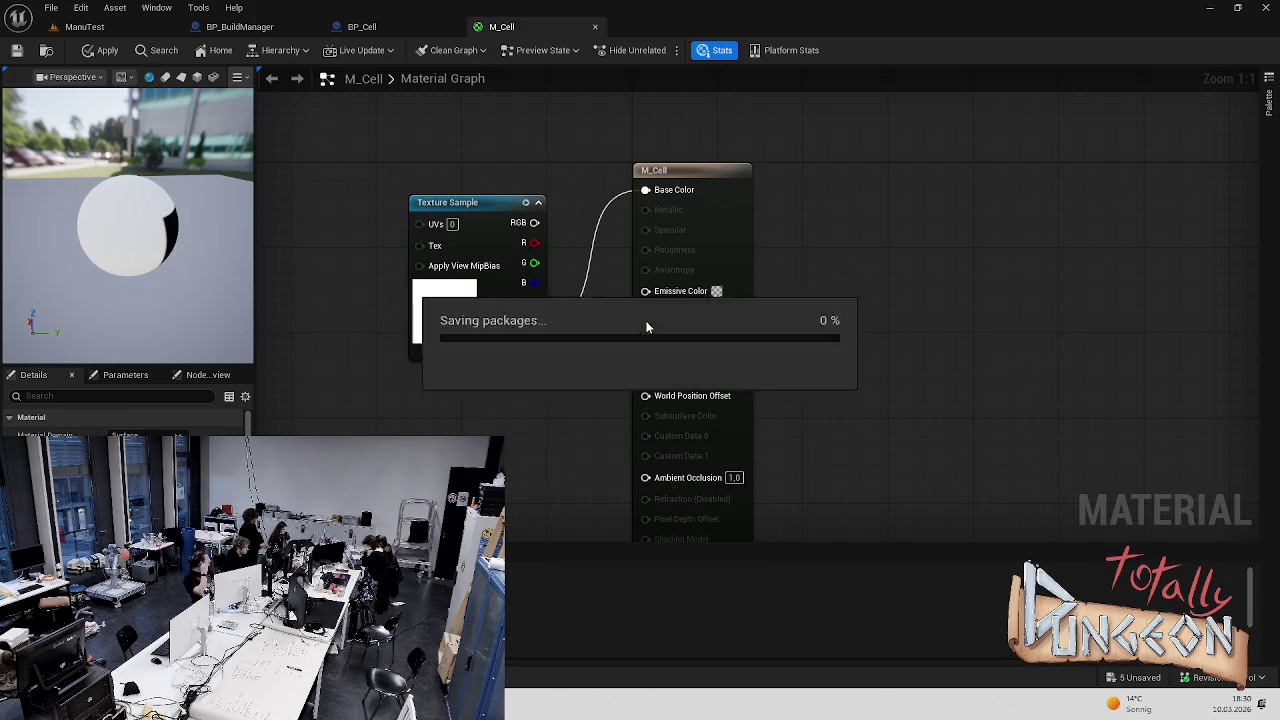
Play-test ManuTest to check the cells, then keep Base Color on RGBA and save M_Cell
click(88, 27)
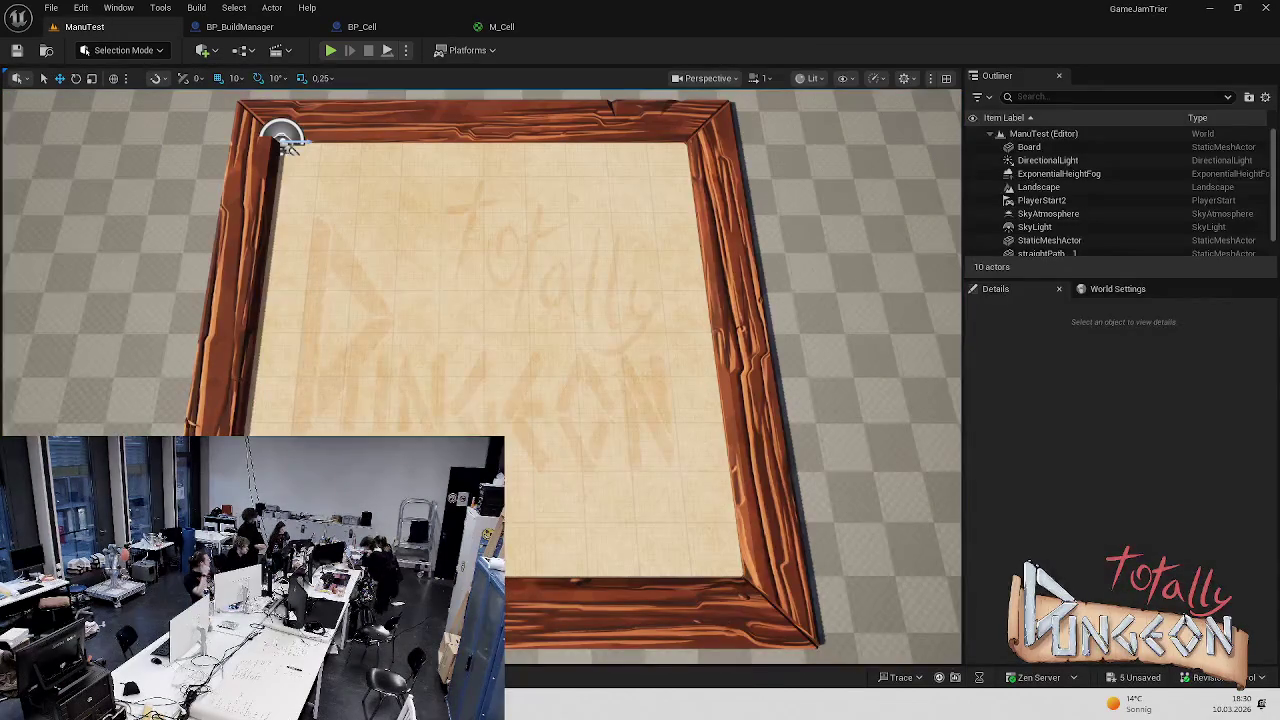
click(331, 50)
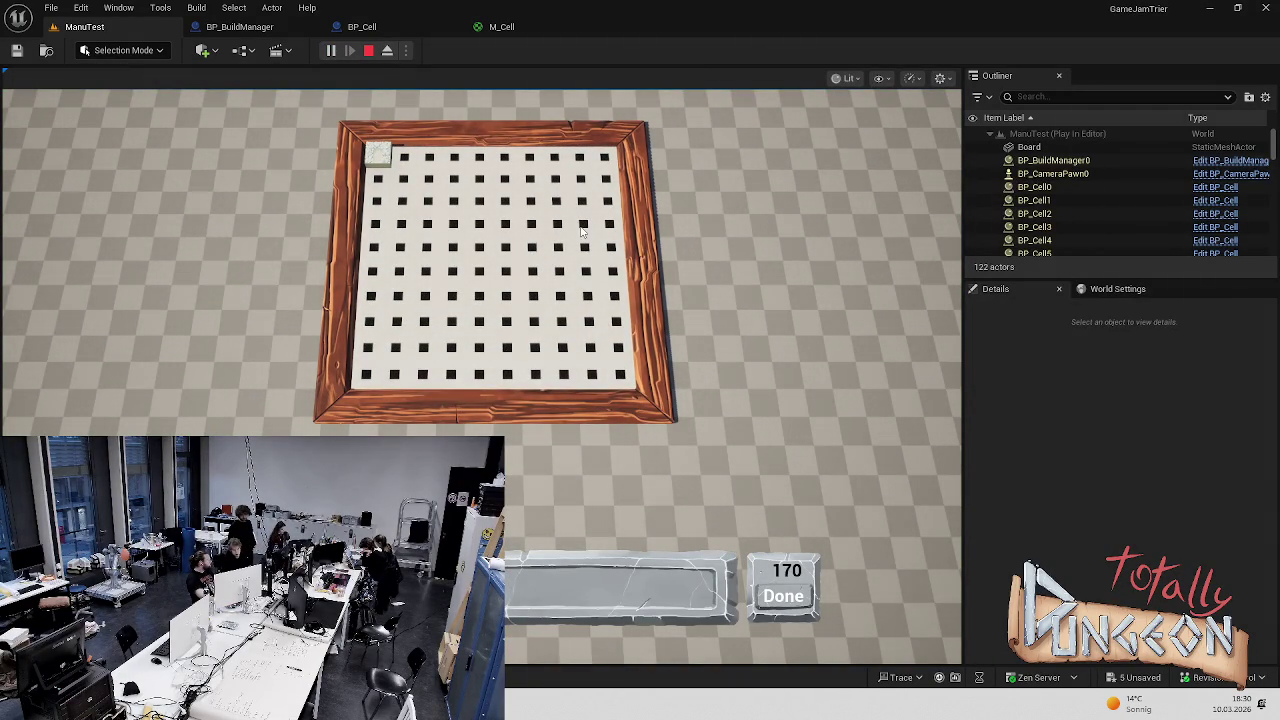
key(Escape)
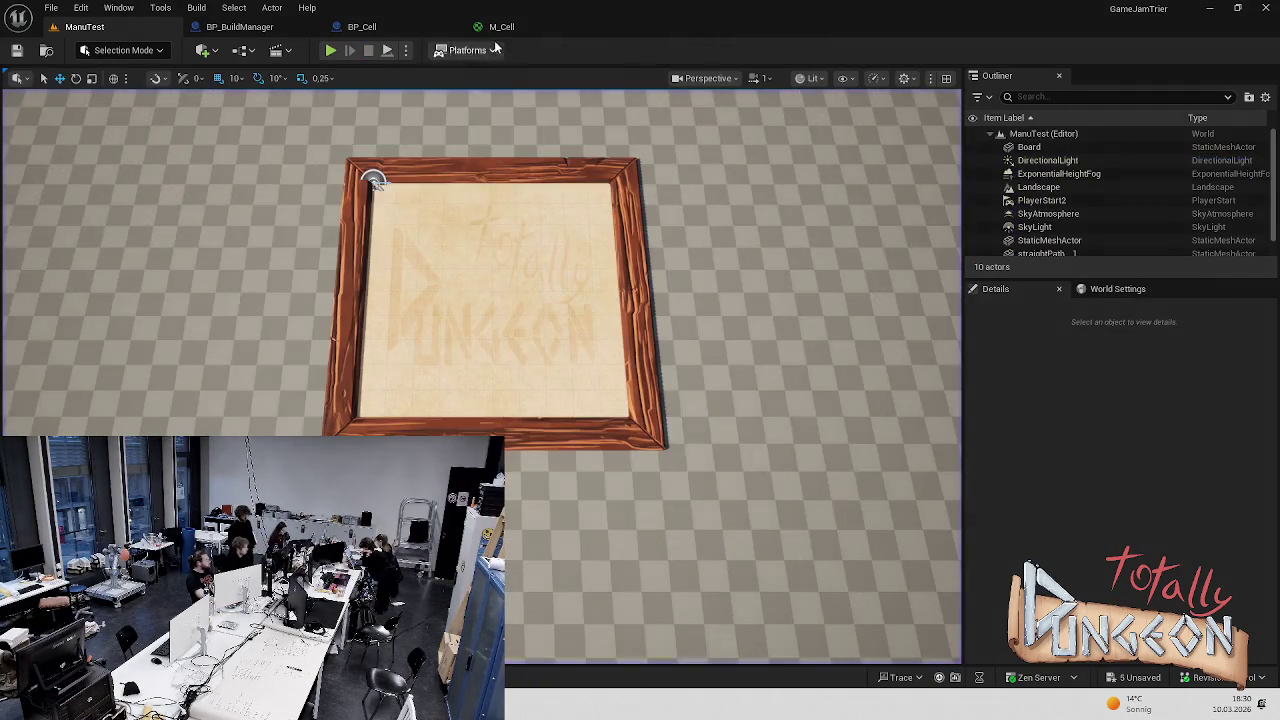
click(501, 27)
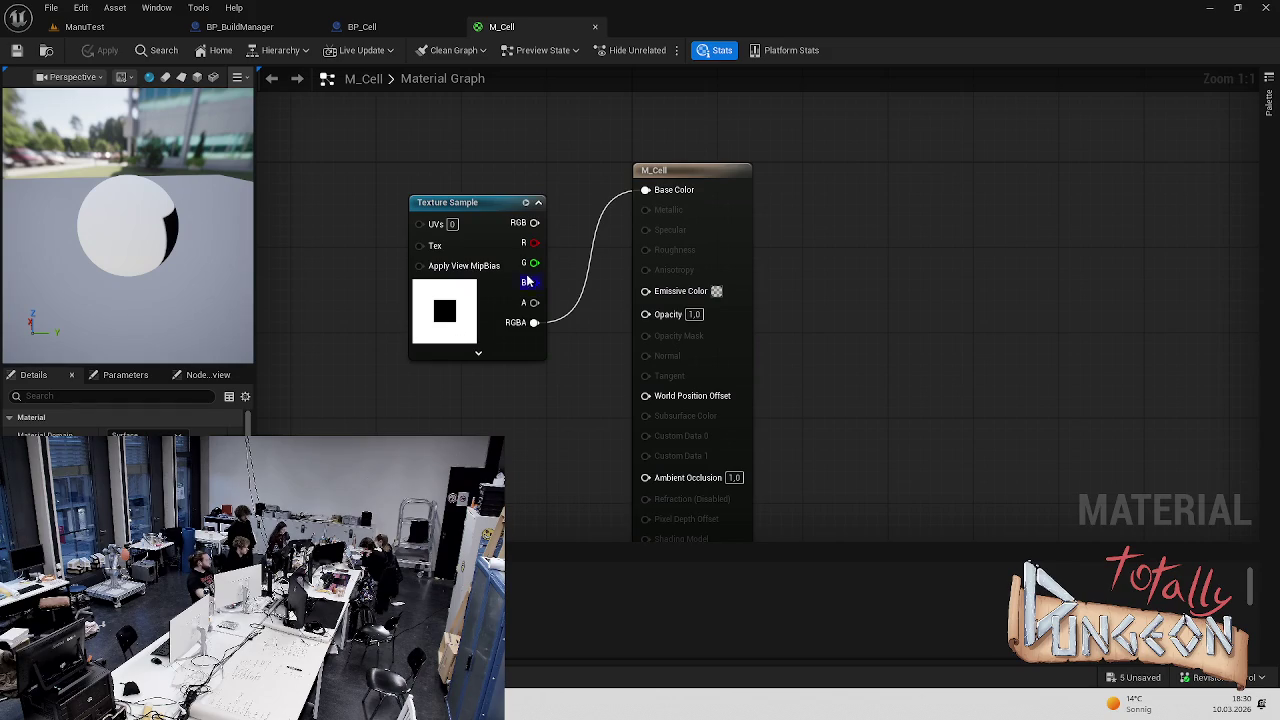
mouse_move(534, 222)
mouse_down()
mouse_move(657, 177)
mouse_move(646, 189)
mouse_up()
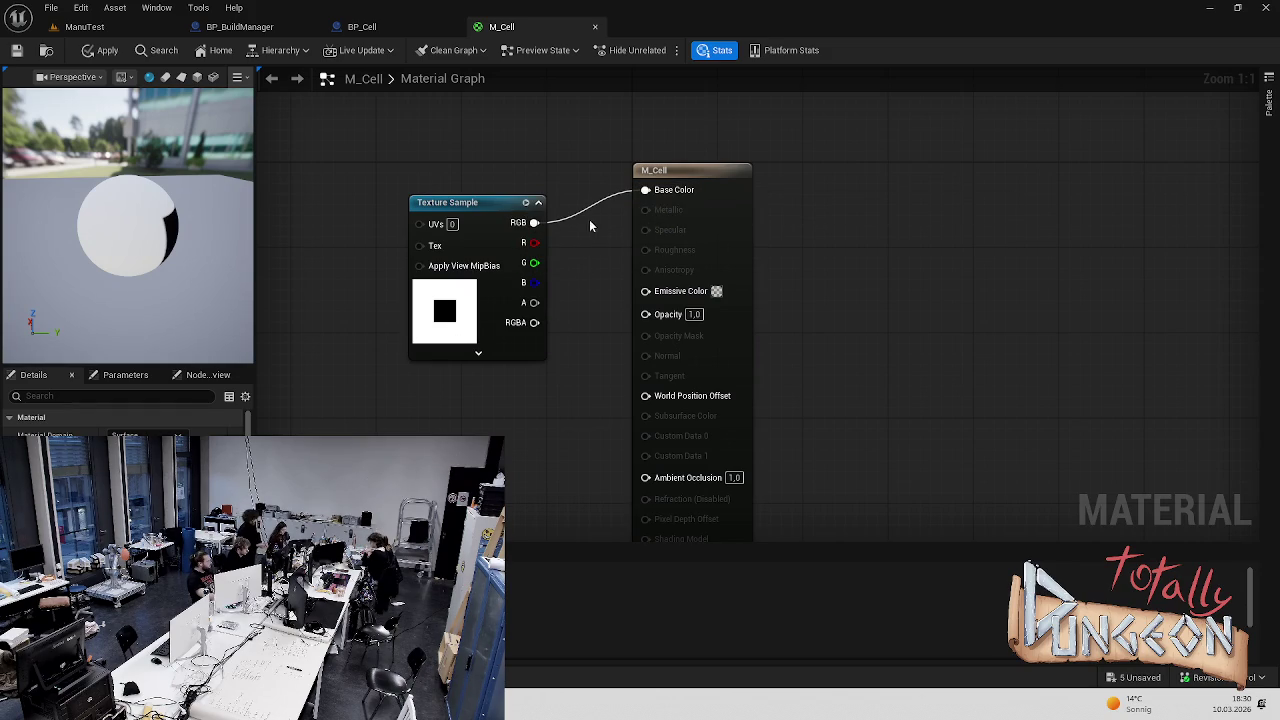
drag(534, 322, 646, 189)
key(ctrl+s)
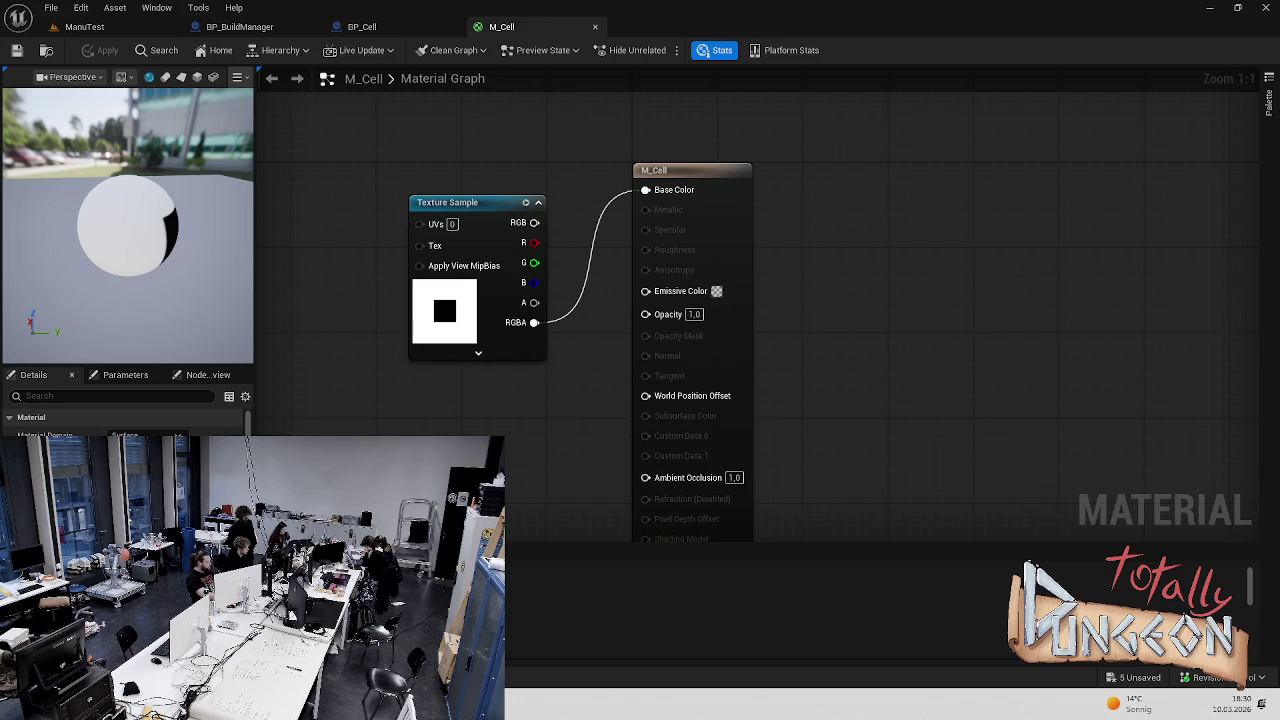
Create a new Material asset in the BuildingSystem folder
key(ctrl+space)
right_click(632, 624)
click(545, 229)
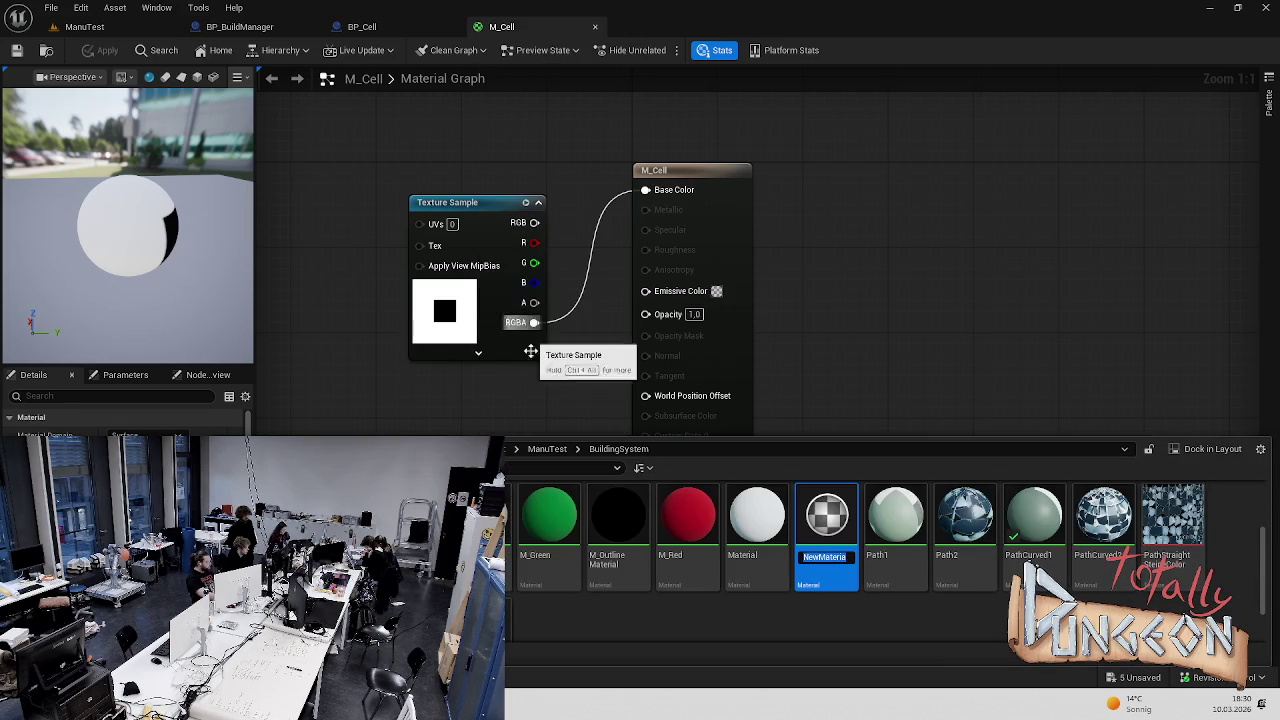
Name the material M_GridTest, open it, and wire the cell texture's RGB into Base Color
text(M_G)
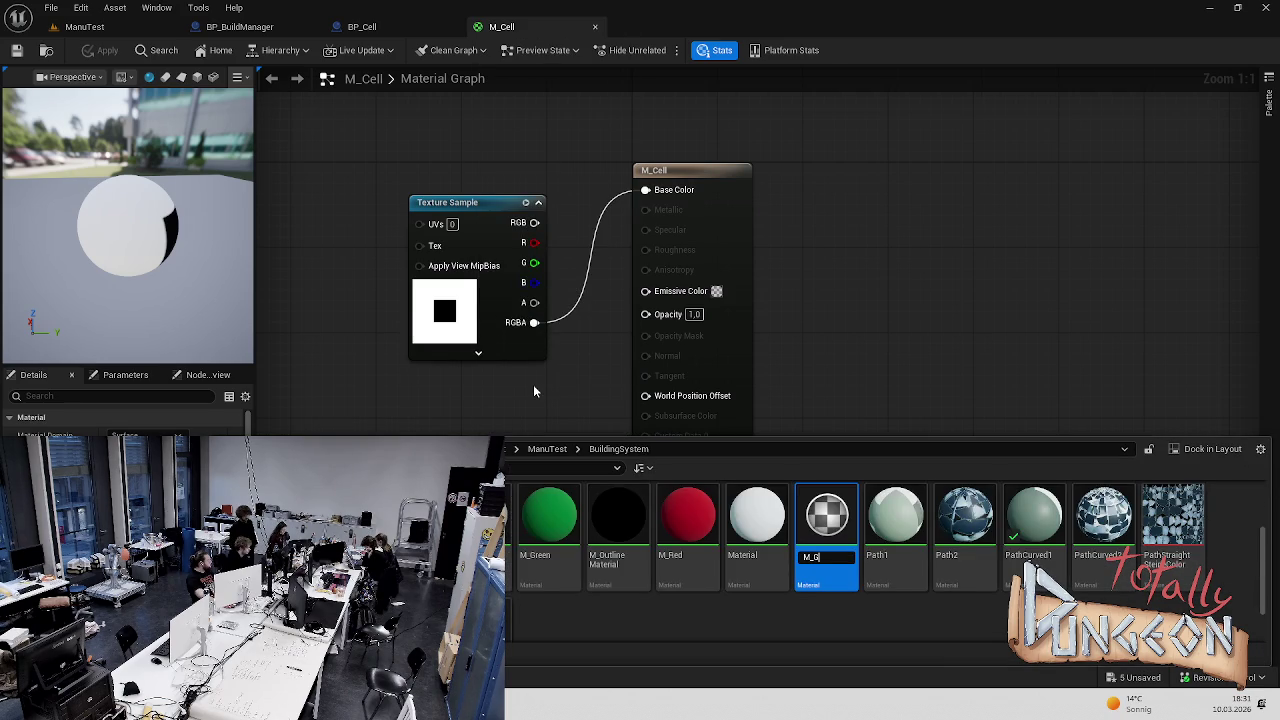
text(ridTest)
key(Return)
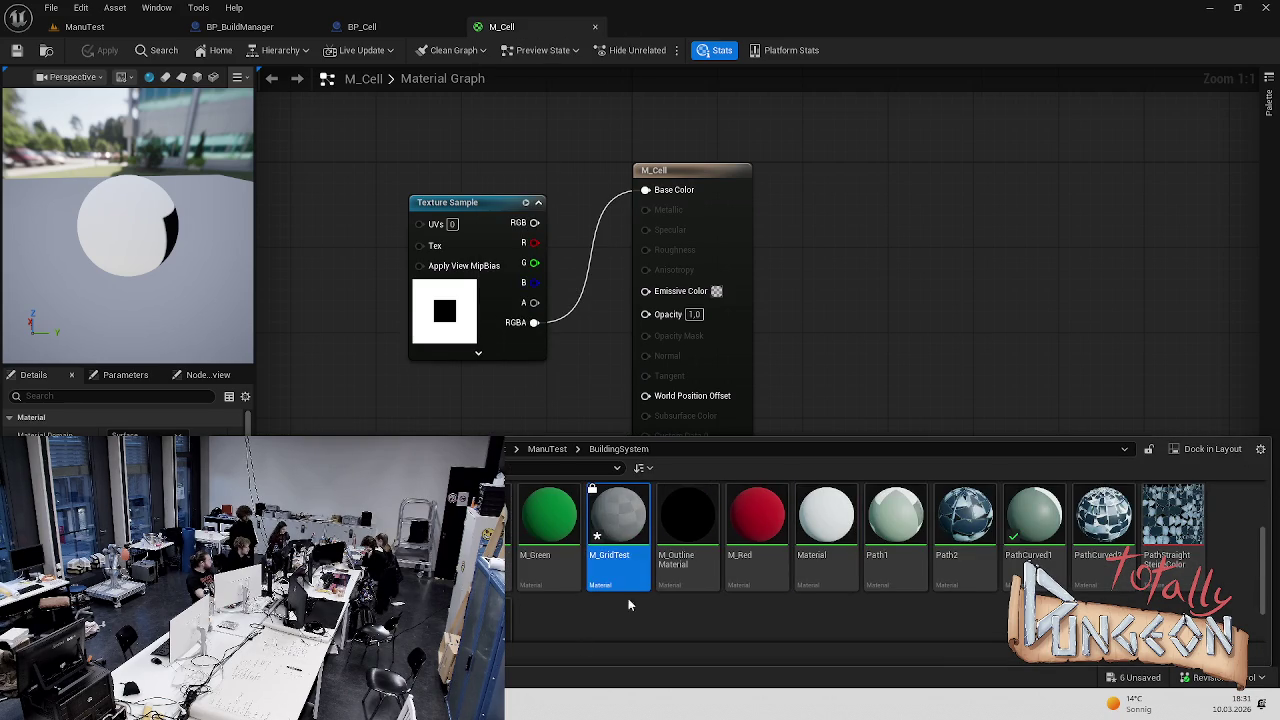
double_click(600, 545)
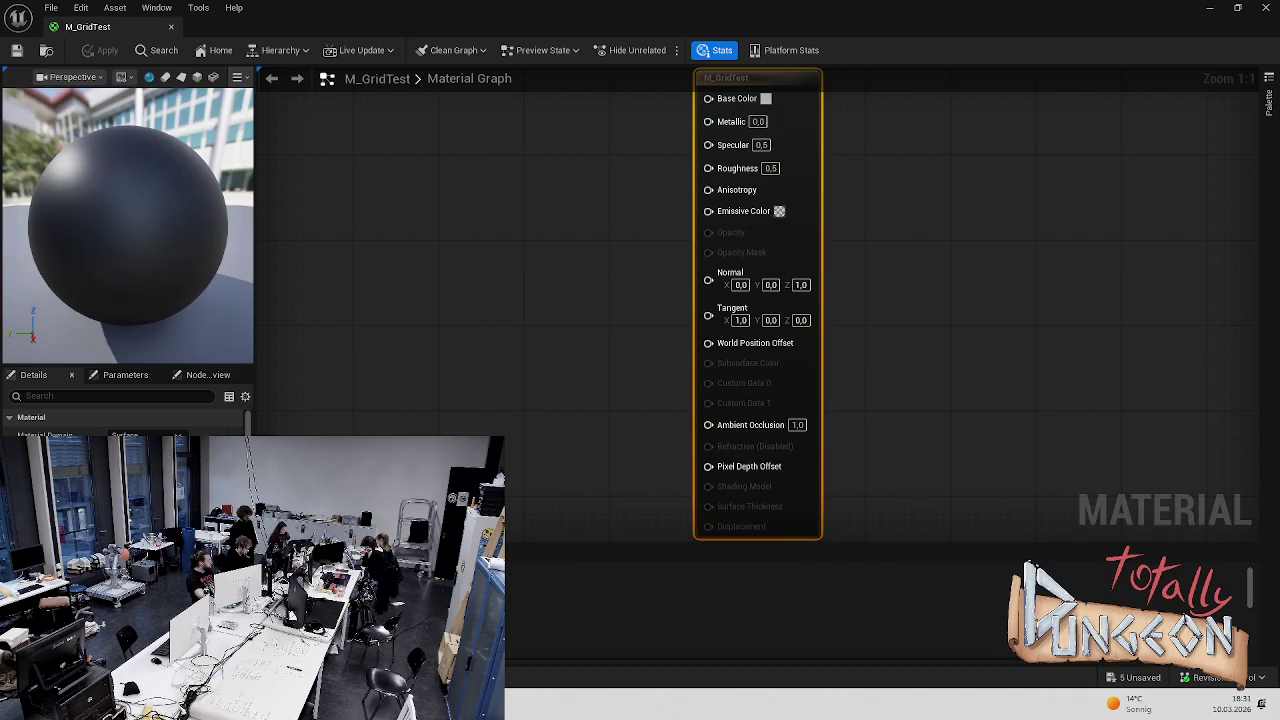
drag(1103, 515, 400, 240)
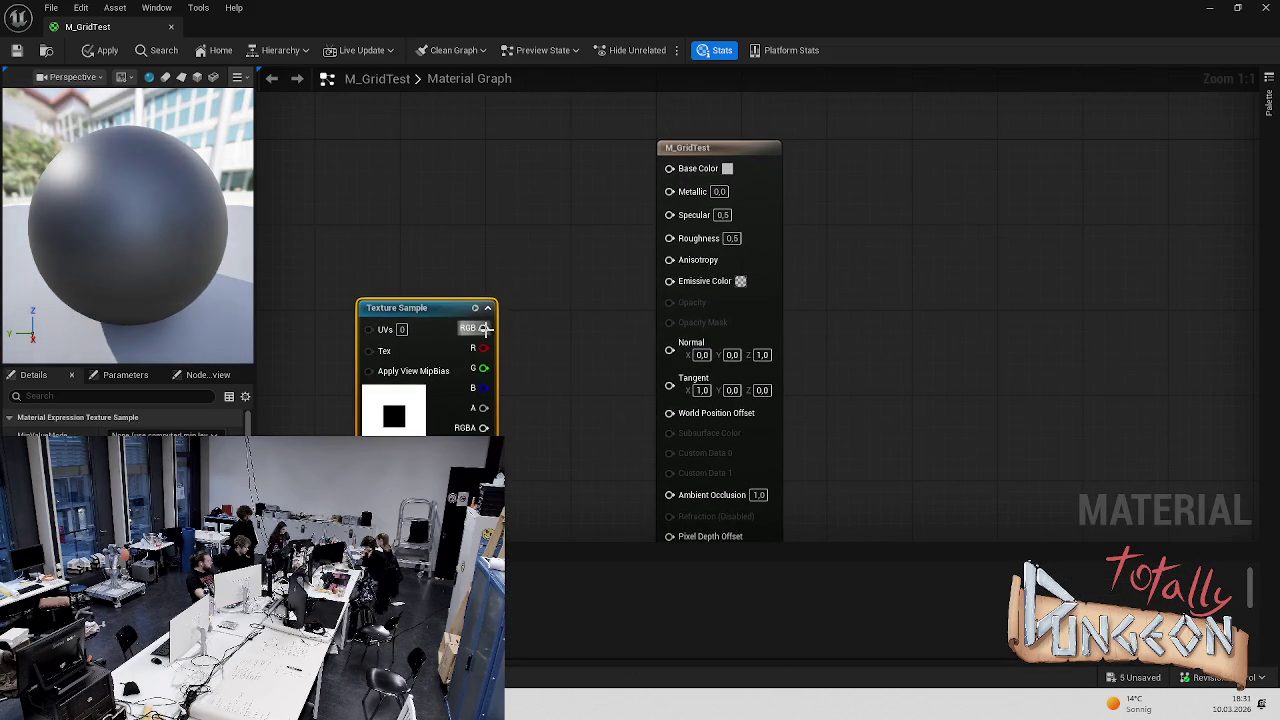
mouse_move(428, 321)
mouse_down()
mouse_move(450, 235)
mouse_move(669, 167)
mouse_up()
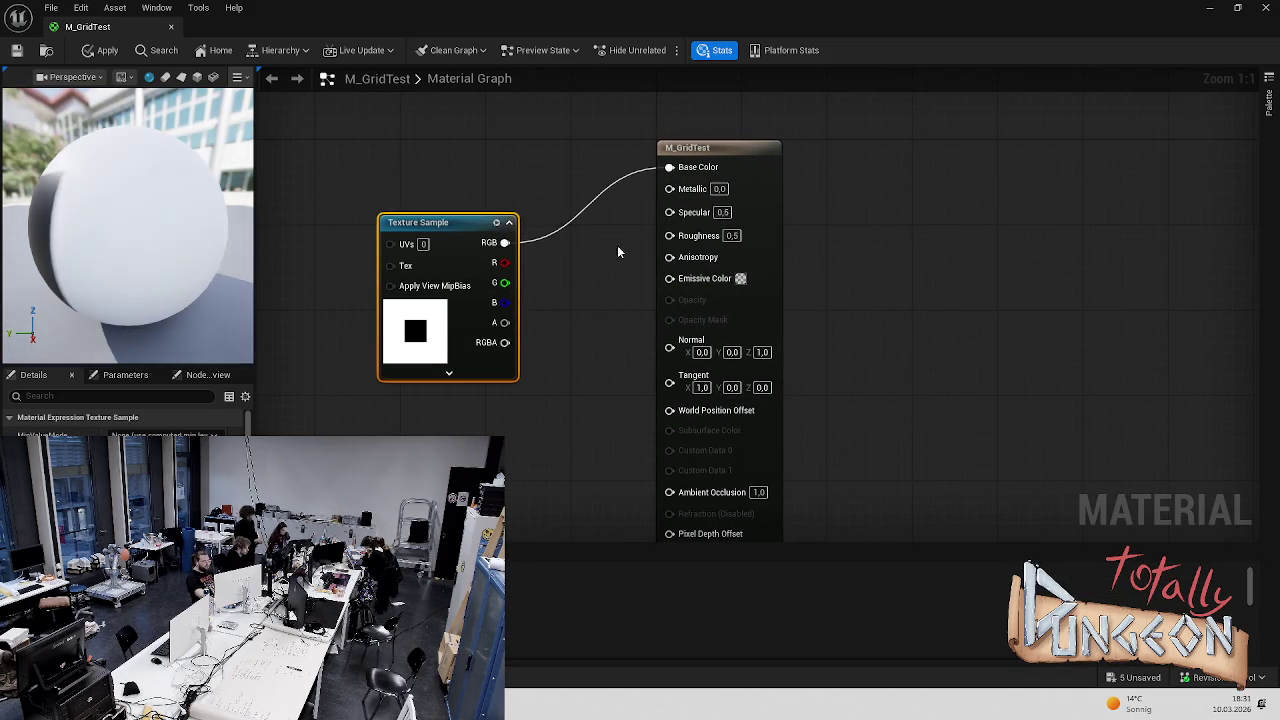
Feed the texture into Opacity as well and set the Blend Mode to Translucent
mouse_move(505, 344)
mouse_down()
mouse_move(493, 251)
mouse_move(680, 257)
mouse_move(695, 343)
mouse_move(458, 228)
mouse_up()
key(Escape)
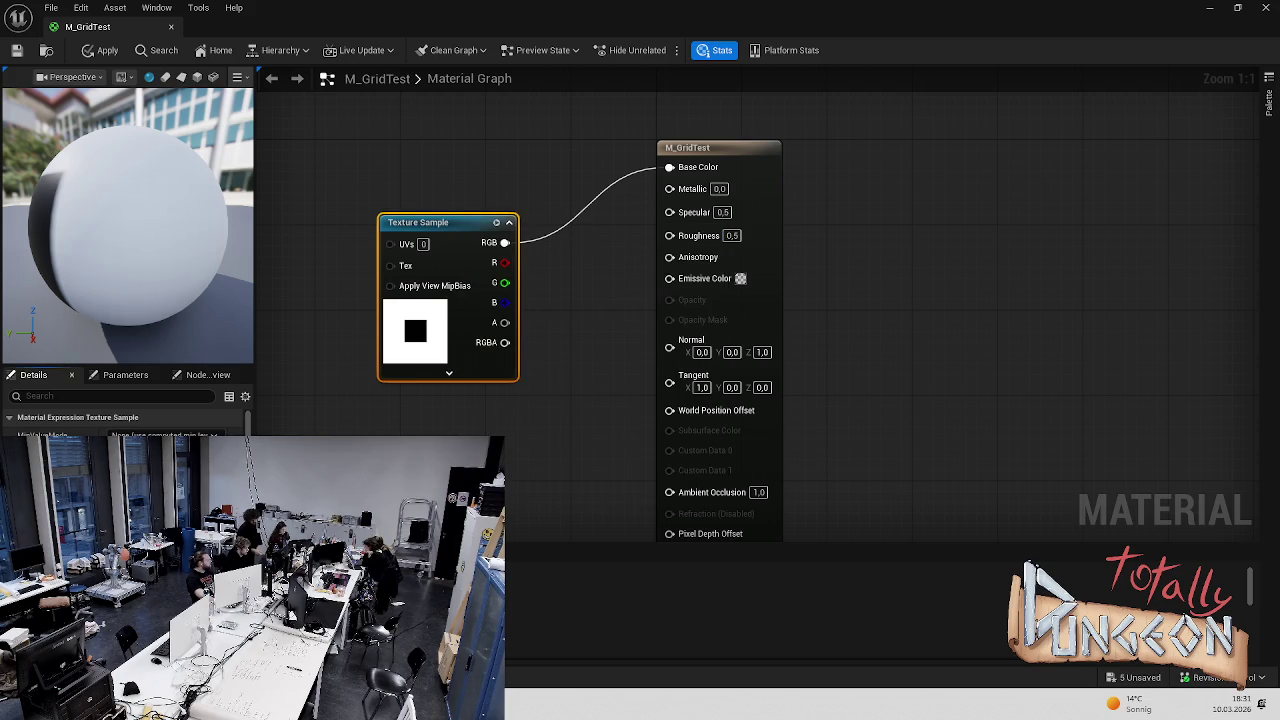
click(126, 375)
click(203, 375)
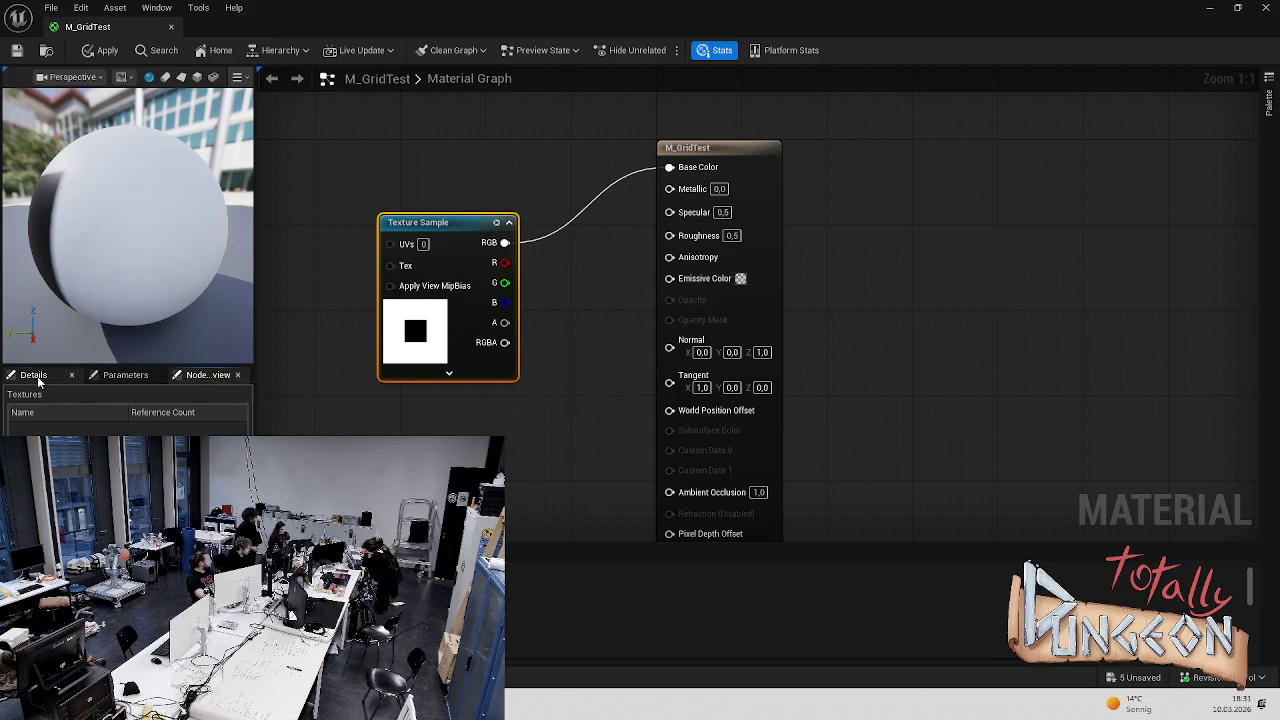
click(34, 375)
click(563, 173)
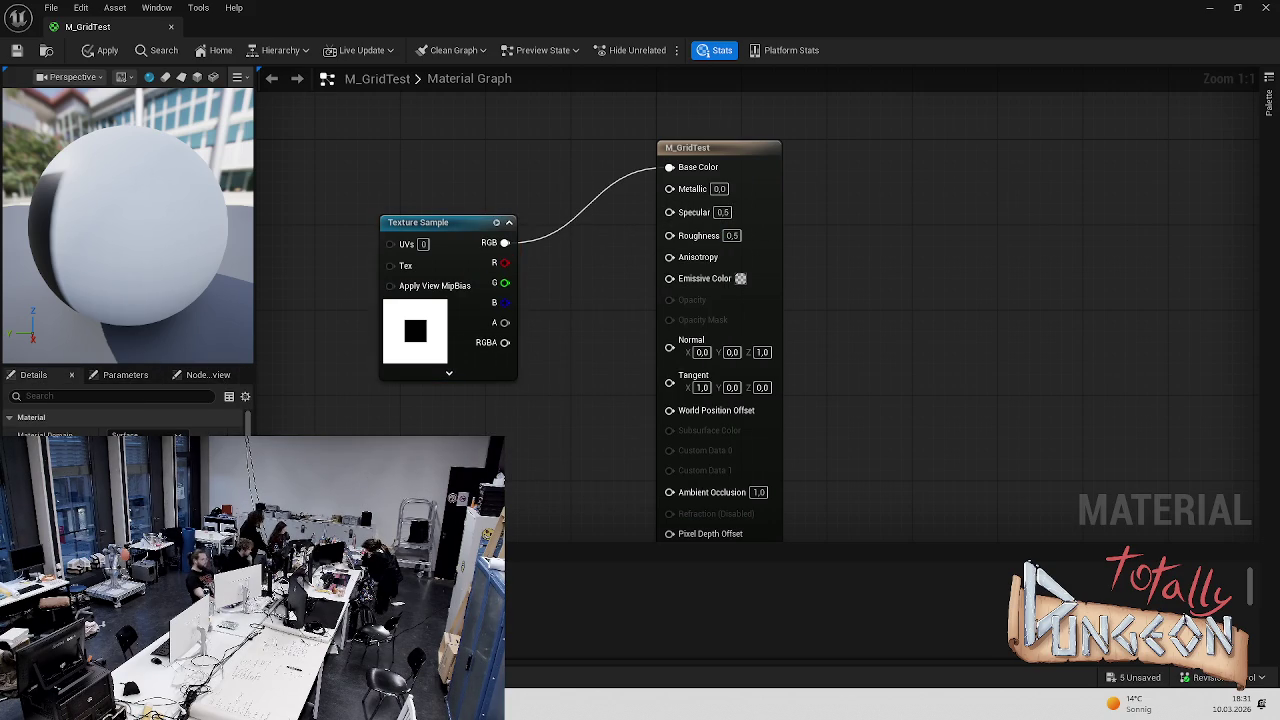
click(140, 480)
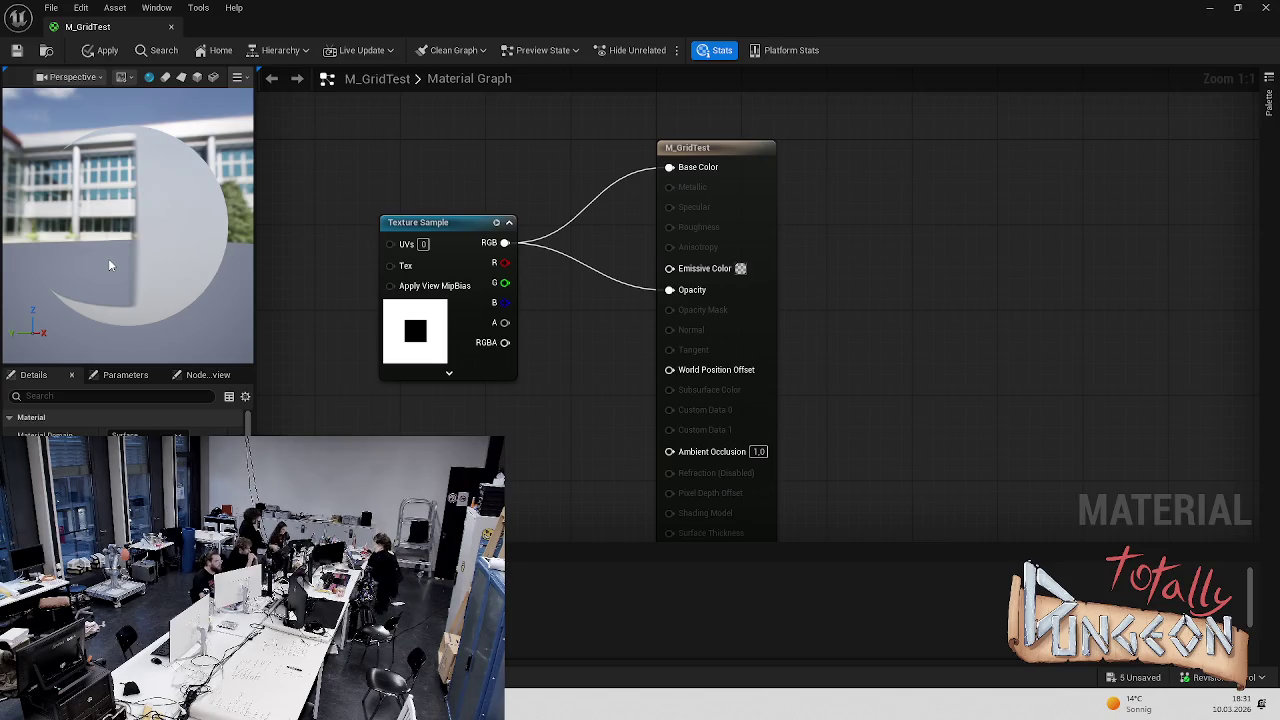
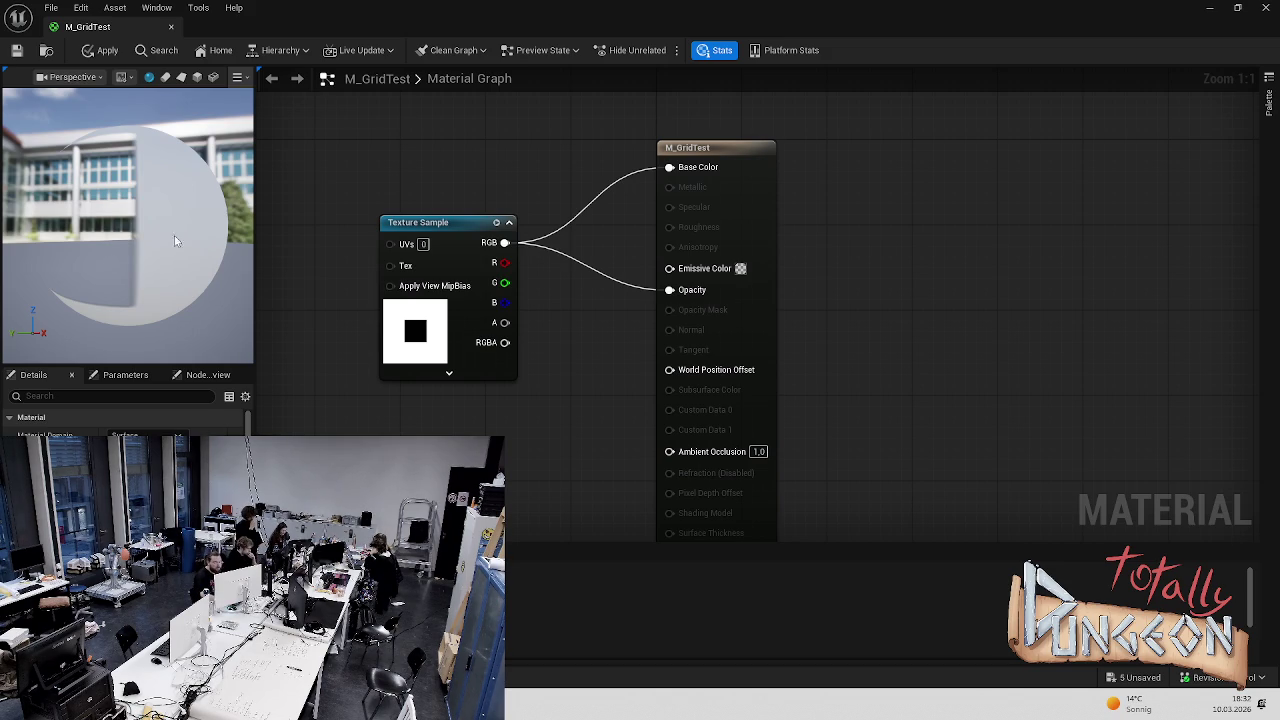
Pop the M_GridTest material editor out as a floating window and dock it back into the main tab bar
mouse_move(663, 459)
mouse_down()
mouse_move(600, 320)
mouse_move(594, 371)
mouse_up()
drag(157, 307, 157, 307)
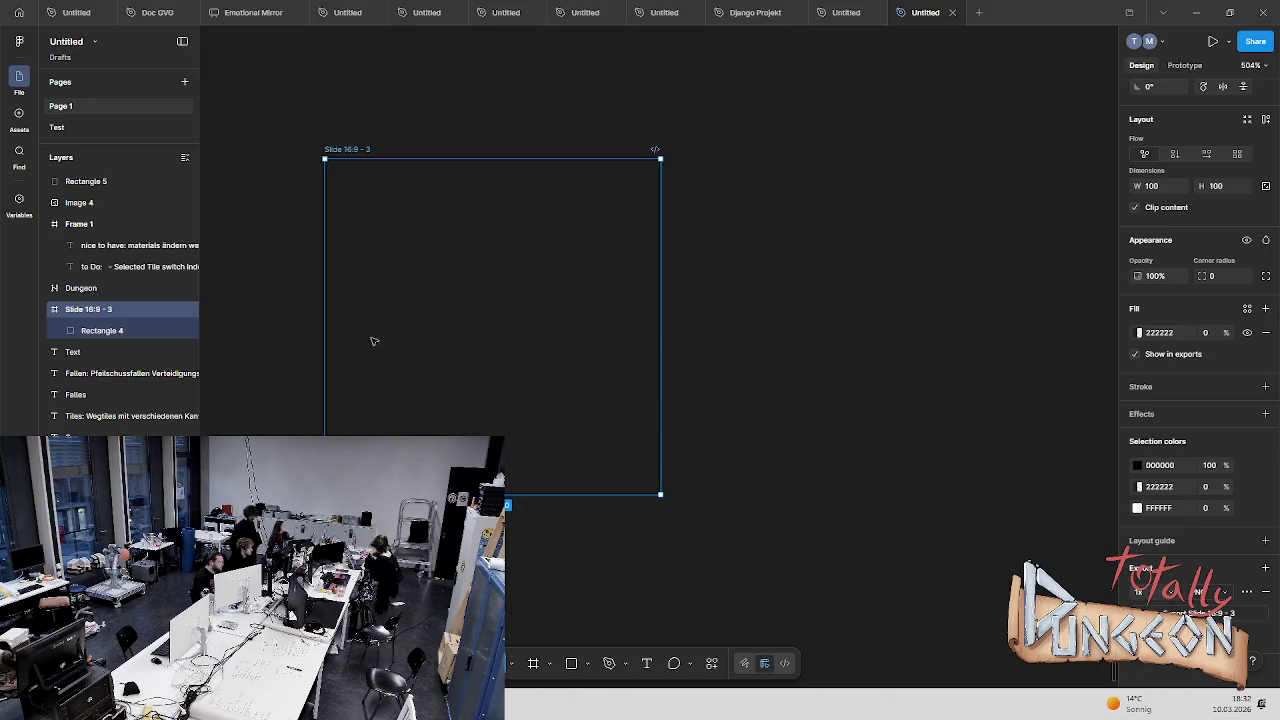
click(810, 303)
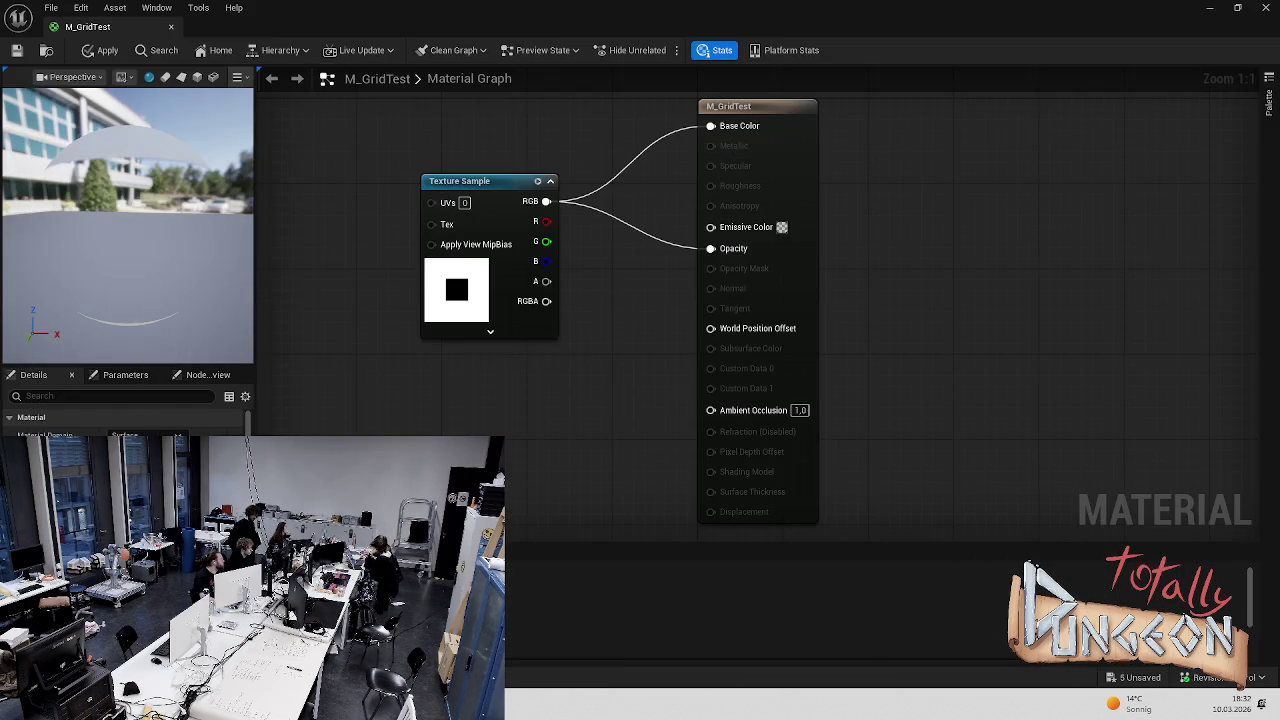
mouse_move(66, 32)
mouse_down()
mouse_move(610, 230)
mouse_move(600, 405)
mouse_up()
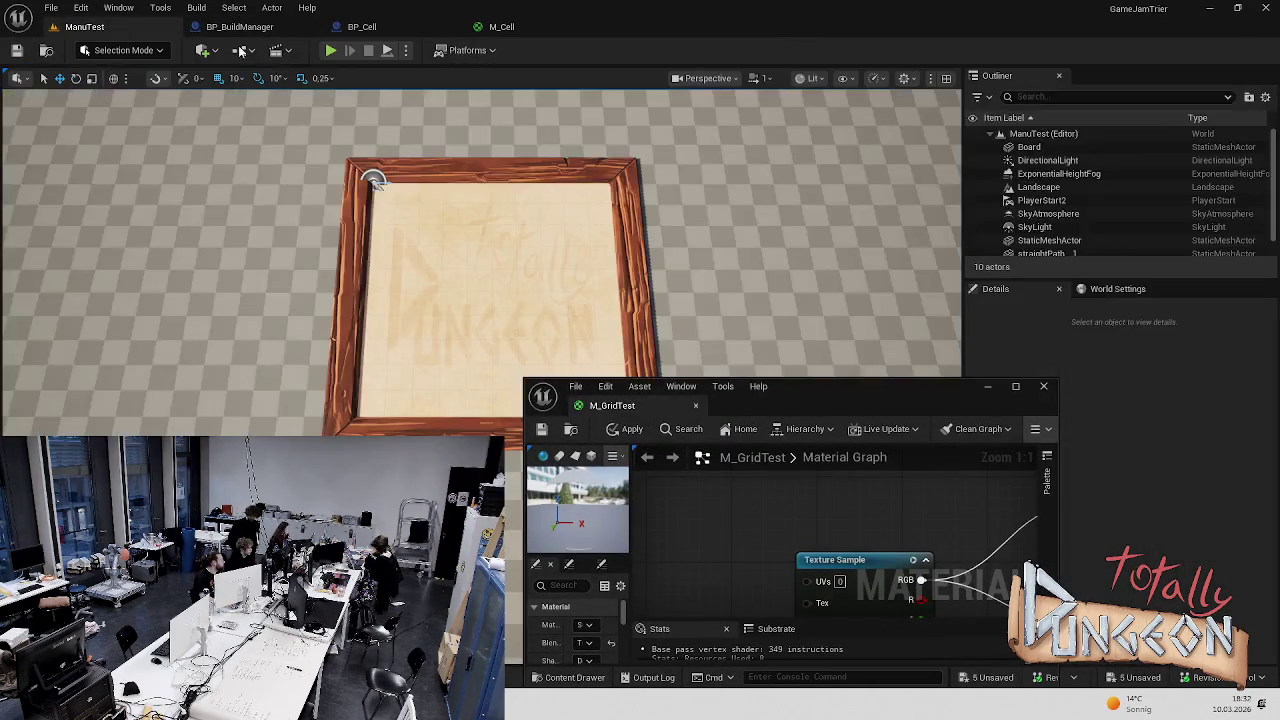
scroll(467, 287, up, 5)
scroll(425, 300, down, 2)
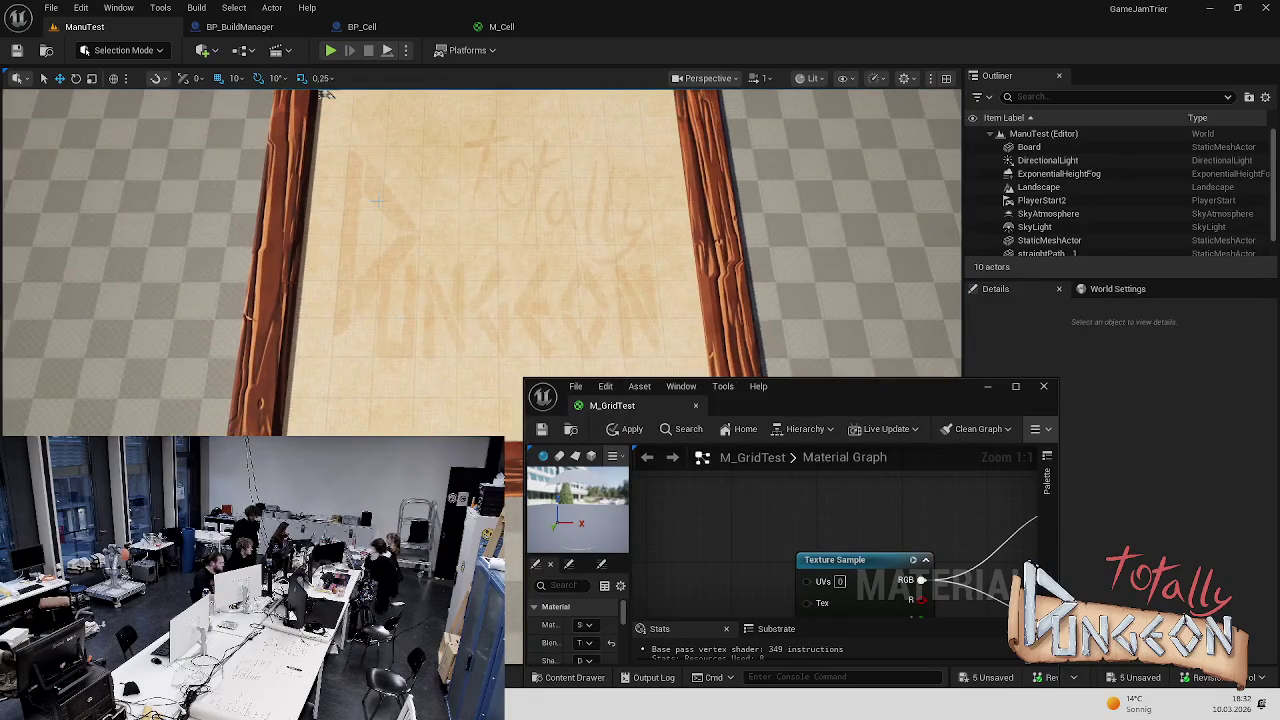
mouse_move(604, 399)
mouse_down()
mouse_move(610, 140)
mouse_move(625, 18)
mouse_move(640, 24)
mouse_up()
Look at the ManuTest level and M_Cell graph tabs, then switch over to Figma
click(84, 27)
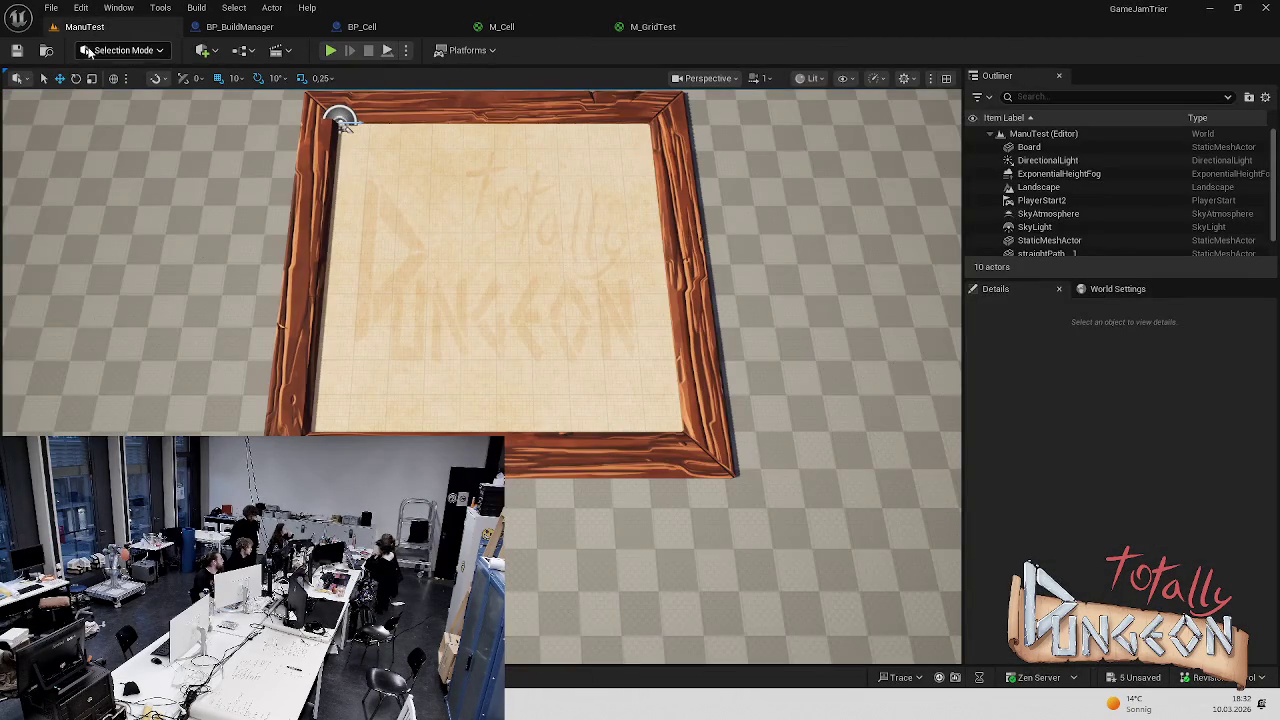
click(507, 30)
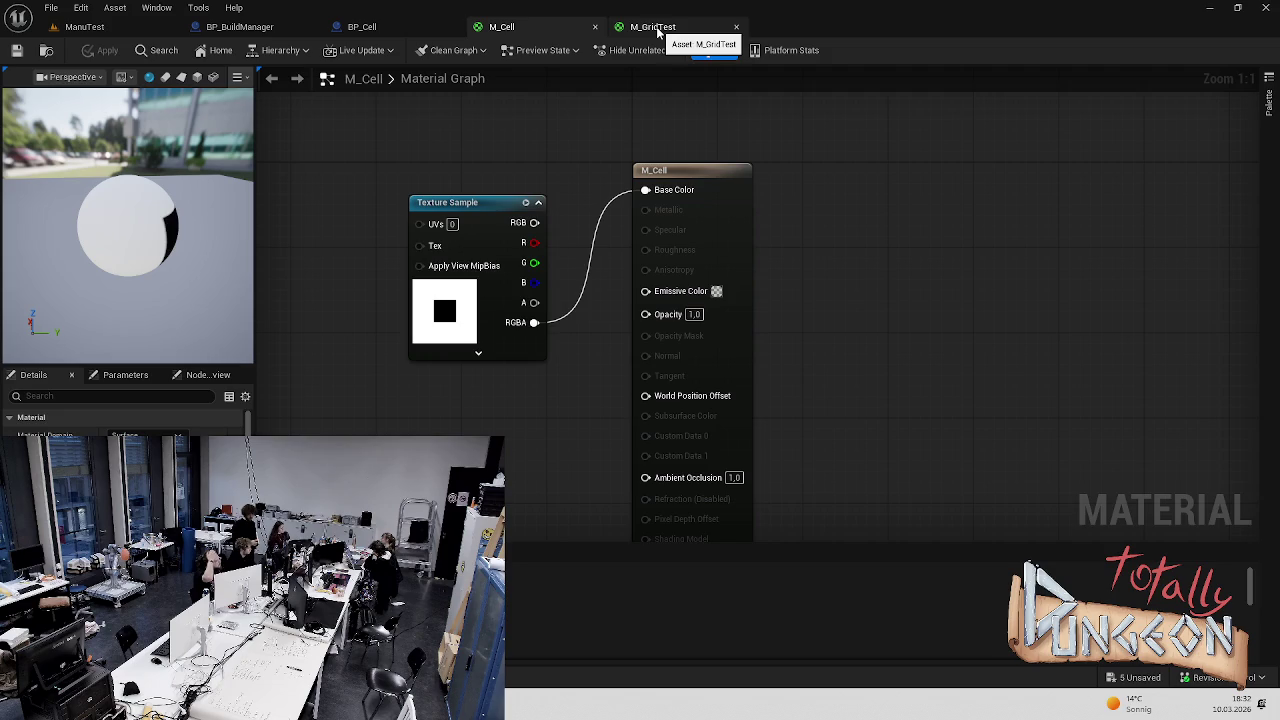
key(alt+Tab)
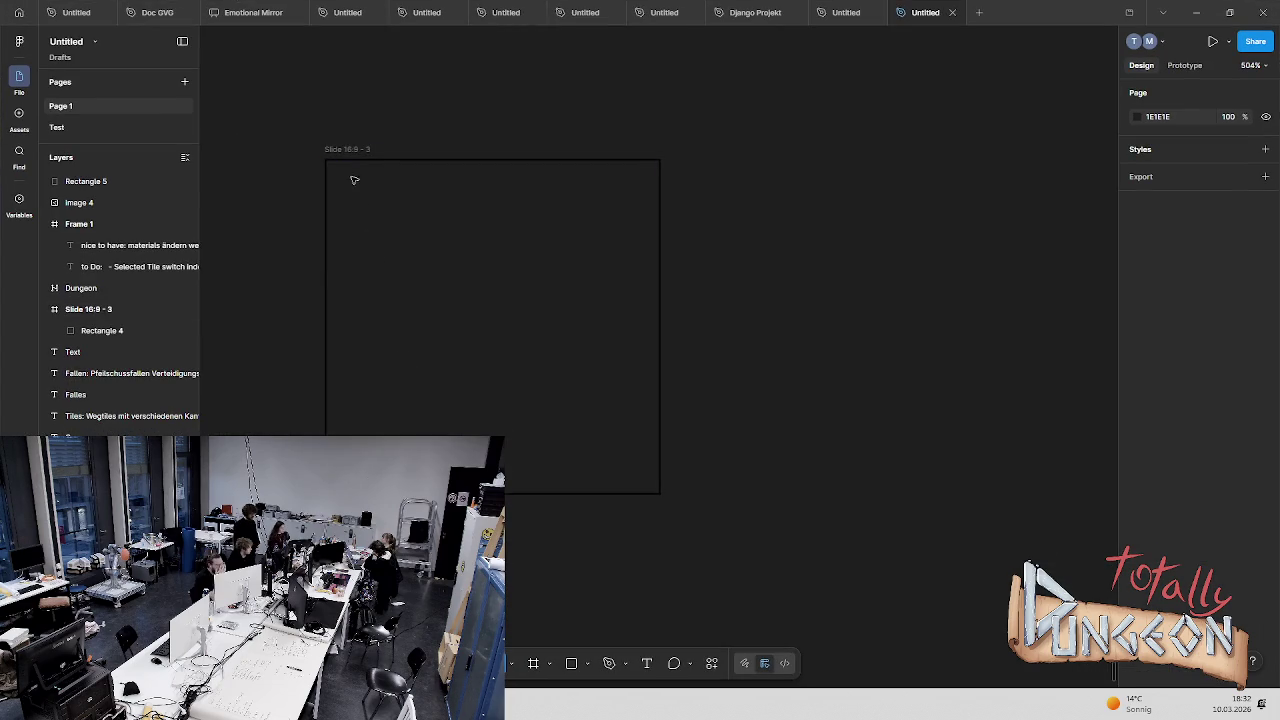
Duplicate Slide 16:9 - 3 as Slide 16:9 - 4 beside the original, trying a white frame fill
click(386, 203)
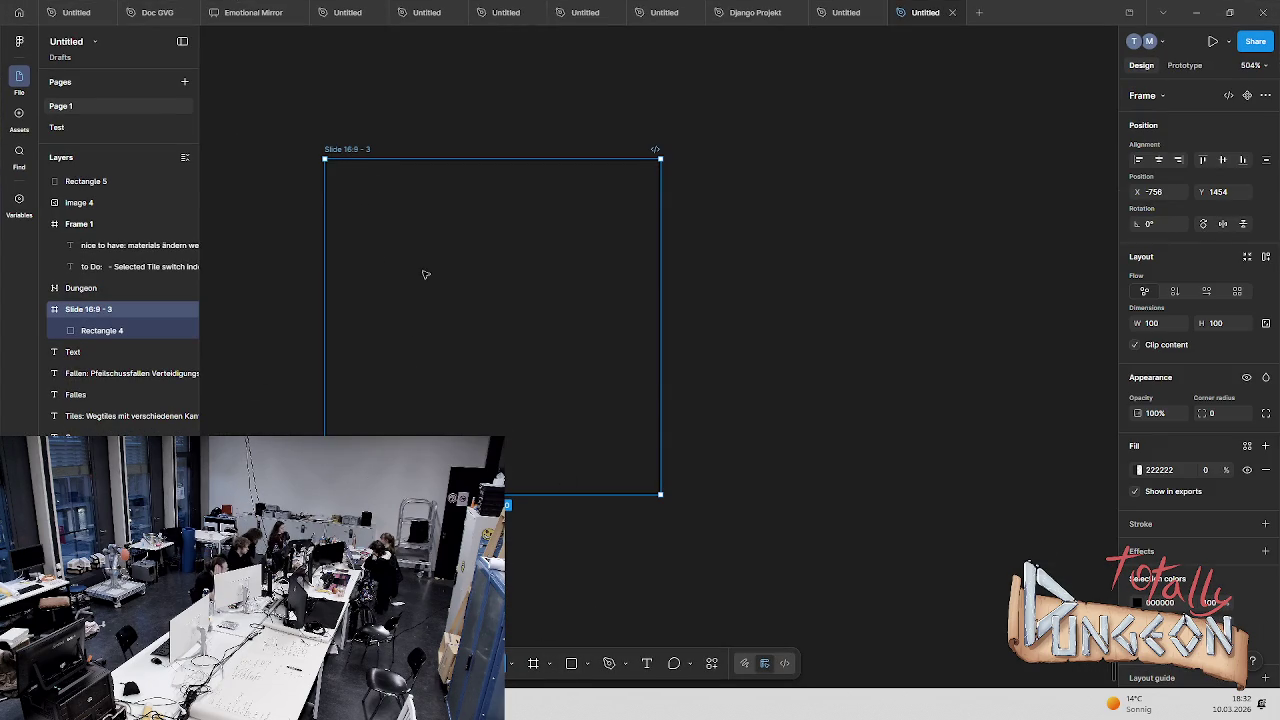
key(ctrl+d)
click(687, 242)
mouse_move(741, 165)
mouse_down()
mouse_move(650, 163)
mouse_move(658, 152)
mouse_up()
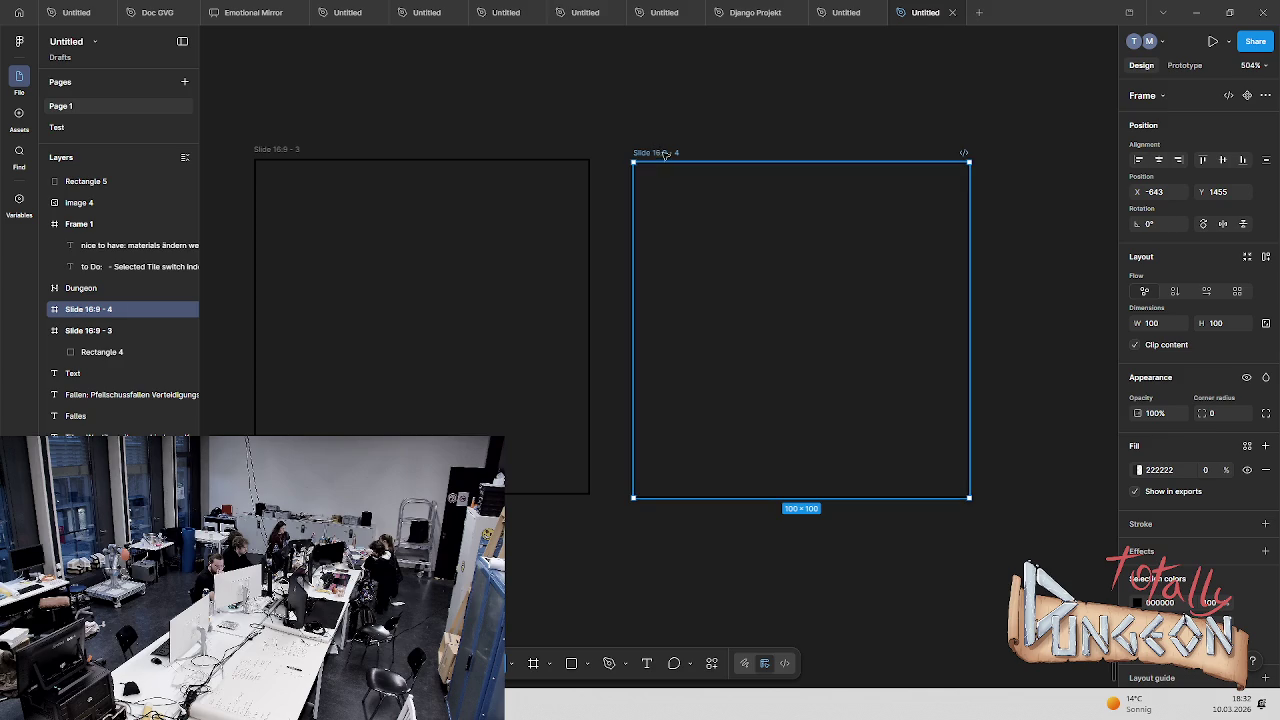
click(1138, 469)
click(969, 416)
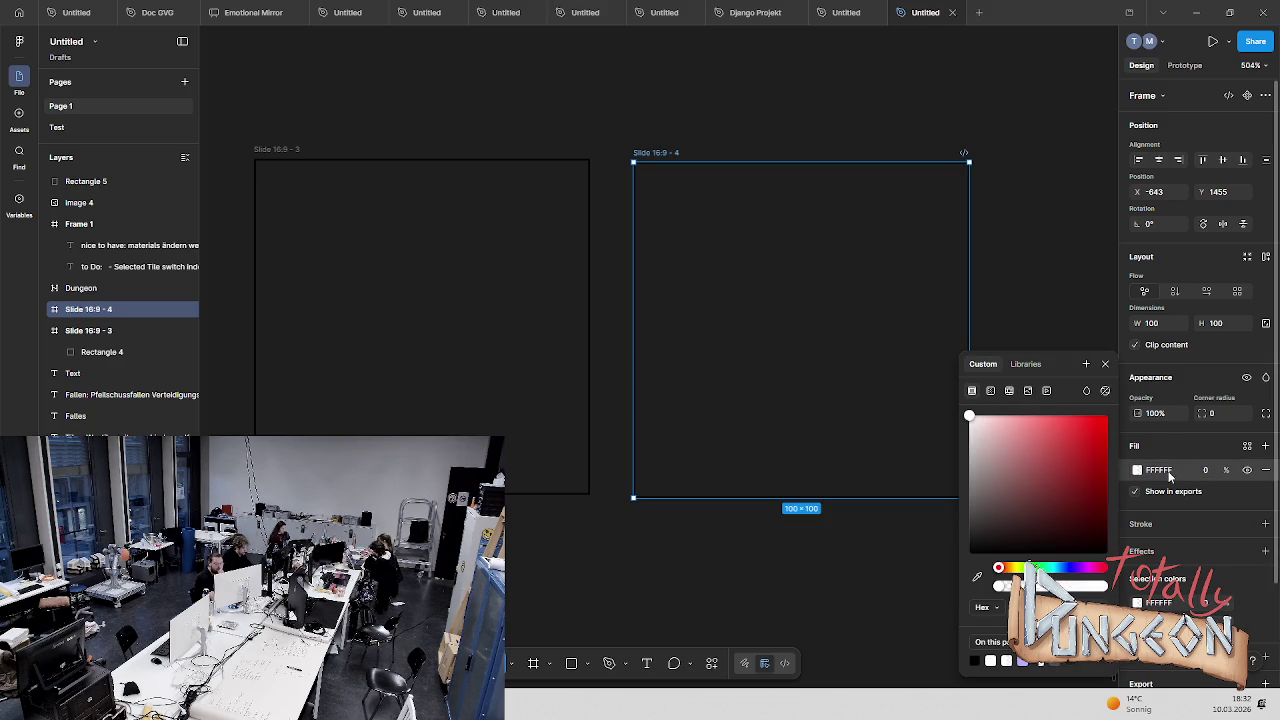
click(968, 245)
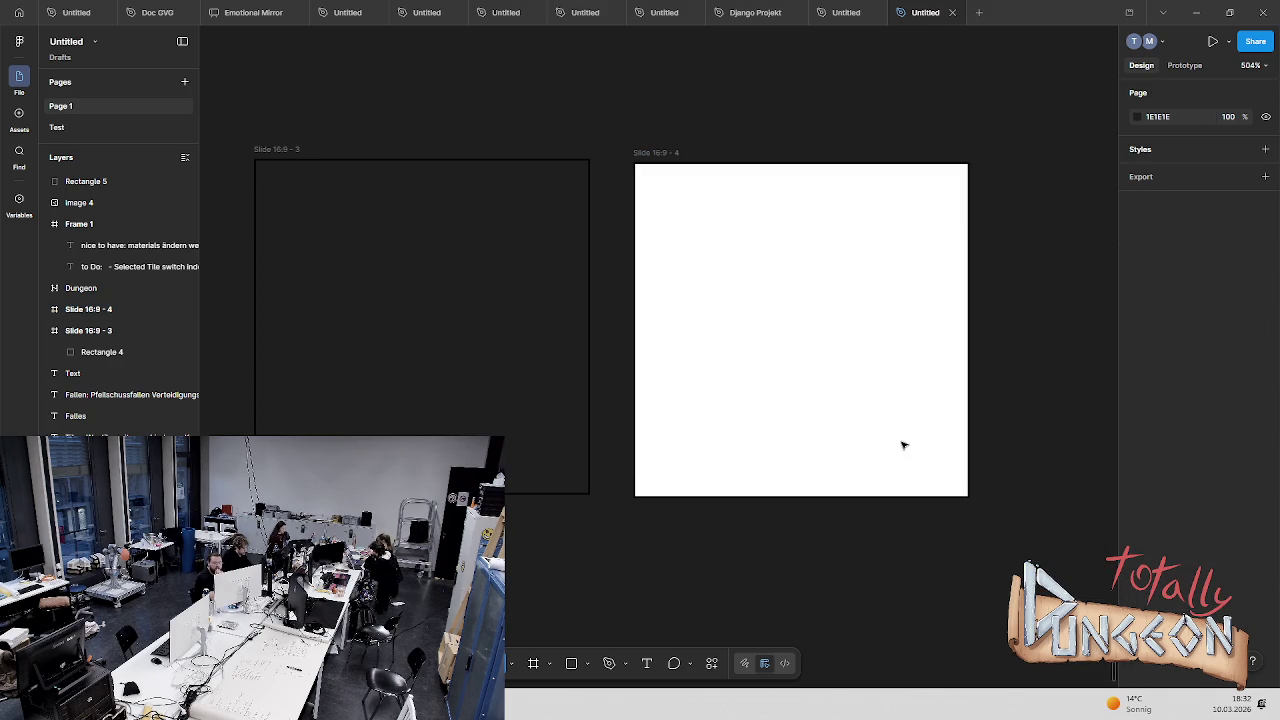
Set Slide 16:9 - 4's frame fill to black
click(658, 155)
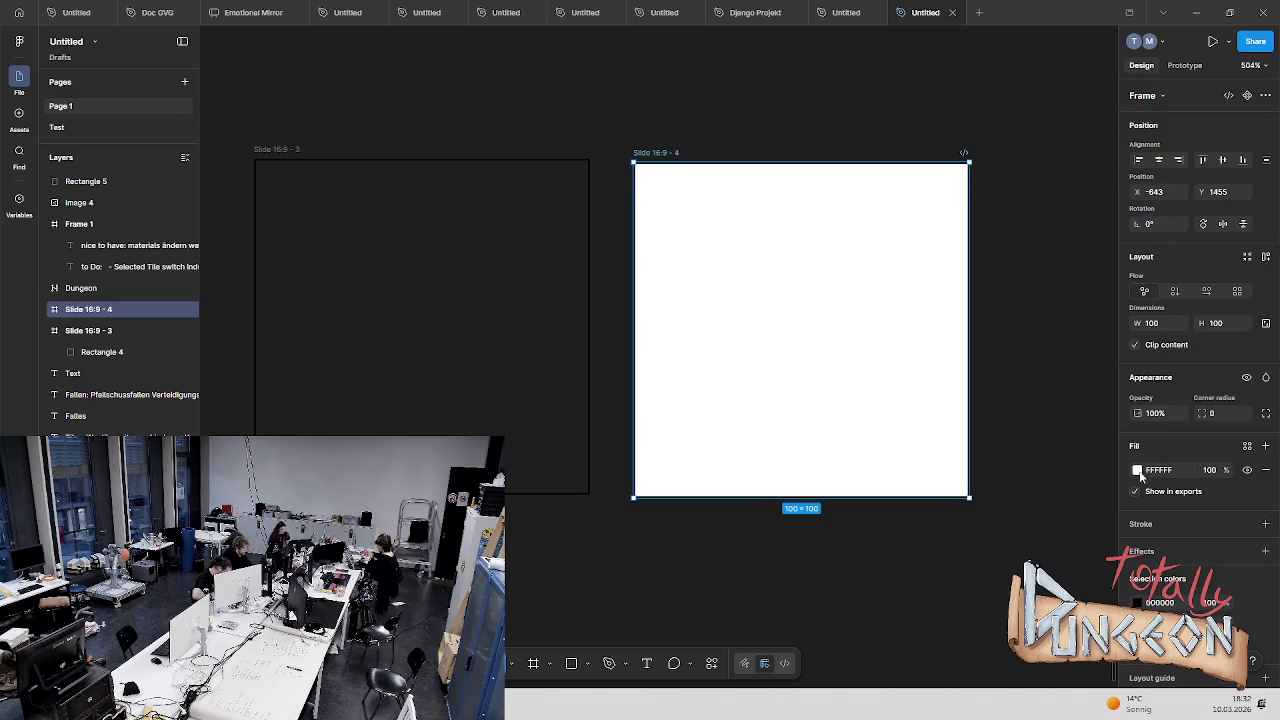
click(1137, 469)
drag(990, 530, 920, 591)
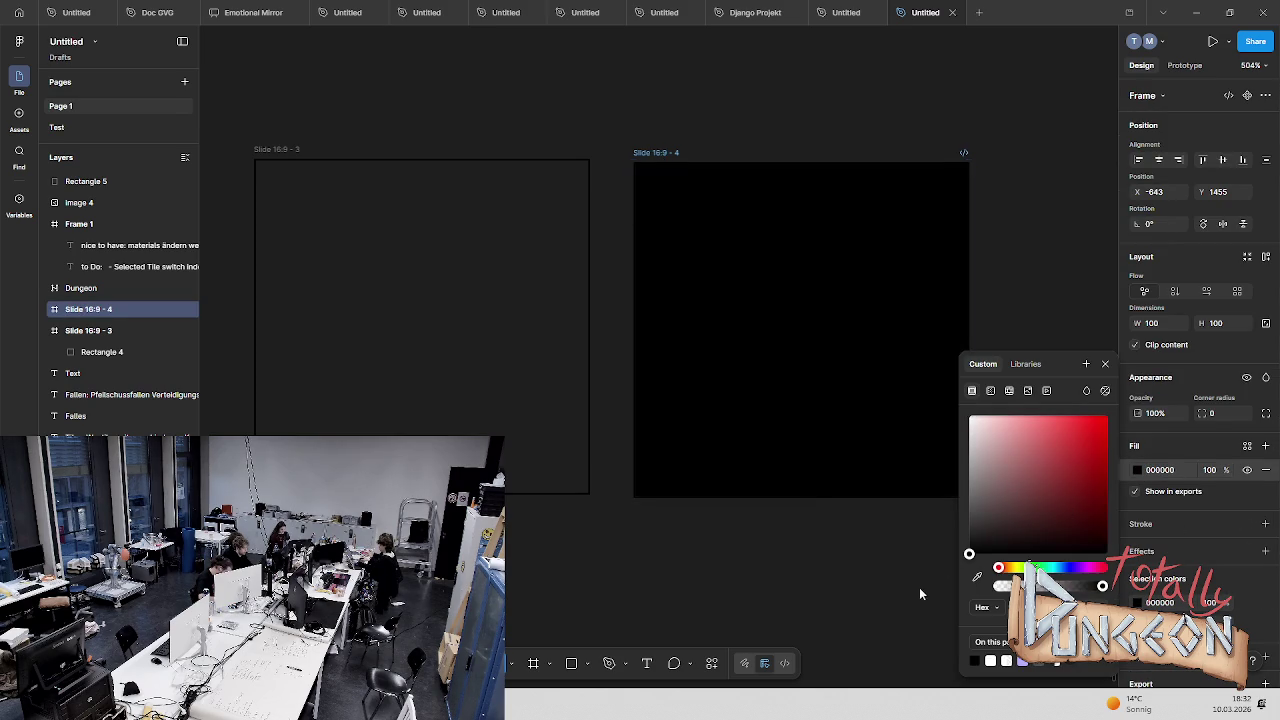
click(1061, 134)
click(642, 148)
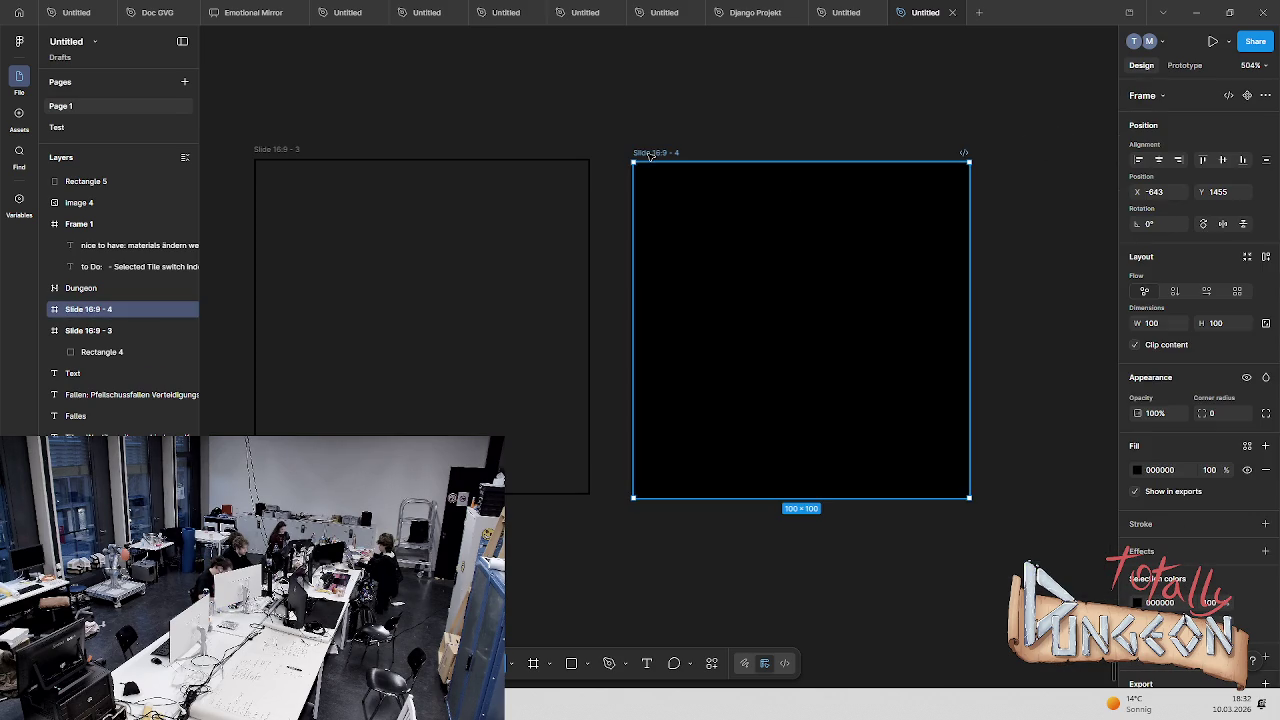
click(1137, 469)
drag(1057, 528, 901, 326)
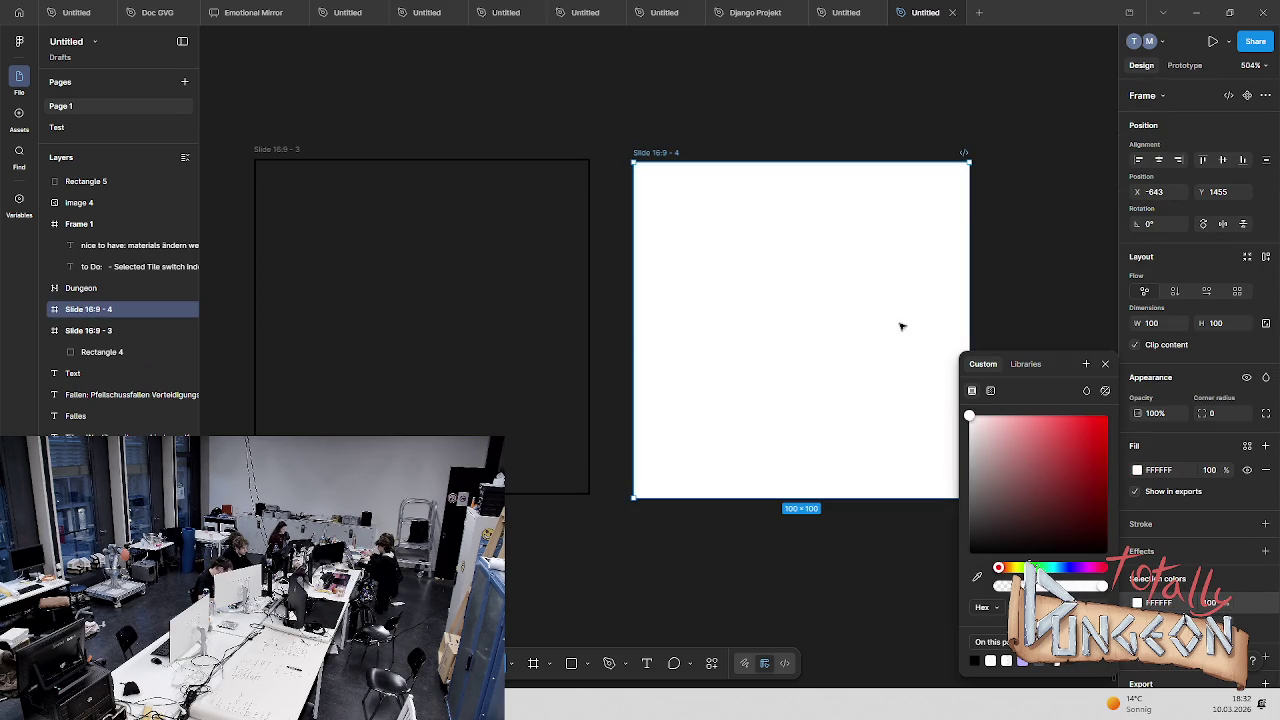
drag(1023, 496, 931, 574)
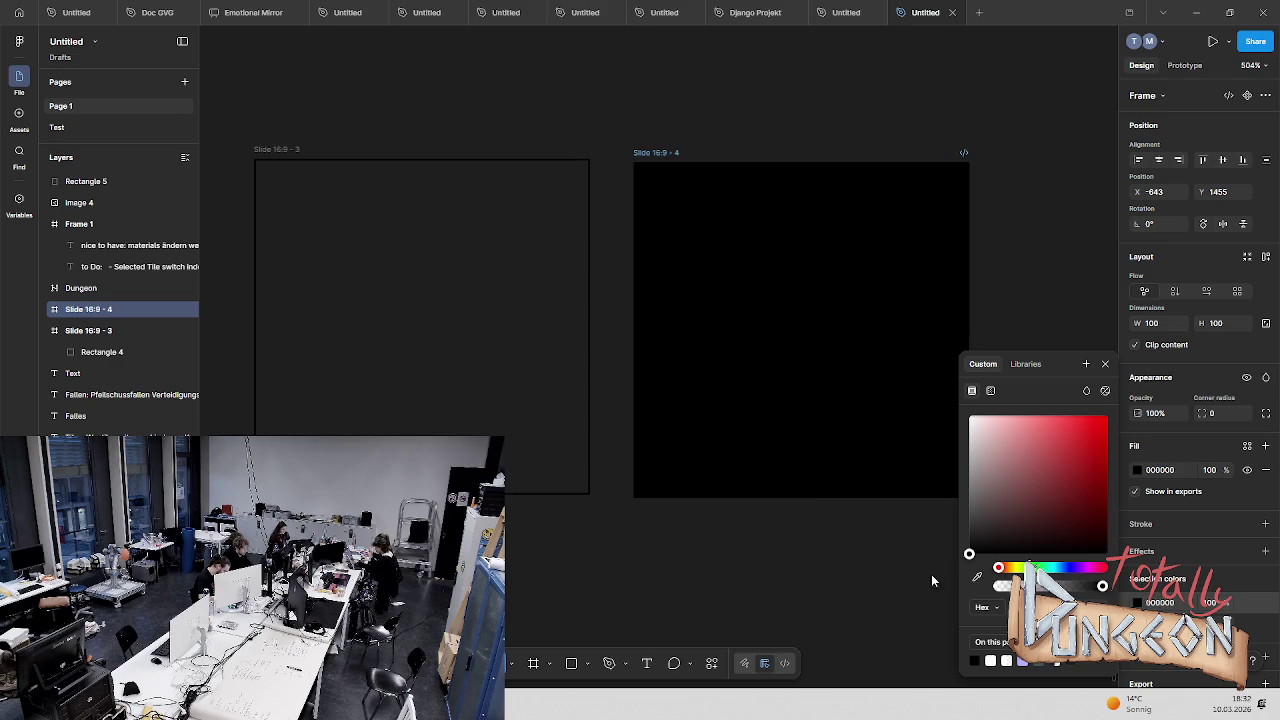
click(1137, 604)
click(1137, 604)
mouse_move(969, 553)
mouse_down()
mouse_move(965, 417)
mouse_move(940, 581)
mouse_up()
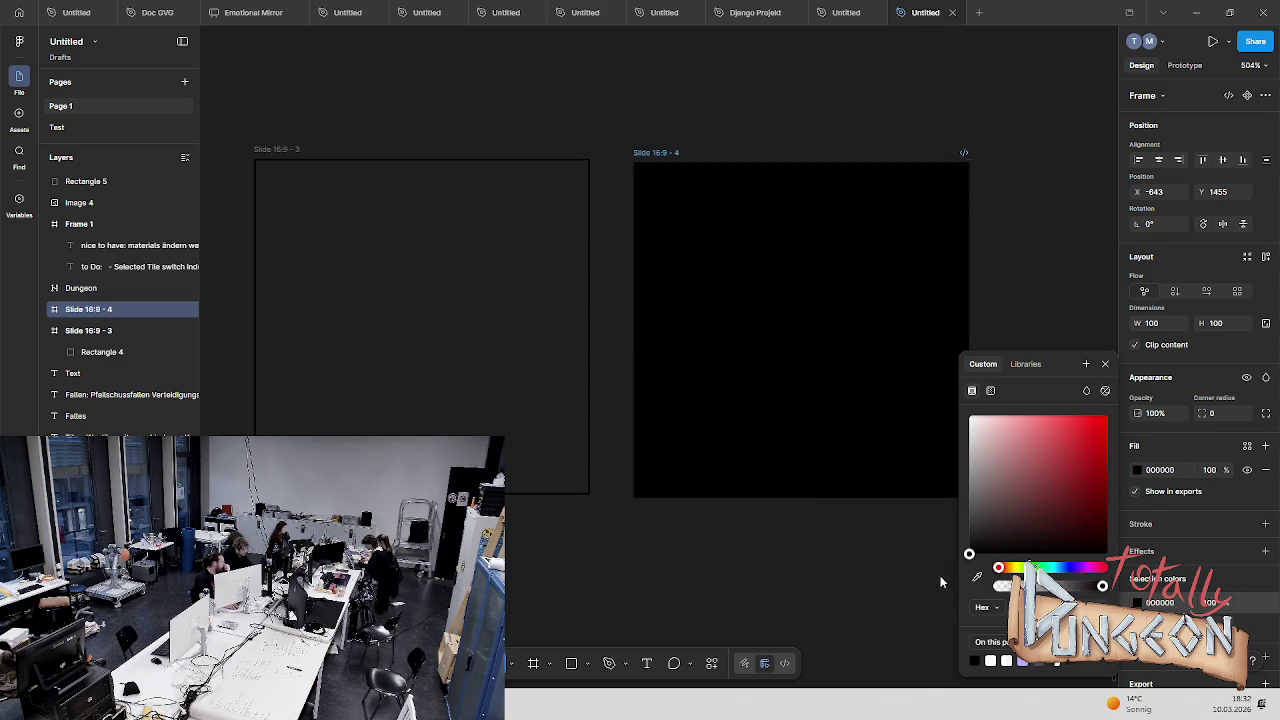
Add a frame stroke and give Rectangle 4 a white (FFFFFF) outline
click(1177, 527)
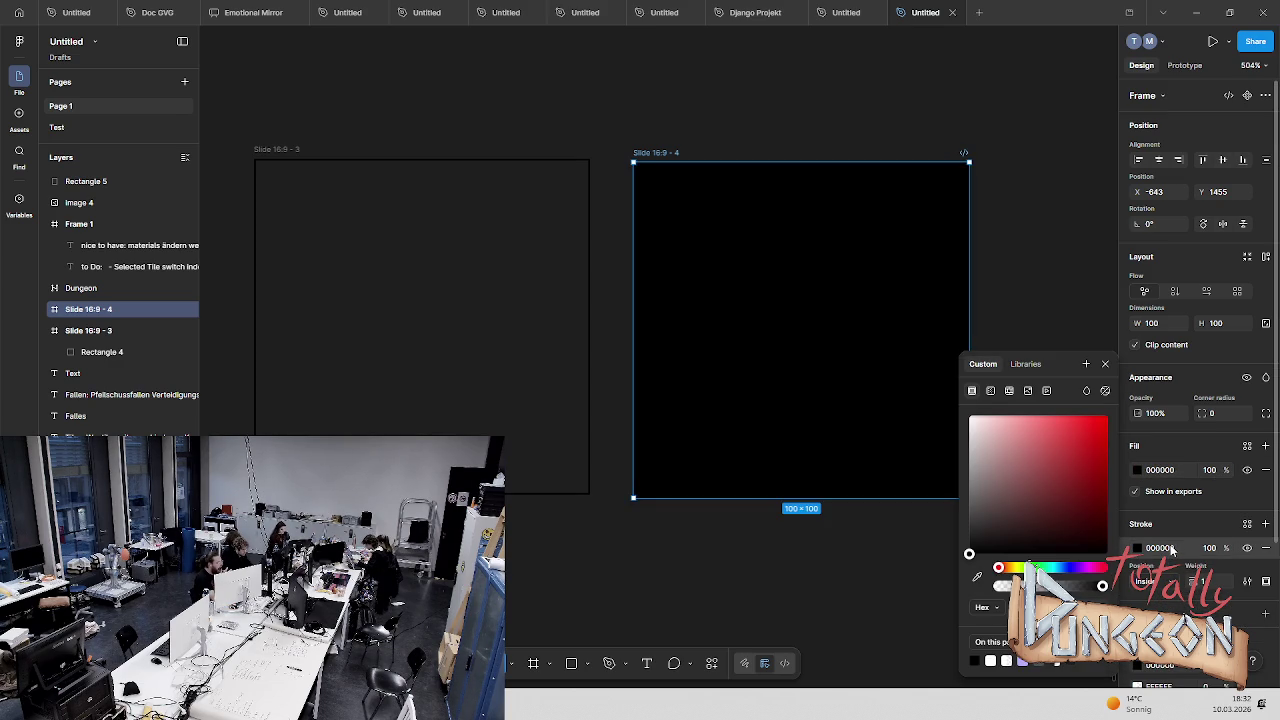
click(54, 309)
click(100, 330)
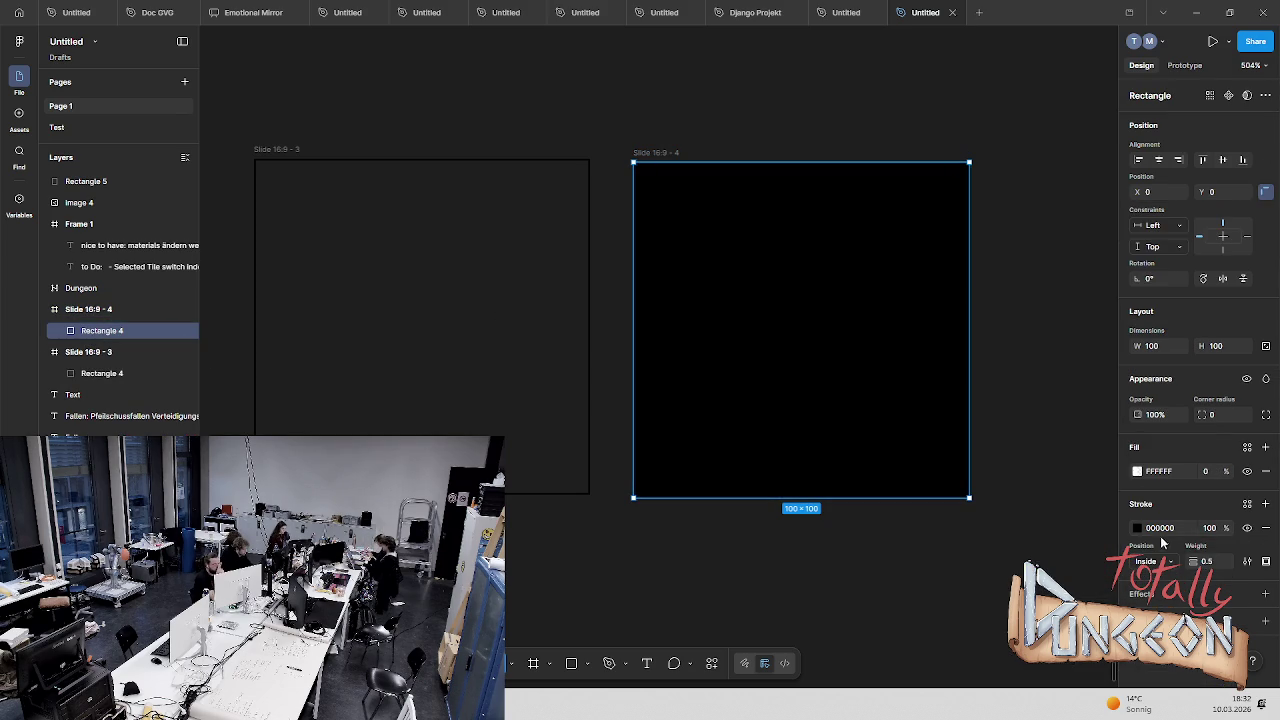
click(1137, 527)
mouse_move(990, 462)
mouse_down()
mouse_move(898, 300)
mouse_move(1020, 228)
mouse_up()
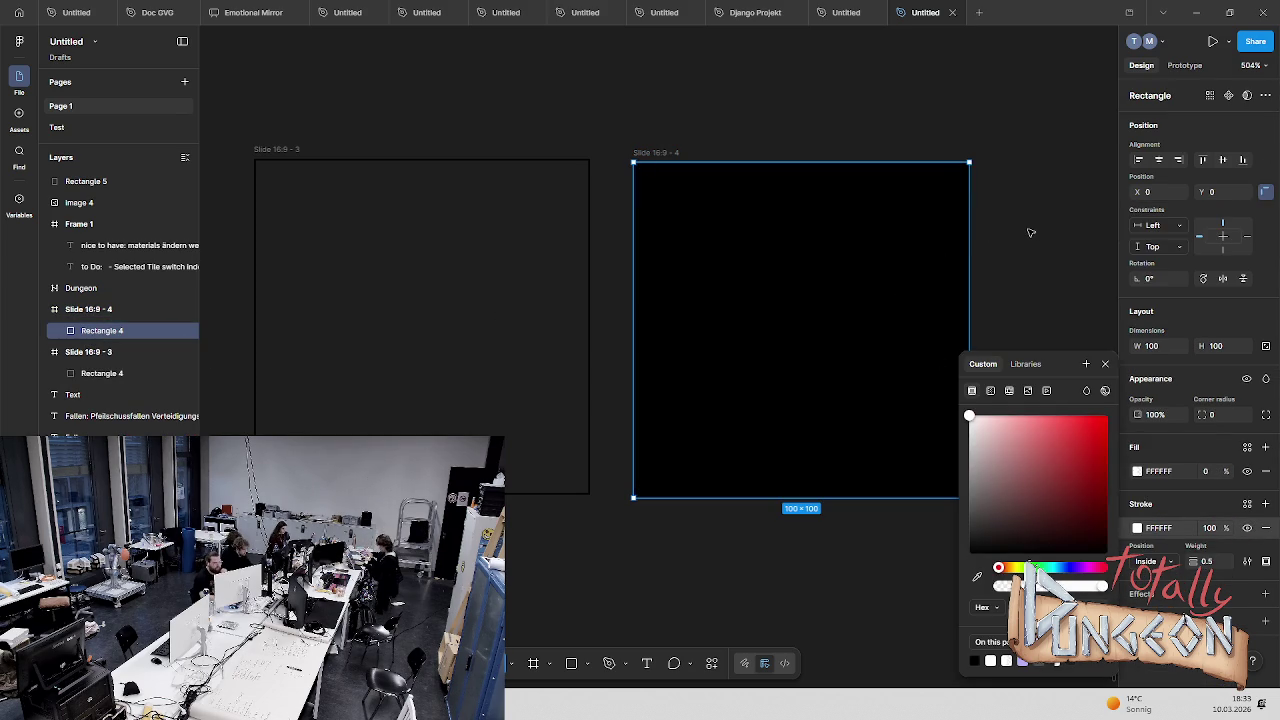
click(1034, 232)
Remove the black fill from the Slide 16:9 - 4 frame
click(840, 357)
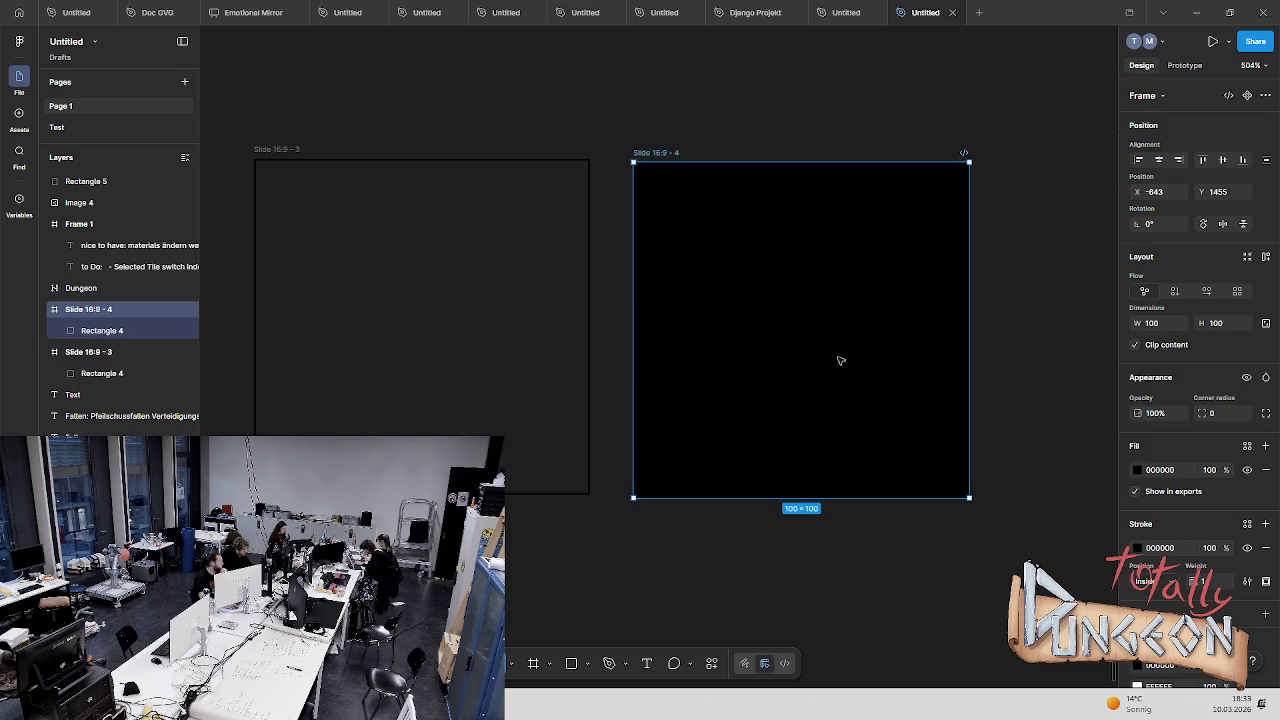
click(360, 194)
click(110, 309)
click(1264, 471)
click(717, 174)
click(657, 155)
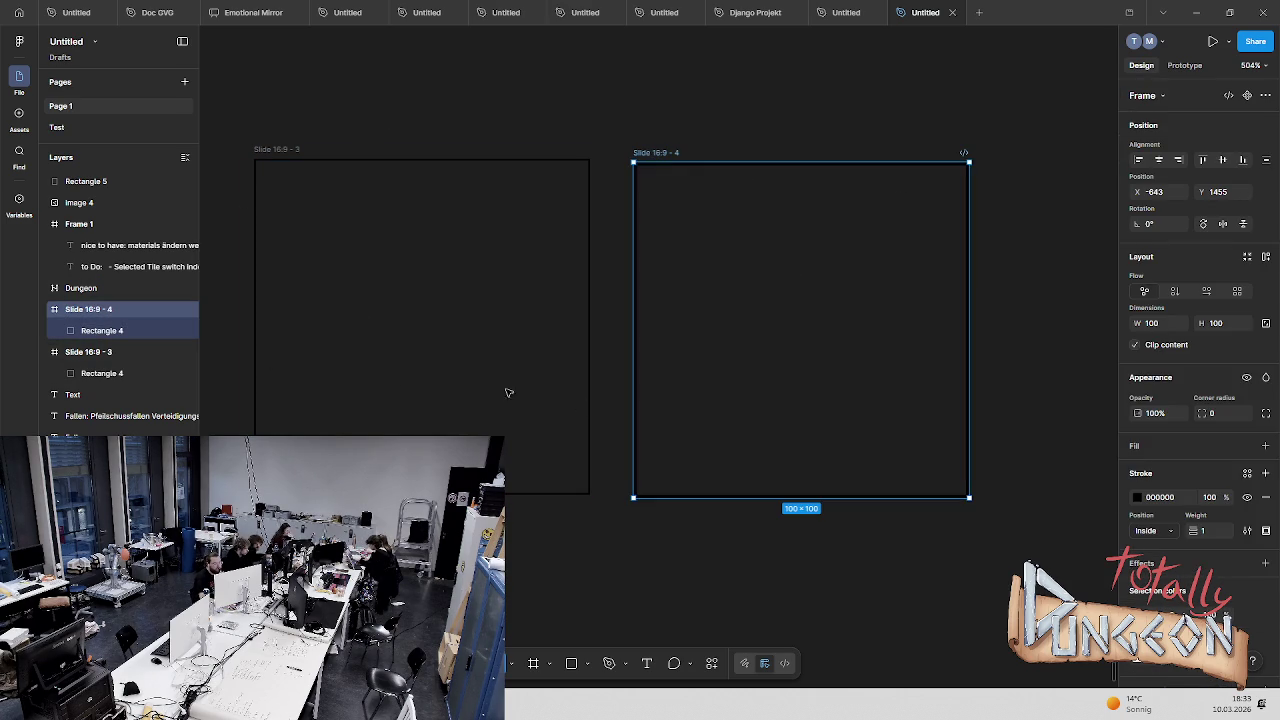
Drop the frame stroke, fill Rectangle 4 black (000000), and delete Slide 16:9 - 3
click(1265, 497)
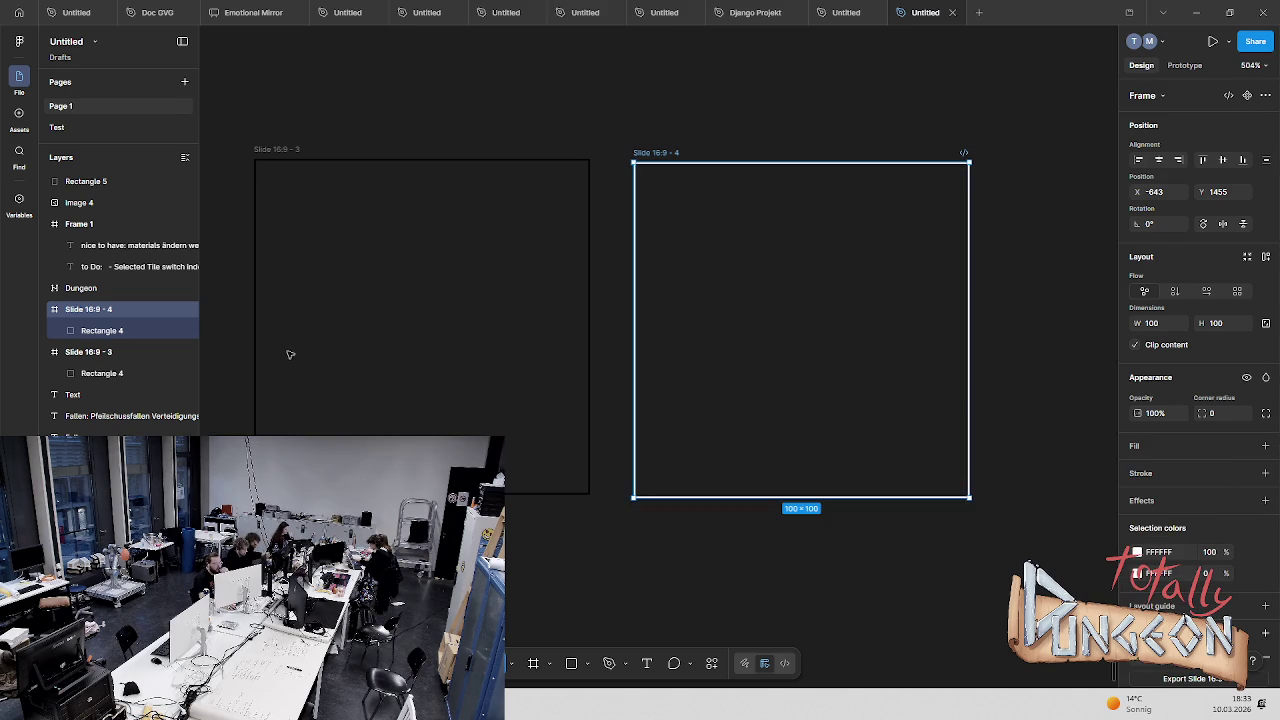
click(93, 333)
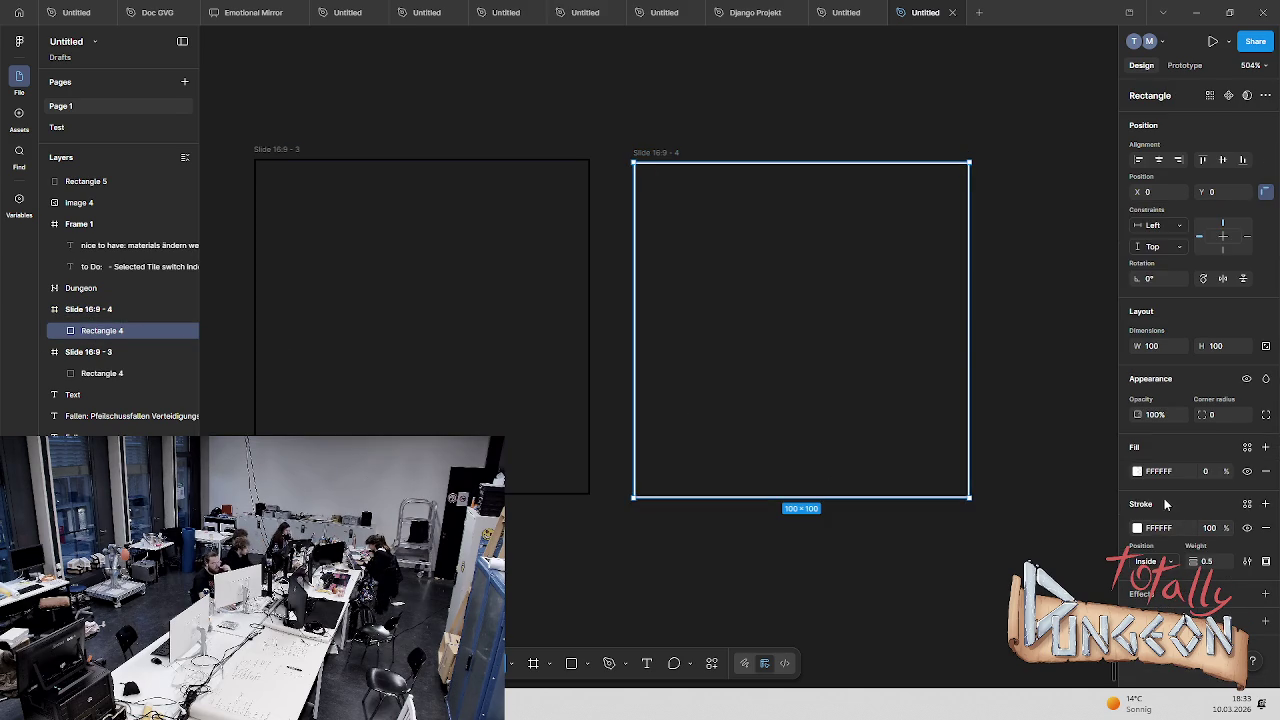
click(1137, 471)
drag(969, 415, 922, 586)
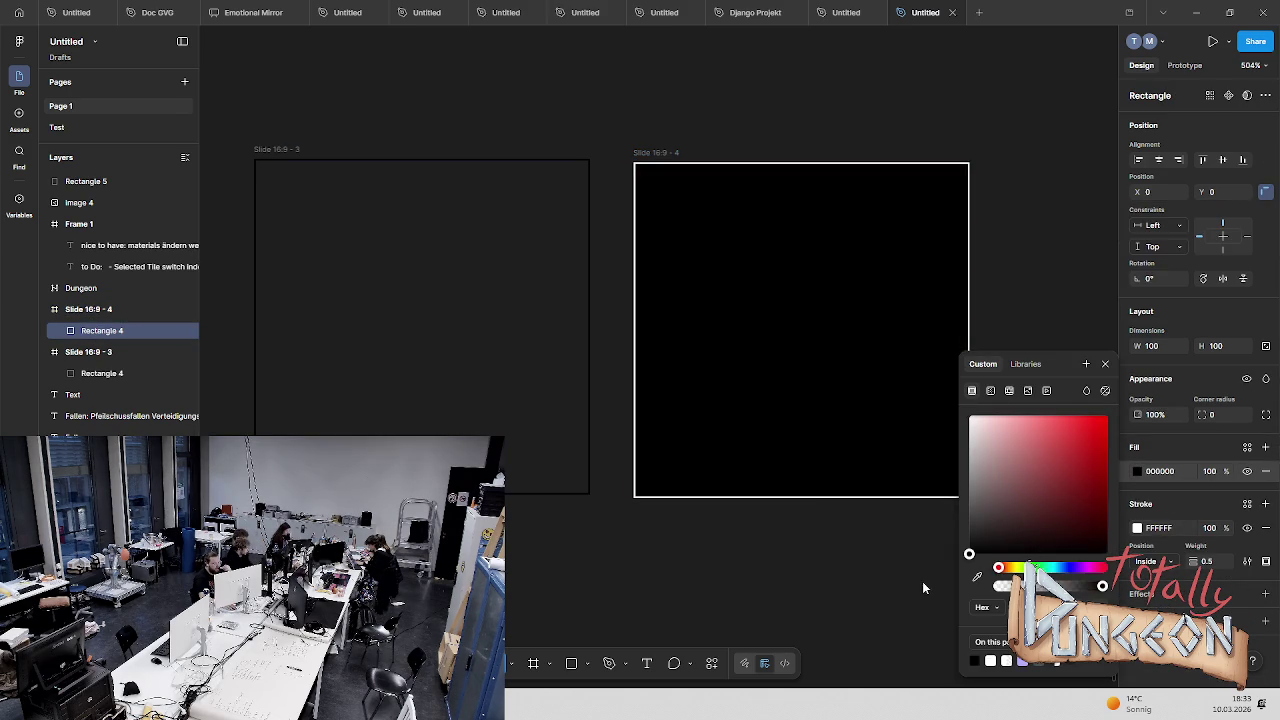
click(1055, 244)
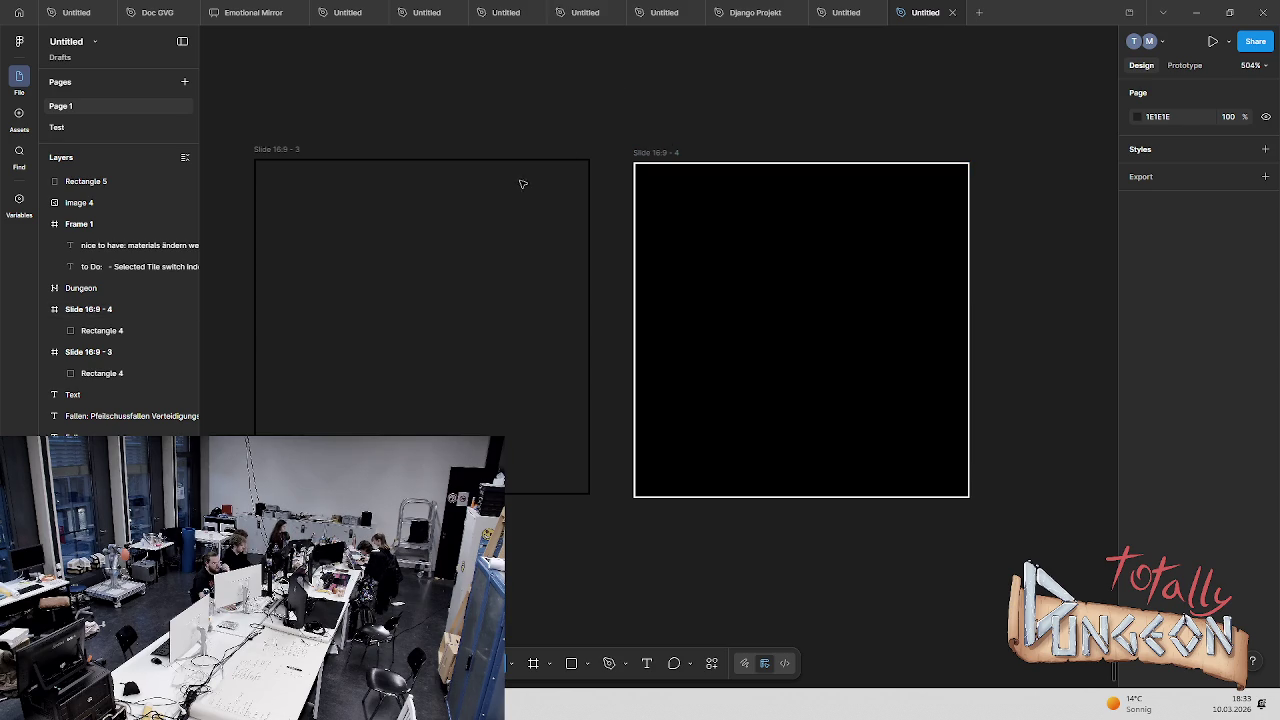
click(340, 177)
key(Delete)
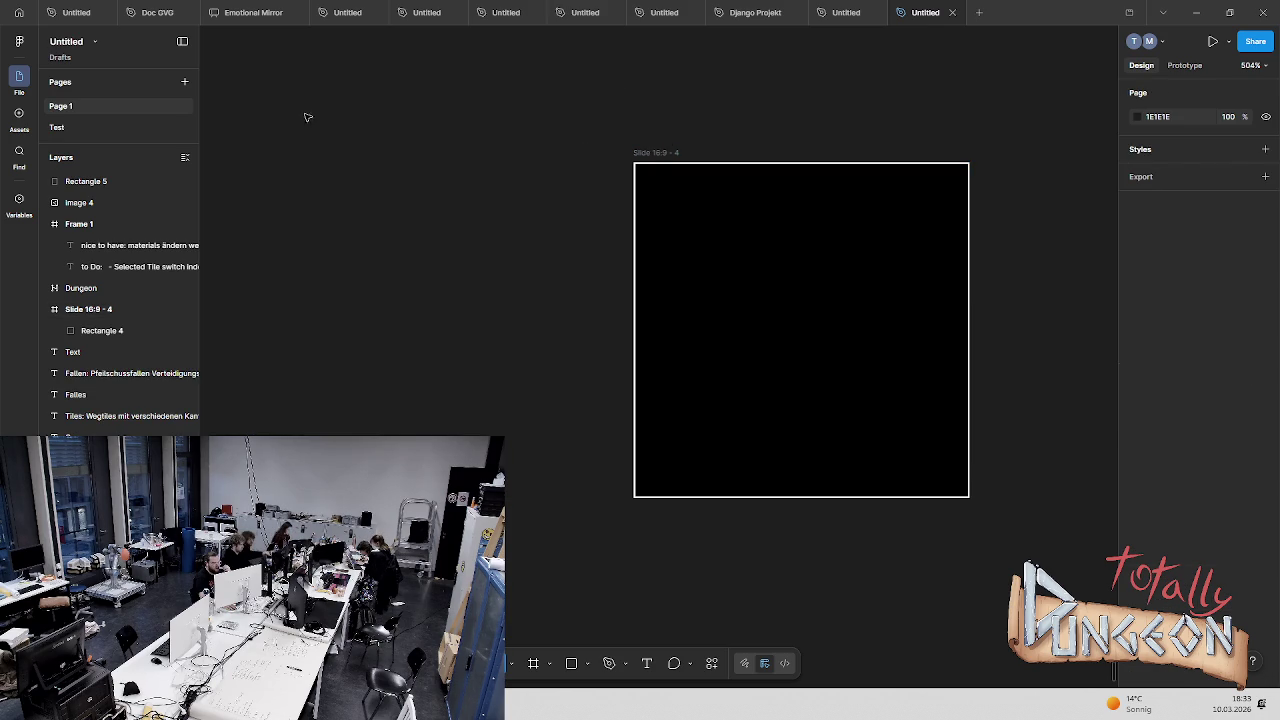
Duplicate the slide as Slide 16:9 - 5 and paste a copy of Rectangle 4 into it
click(656, 153)
key(ctrl+d)
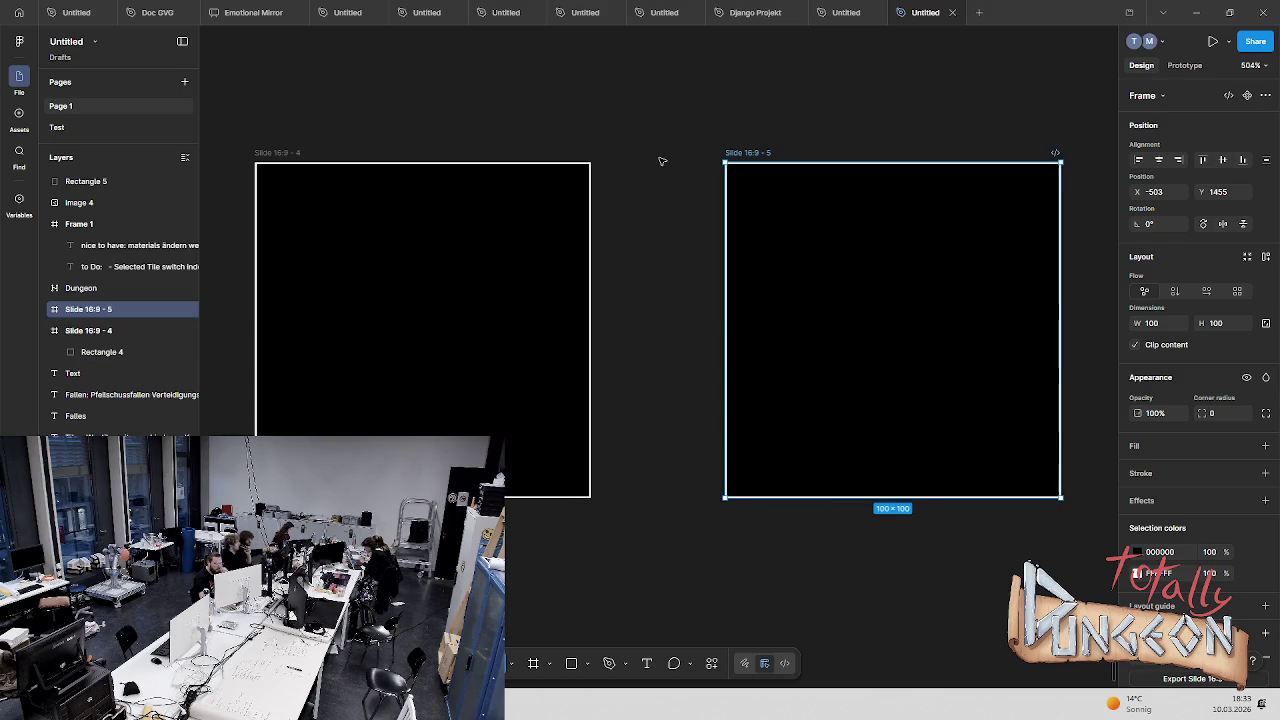
click(592, 160)
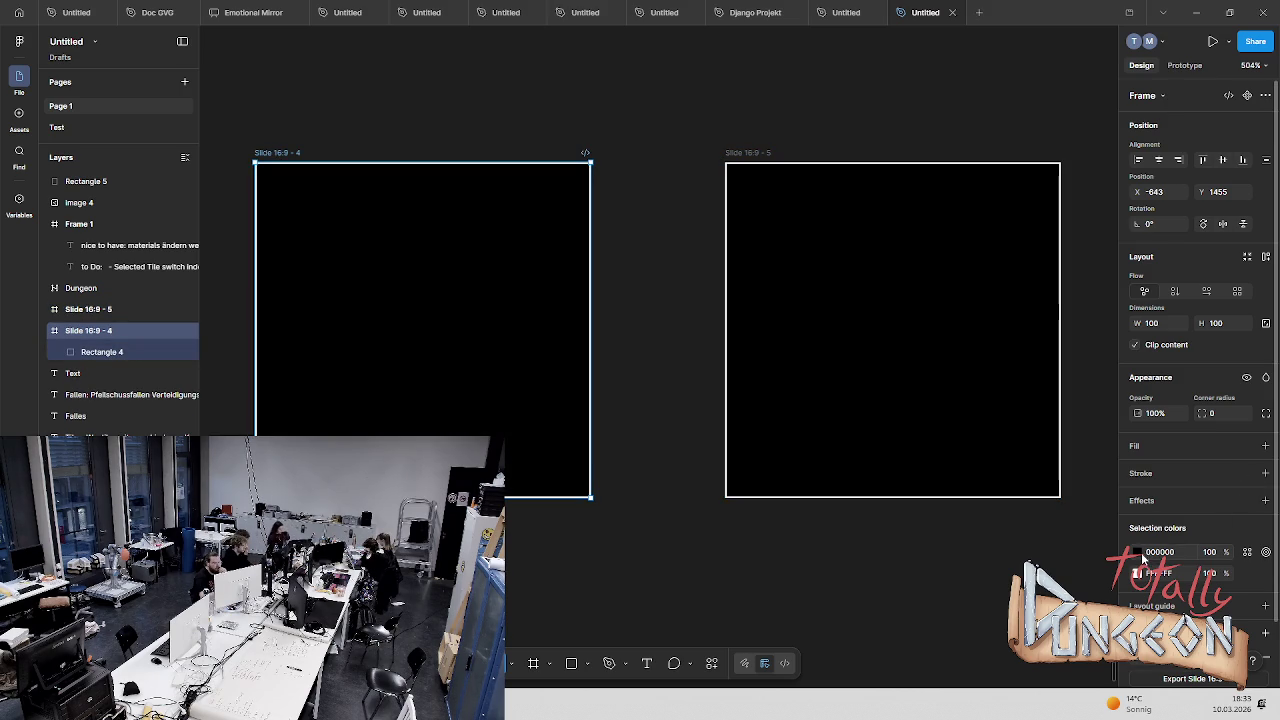
scroll(1138, 558, down, 2)
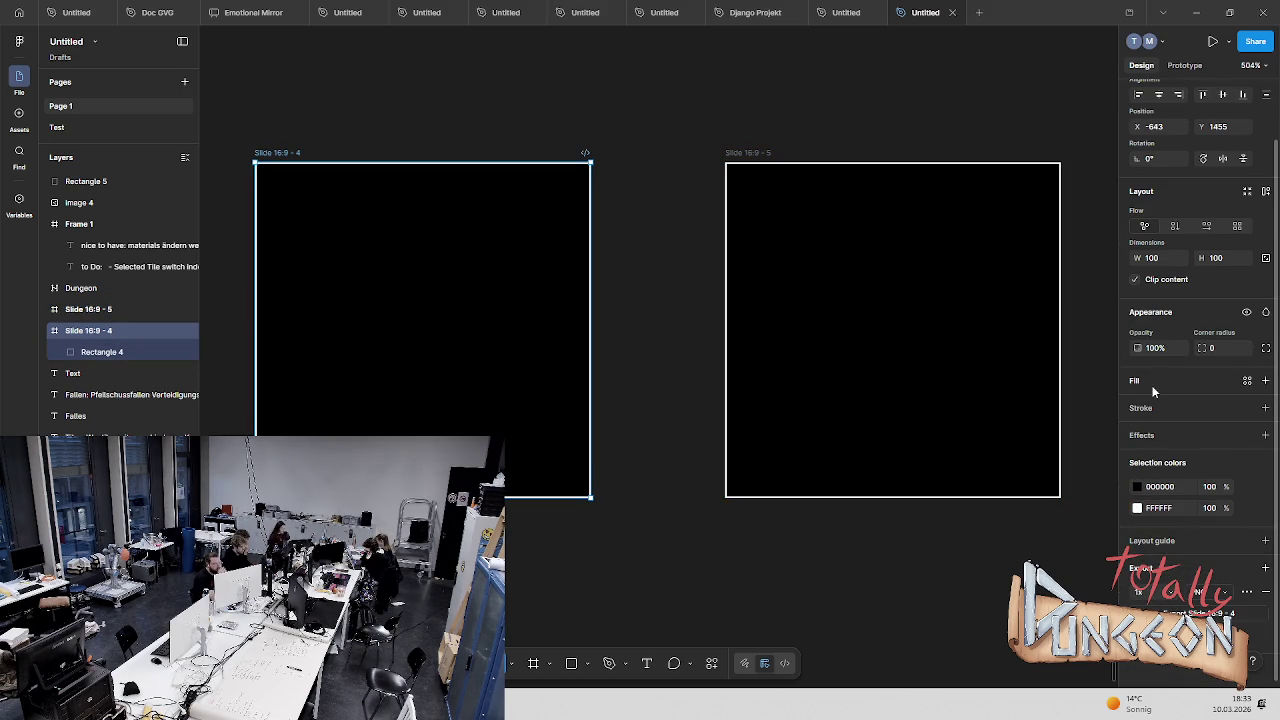
click(494, 320)
key(ctrl+c)
key(ctrl+v)
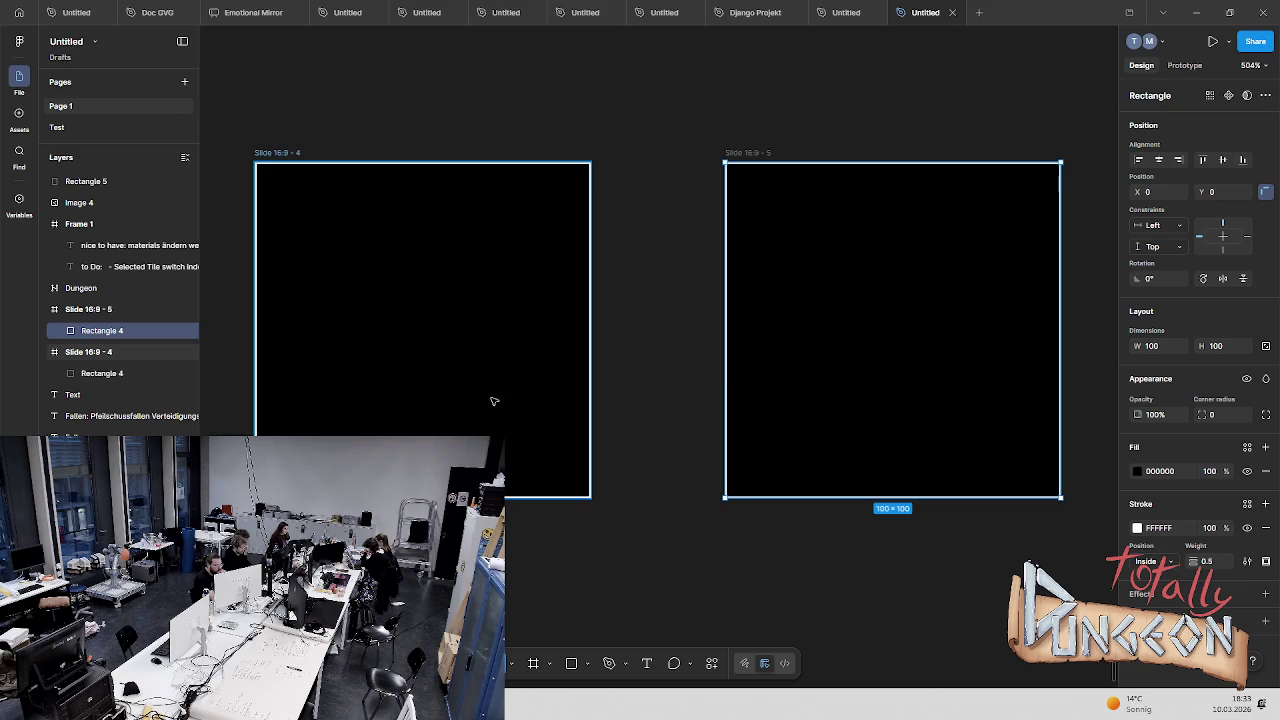
Fill the copied square white (FFFFFF) and select both Slide 16:9 - 4 and 5
click(1137, 471)
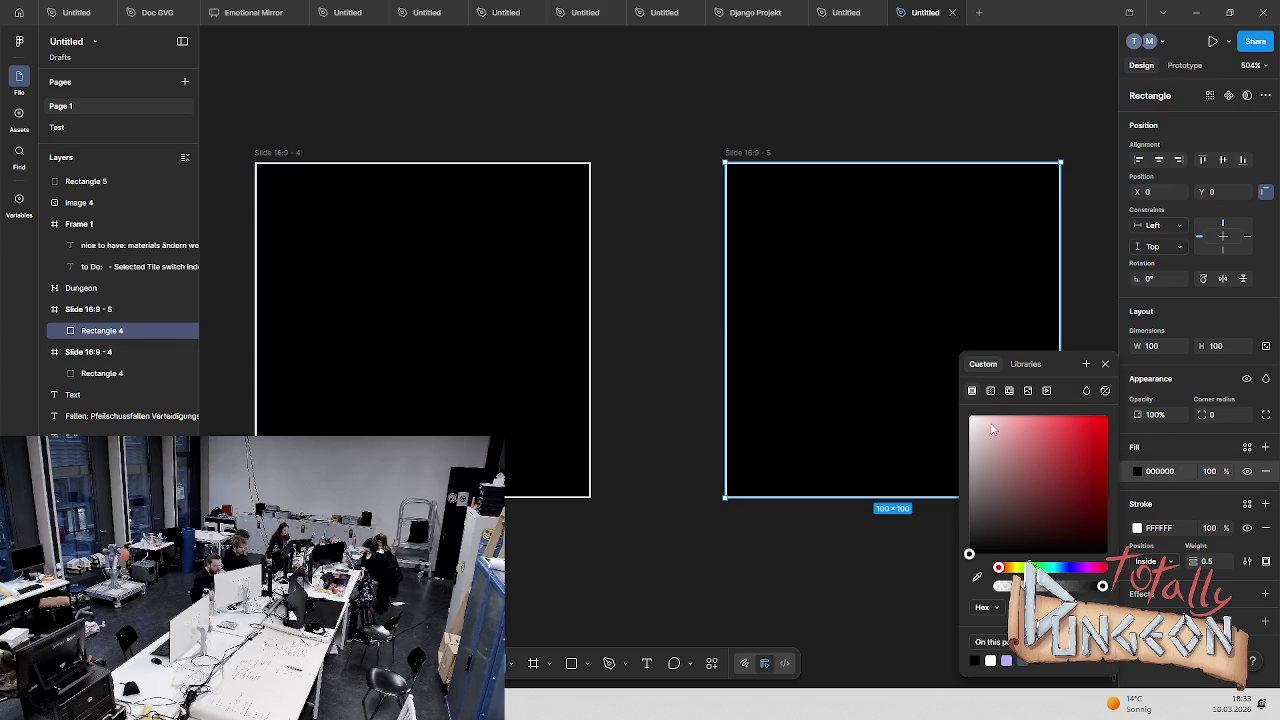
click(864, 357)
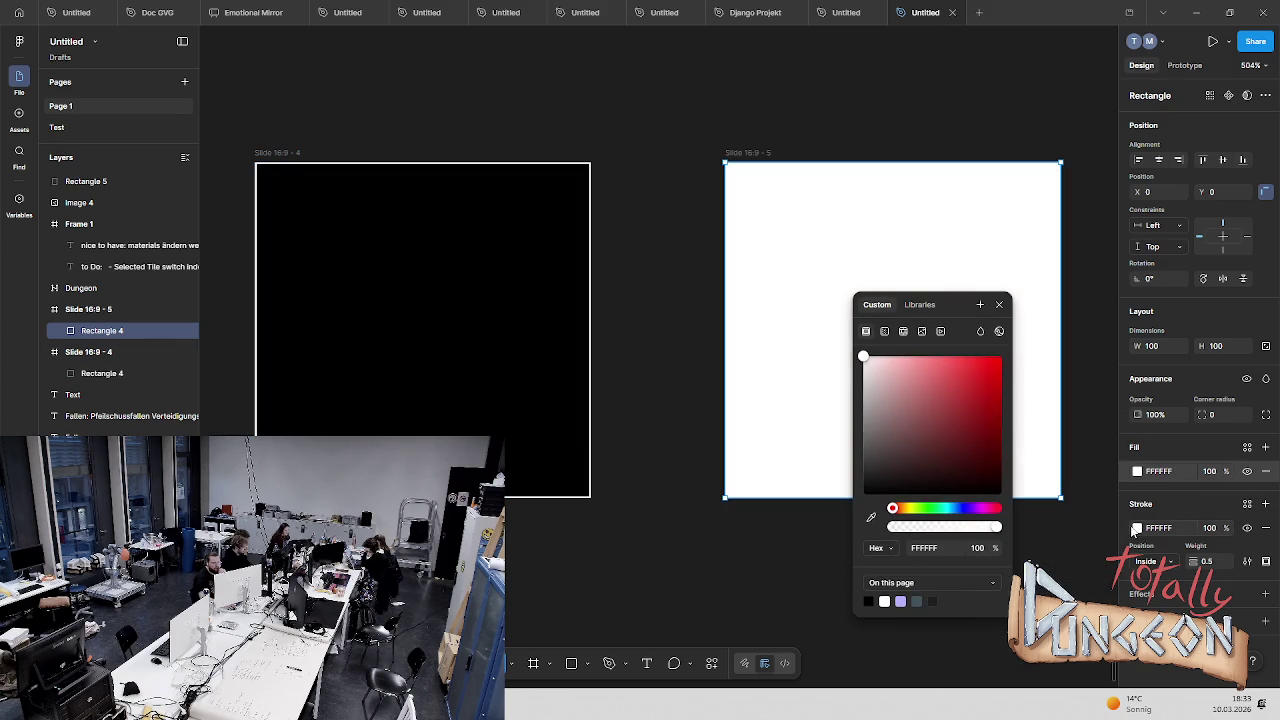
click(1137, 528)
click(686, 160)
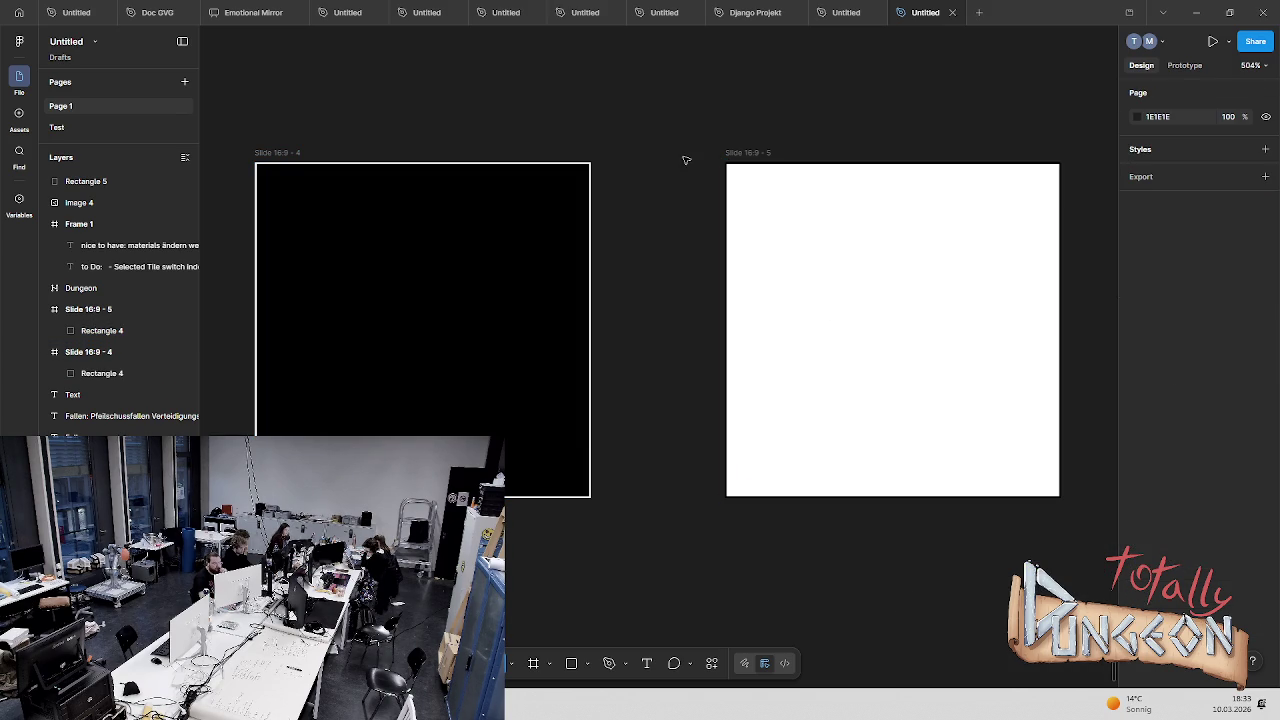
click(276, 152)
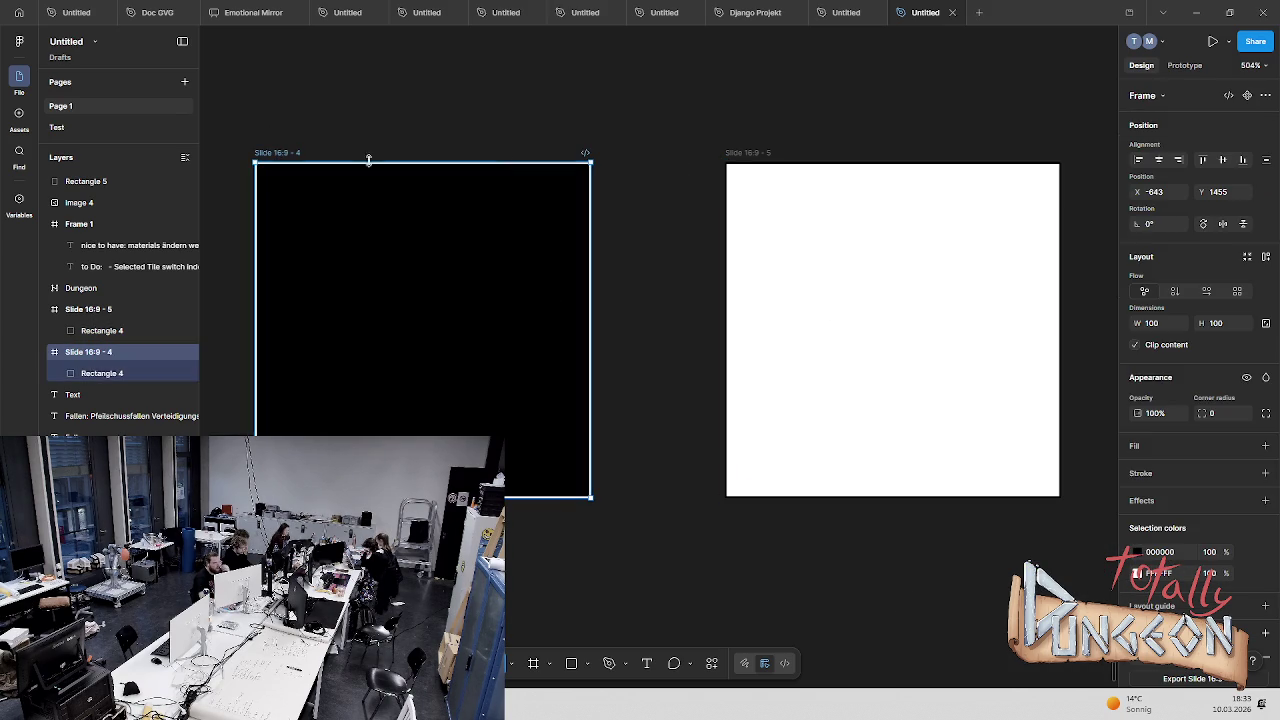
shift+click(765, 153)
scroll(1195, 350, down, 1)
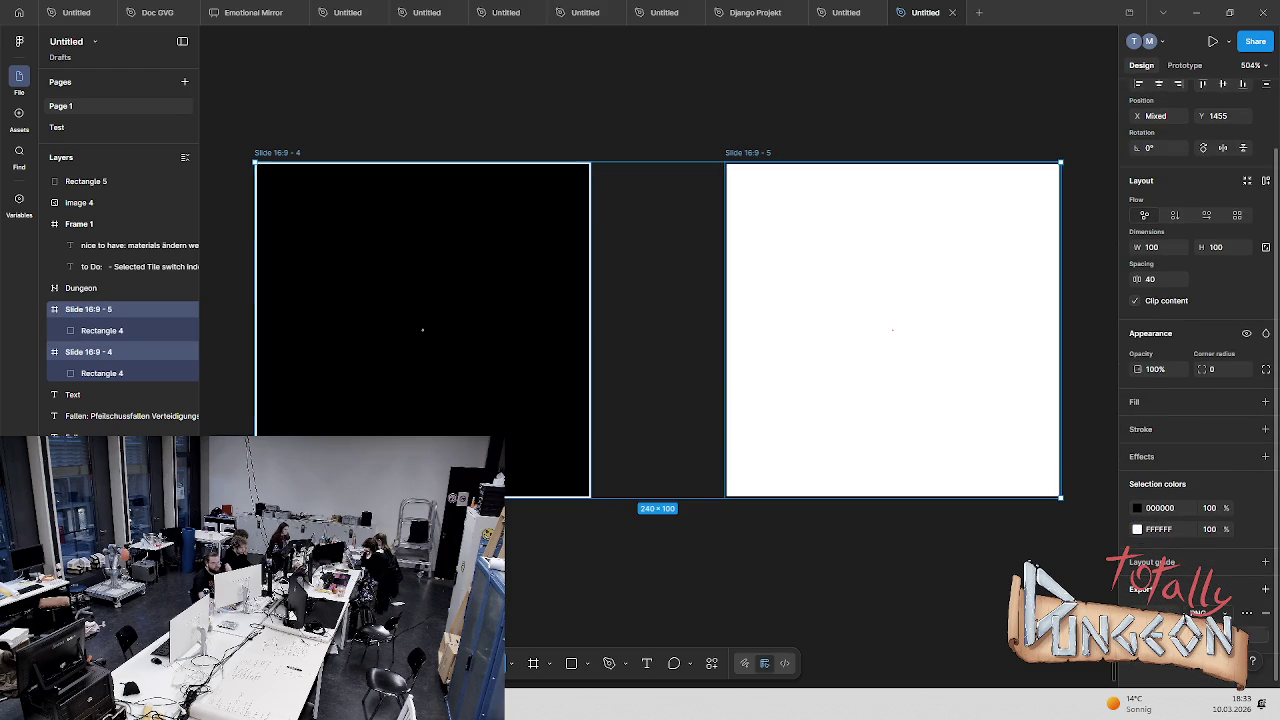
Try exporting both slides to the Bilder folder, cancelling after a missing-path error
click(1188, 613)
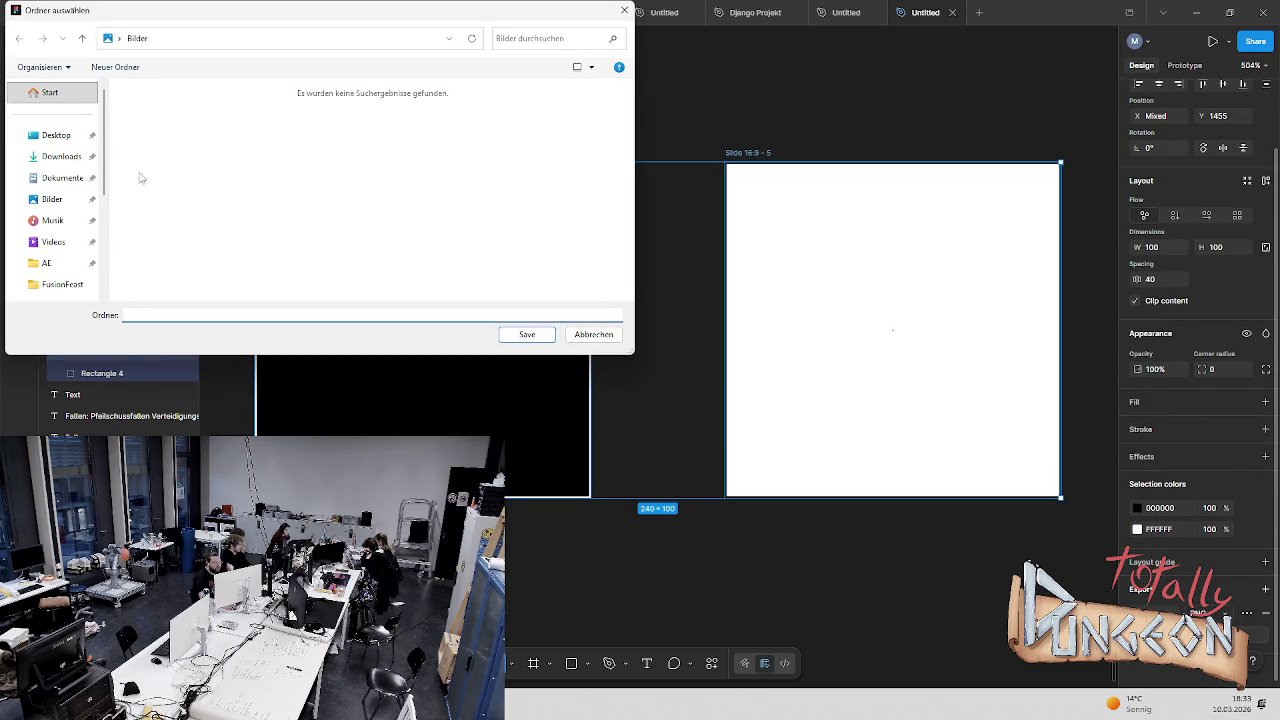
click(60, 199)
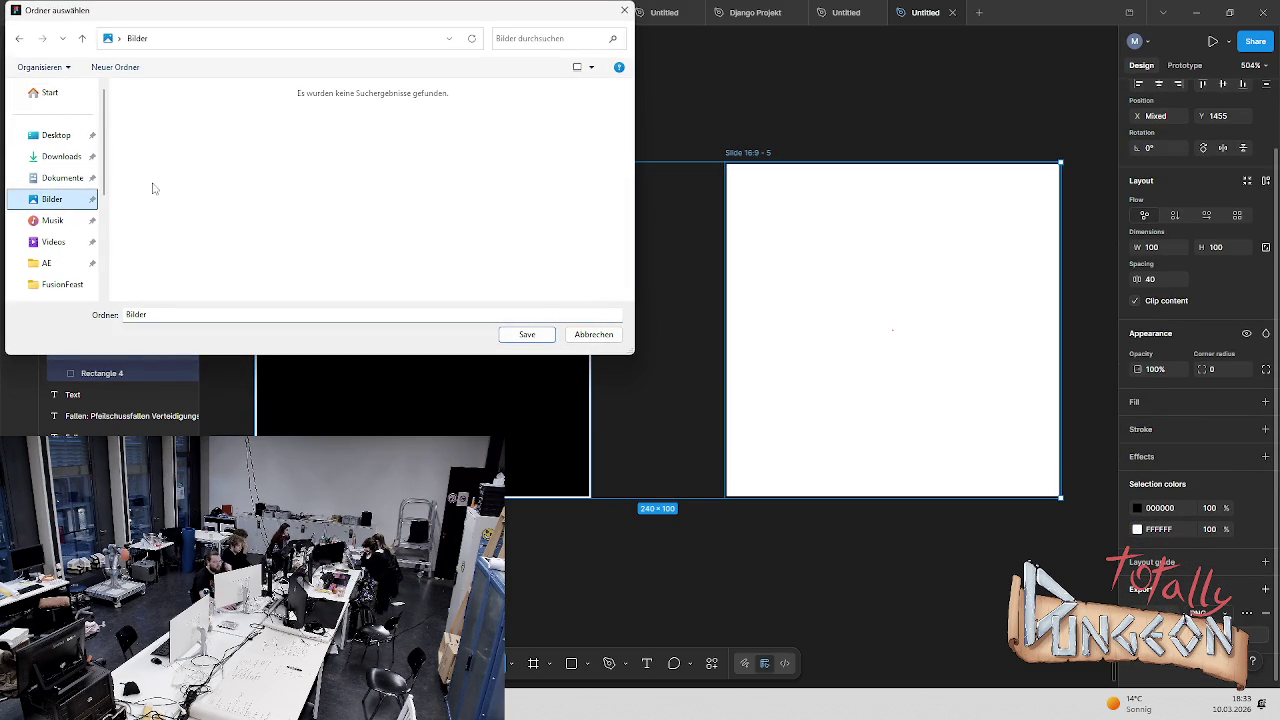
click(170, 318)
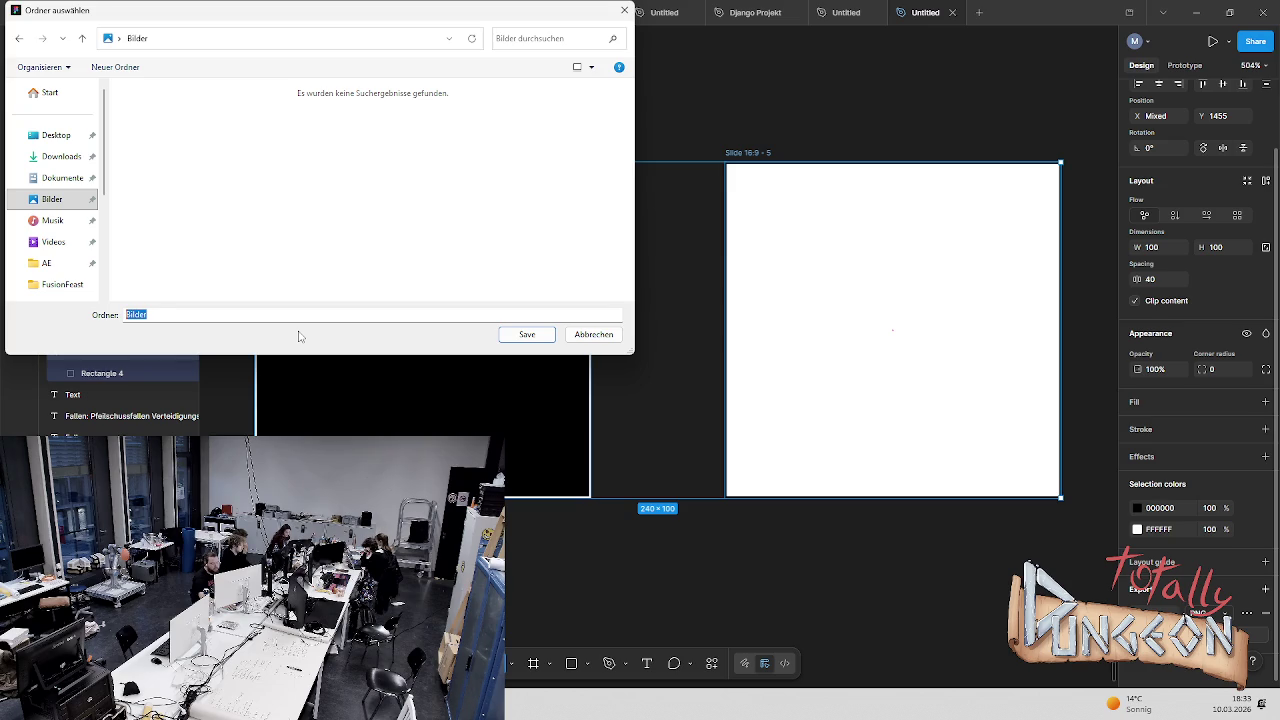
text(CellGrid)
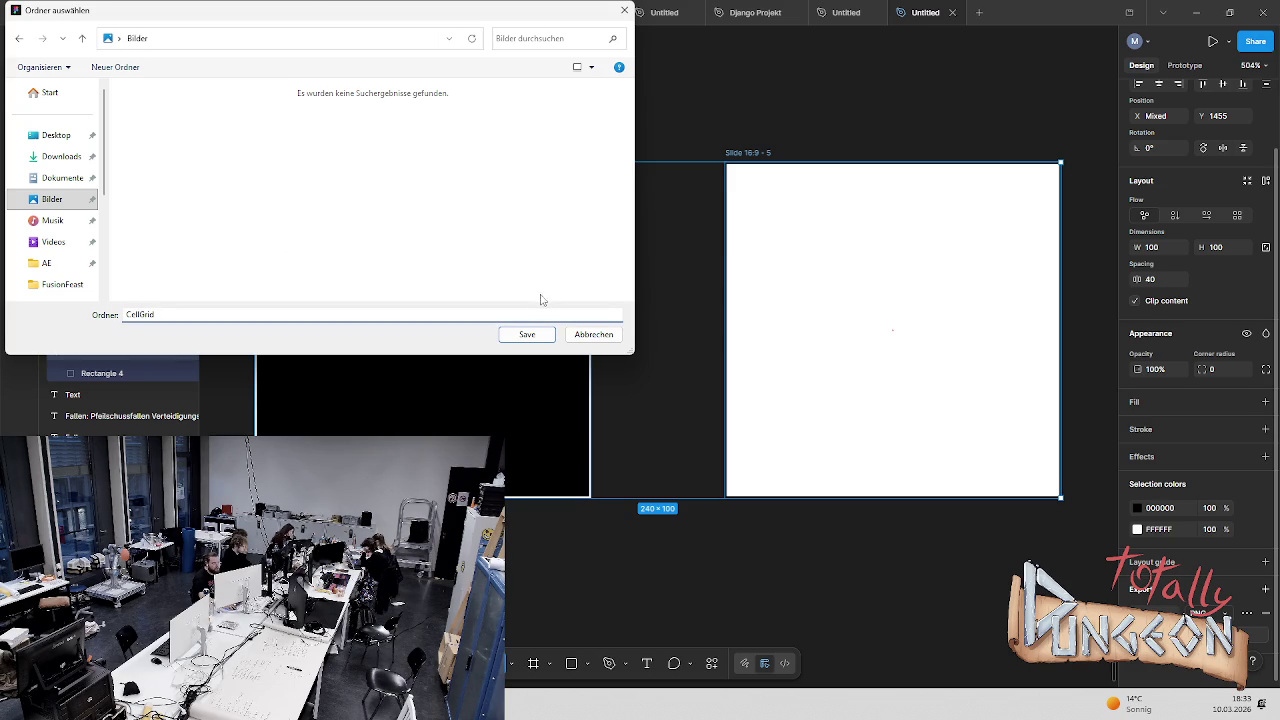
click(527, 334)
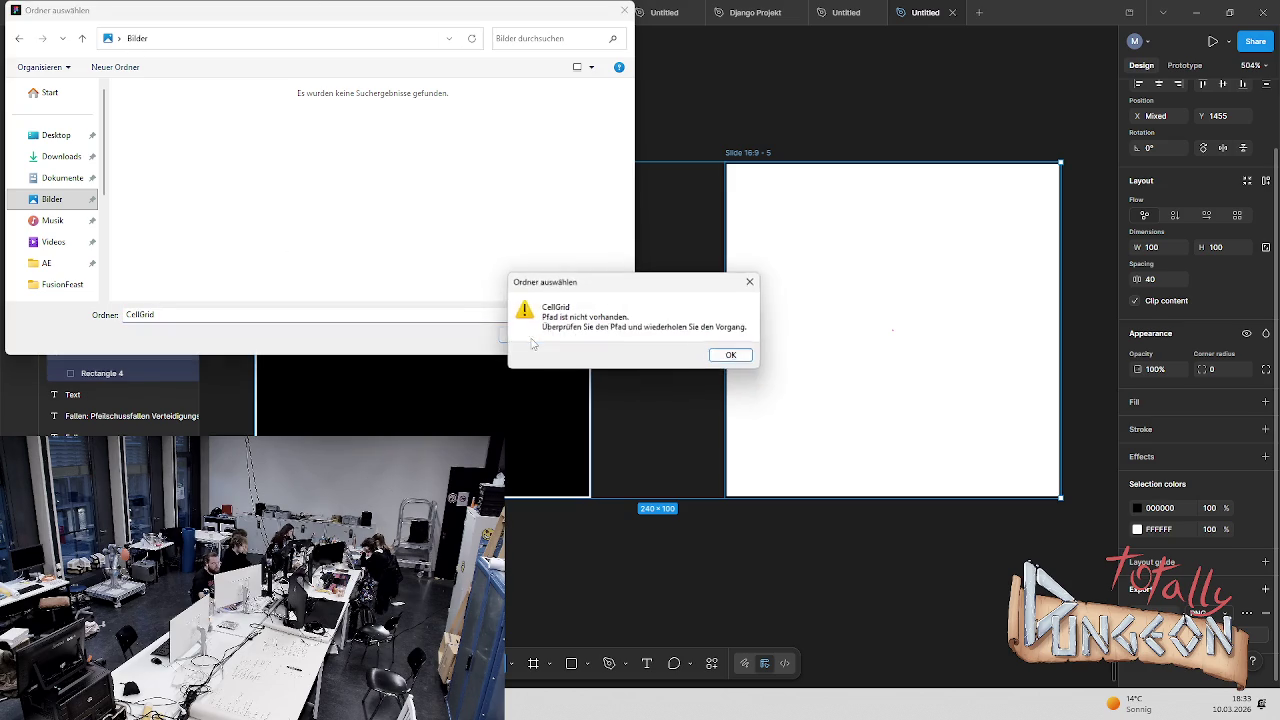
click(732, 355)
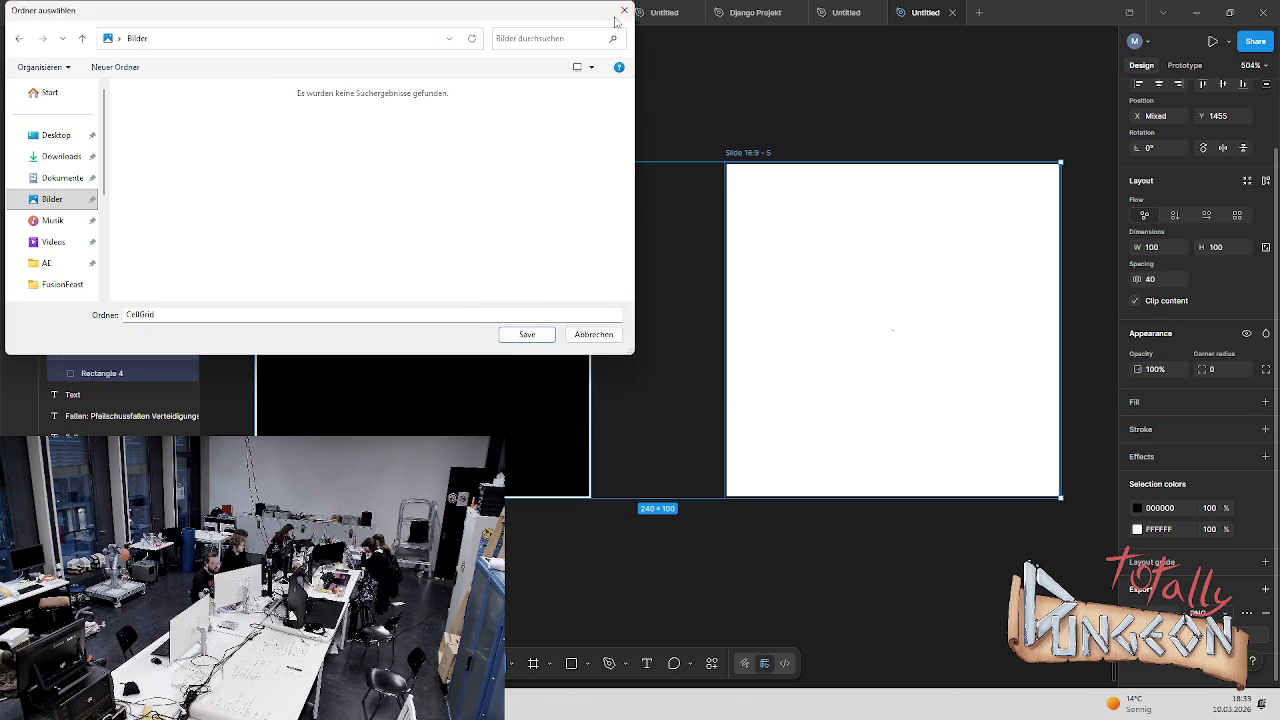
click(622, 12)
Export the black slide as GridCell1 and the white slide as GridCell2 PNGs into Bilder
click(497, 223)
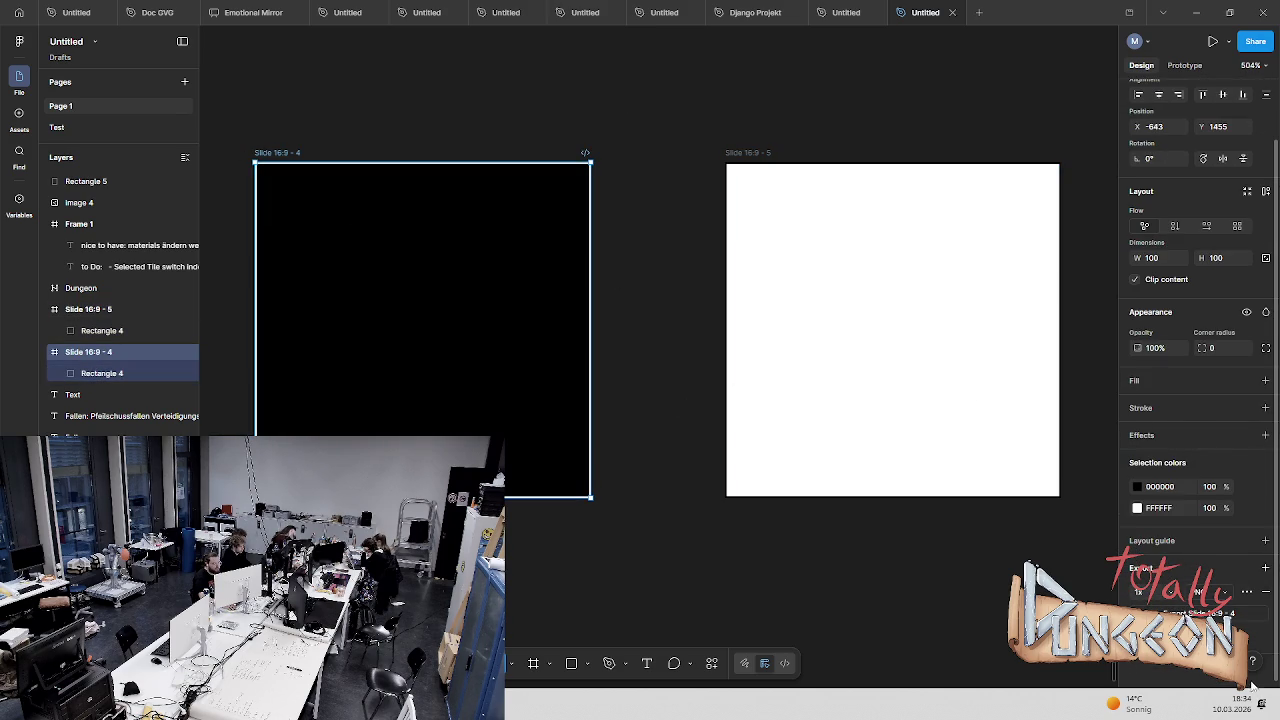
click(1195, 612)
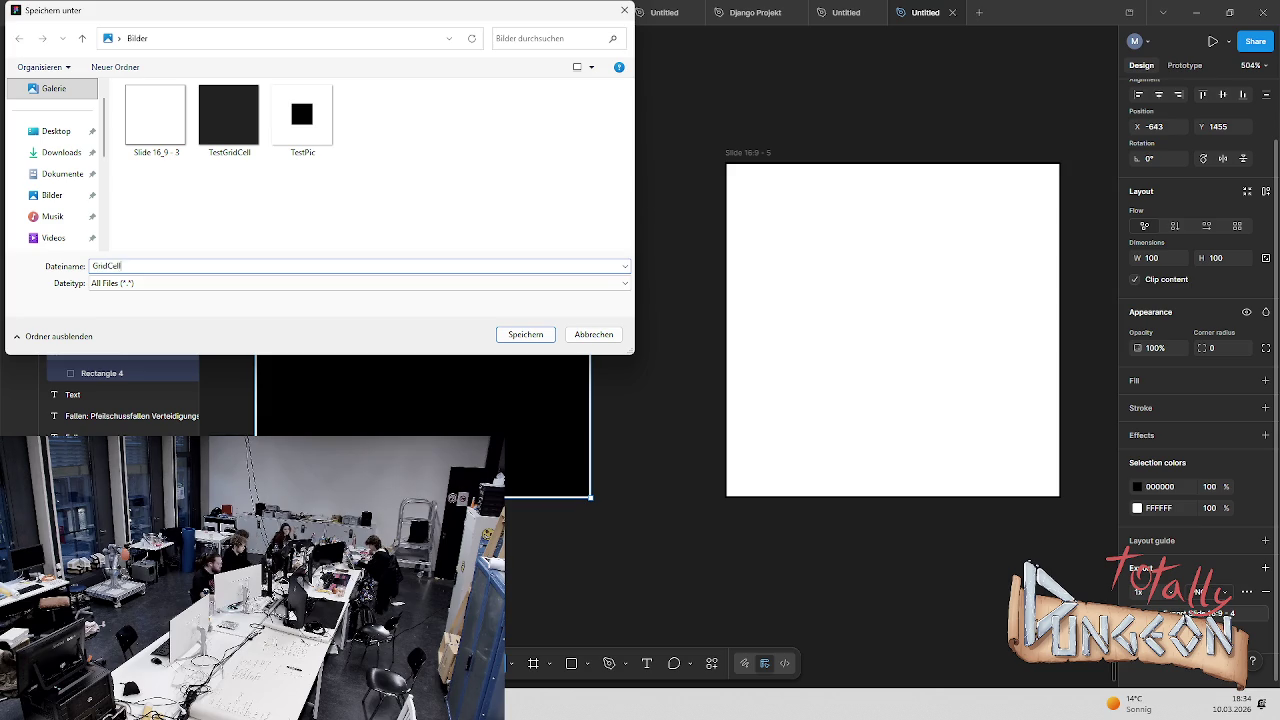
key(Return)
click(770, 151)
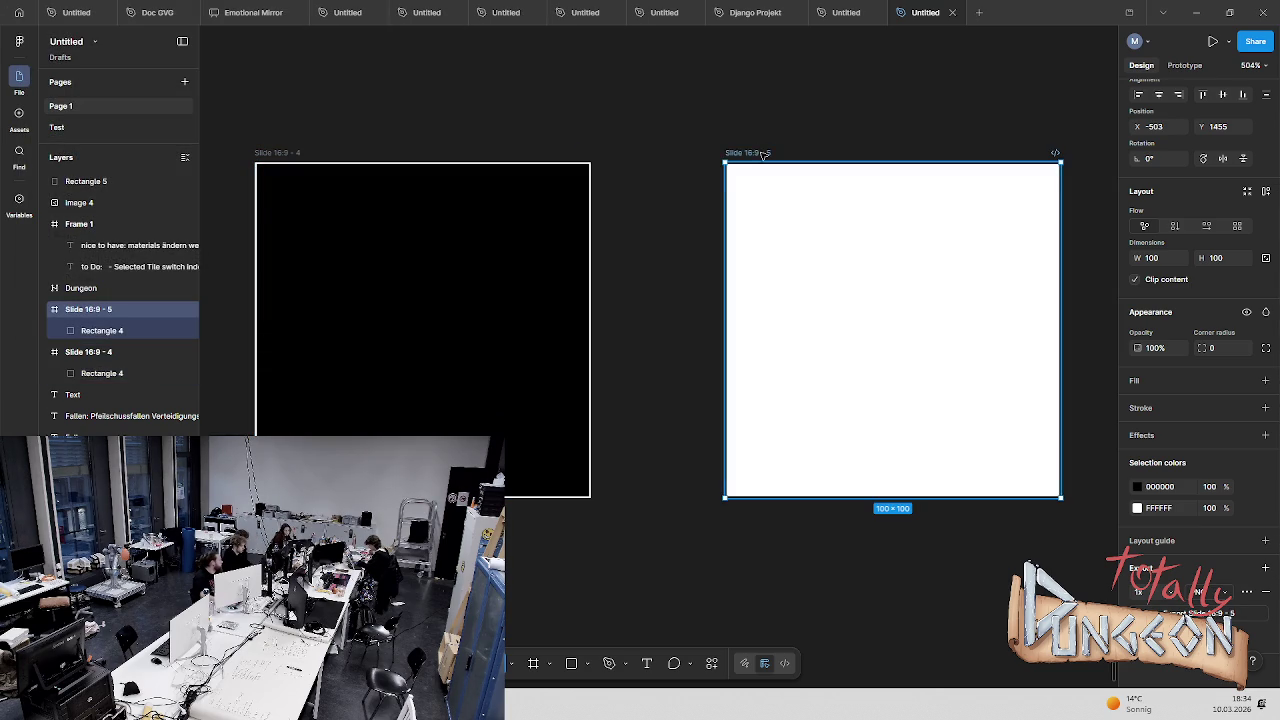
key(ctrl+shift+e)
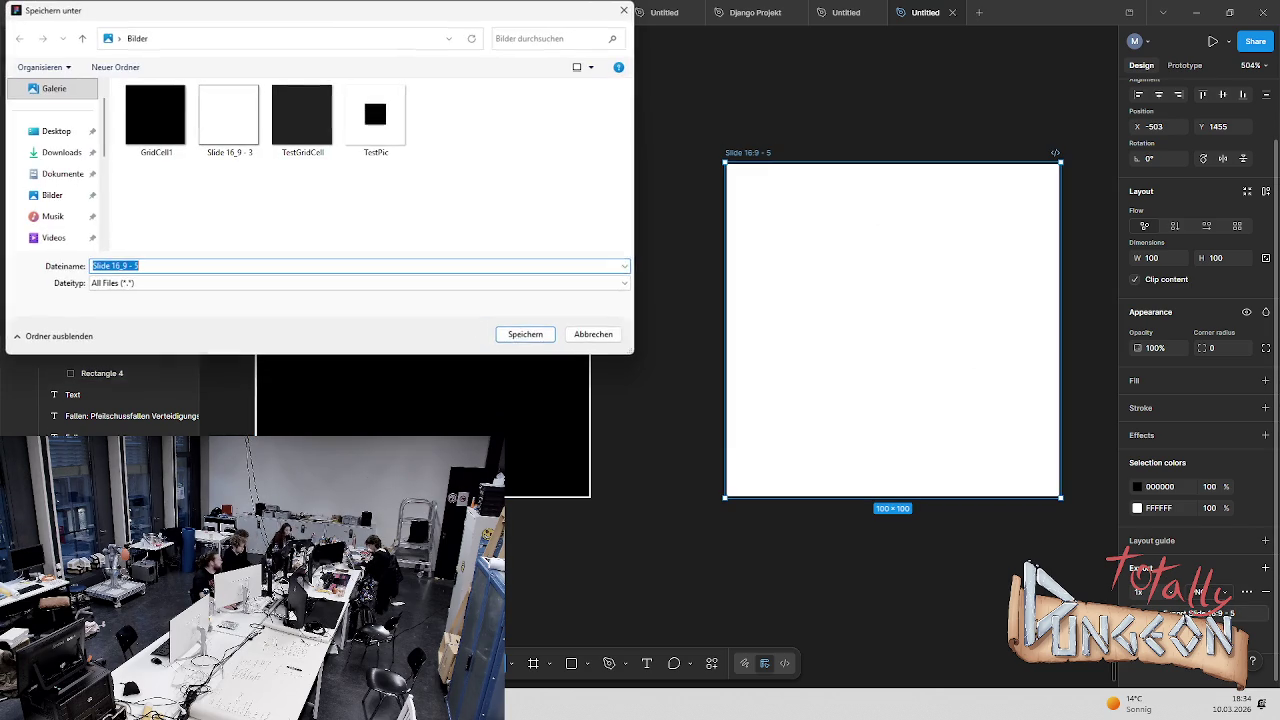
text(GridCell)
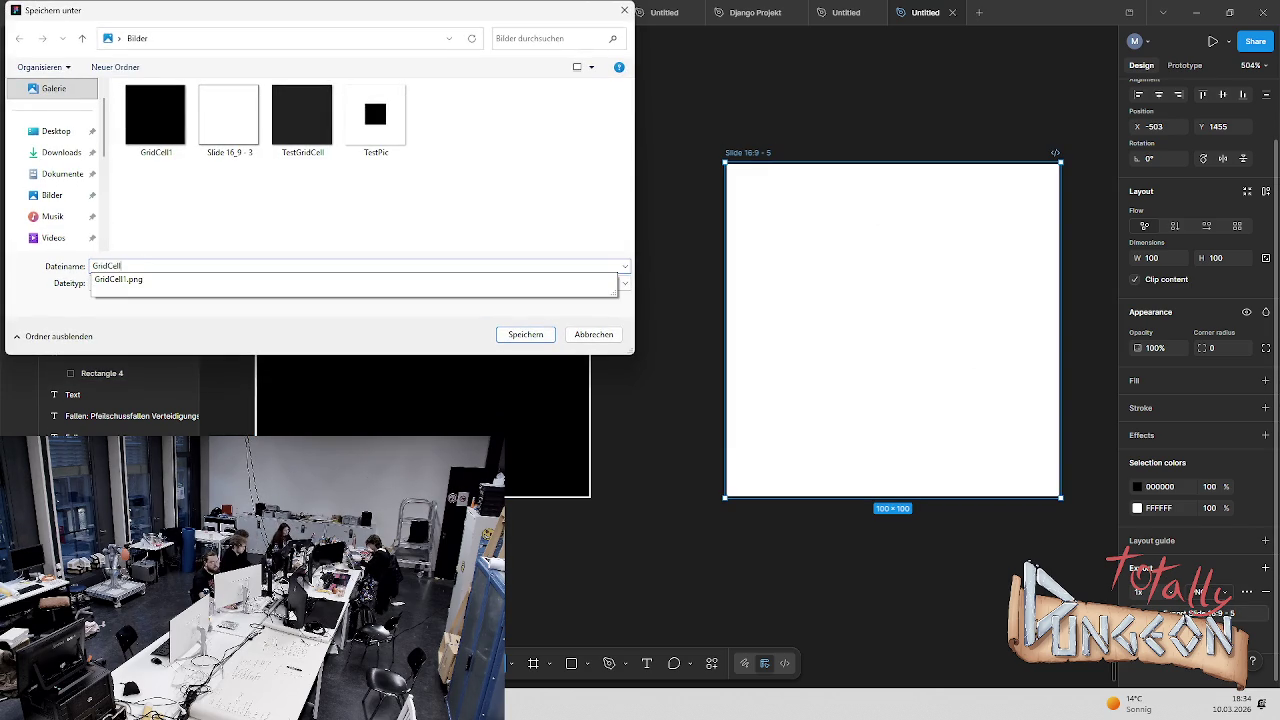
key(Return)
click(479, 106)
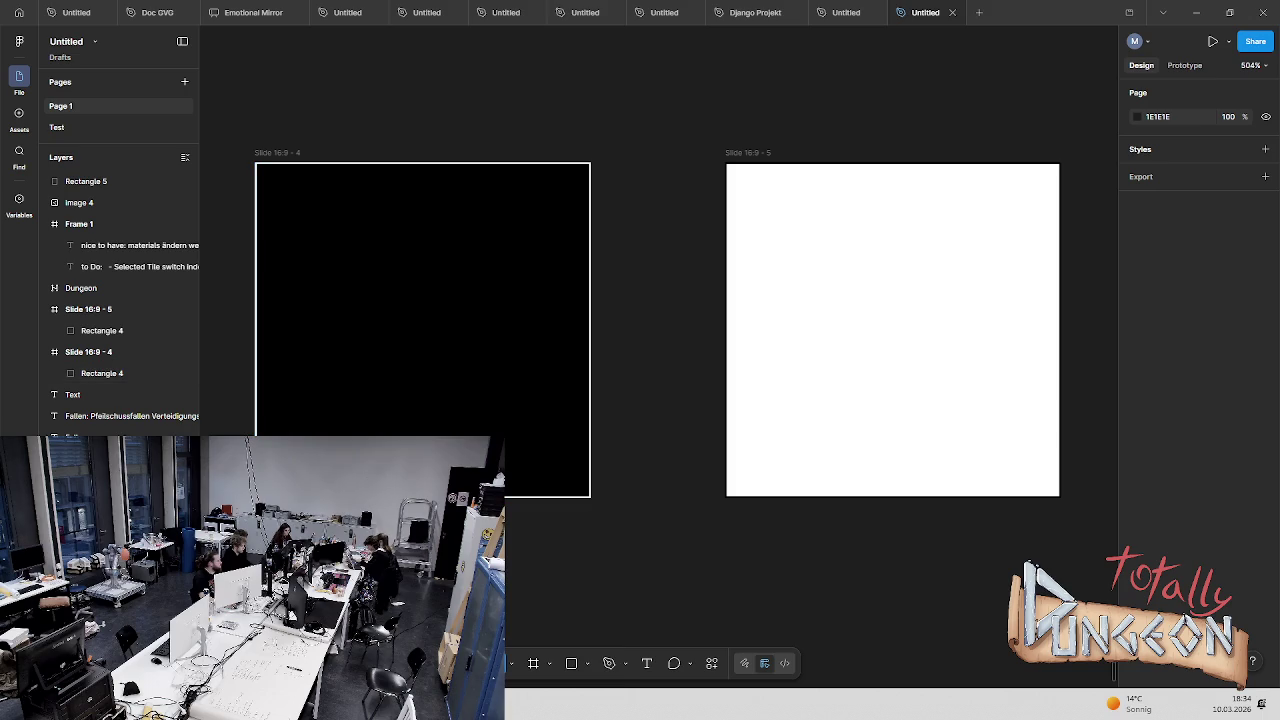
click(526, 651)
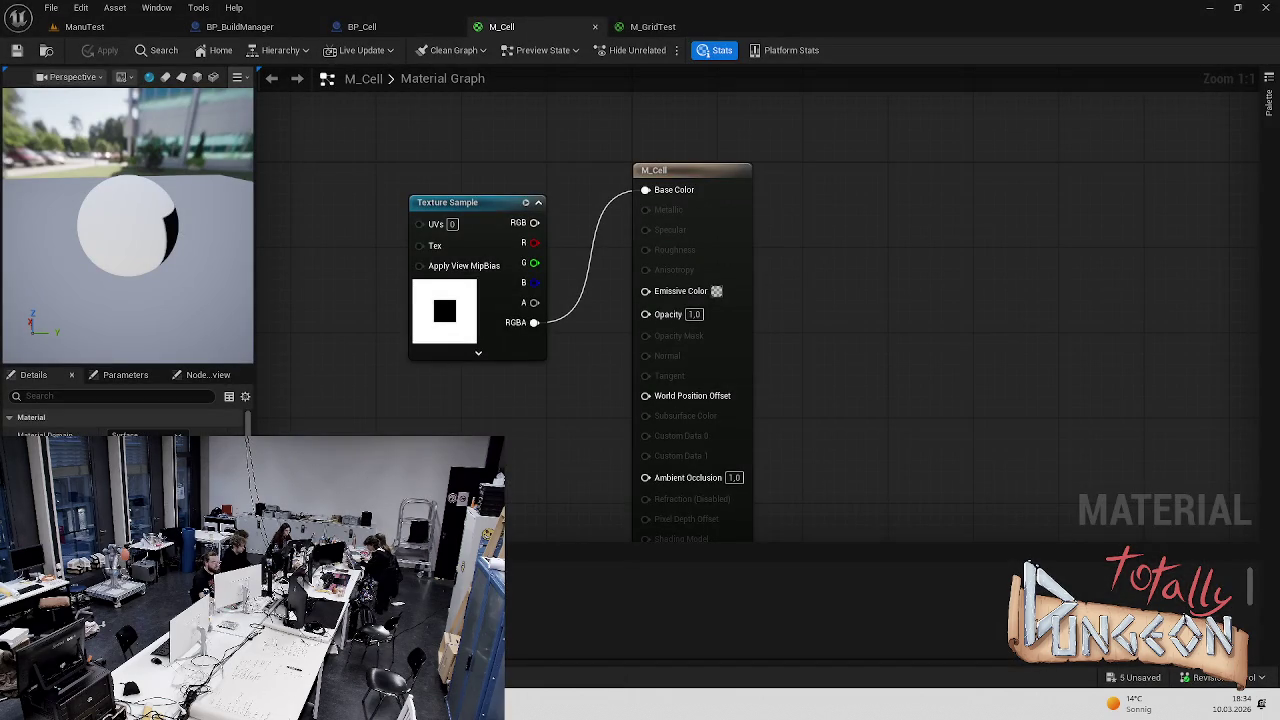
Force-delete the TestPic texture and remove the old Texture Sample node from M_GridTest
key(ctrl+space)
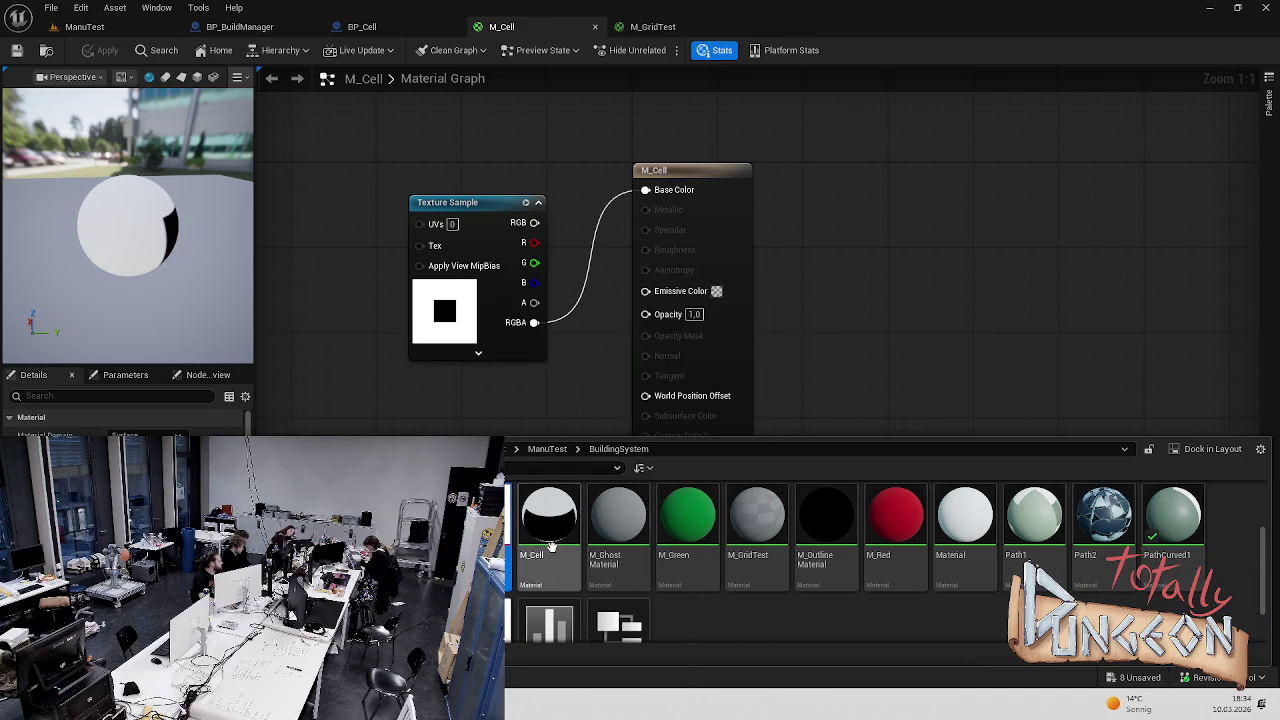
scroll(738, 605, down, 2)
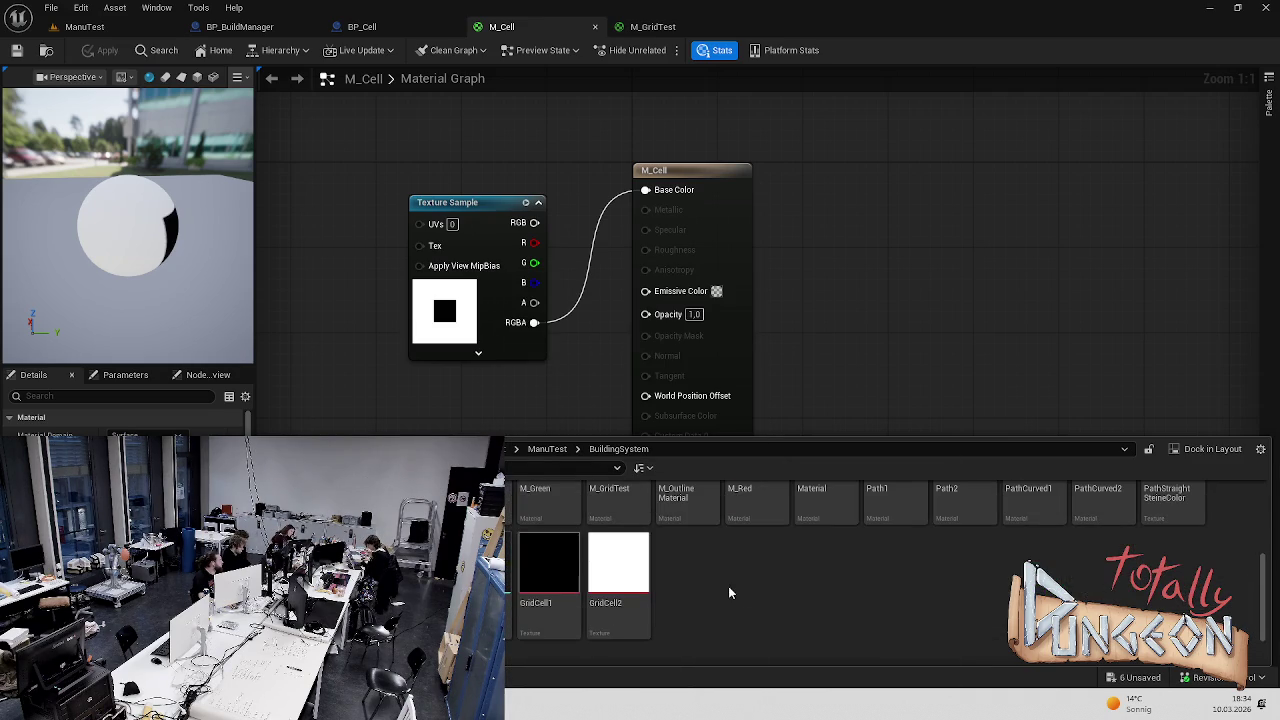
key(Delete)
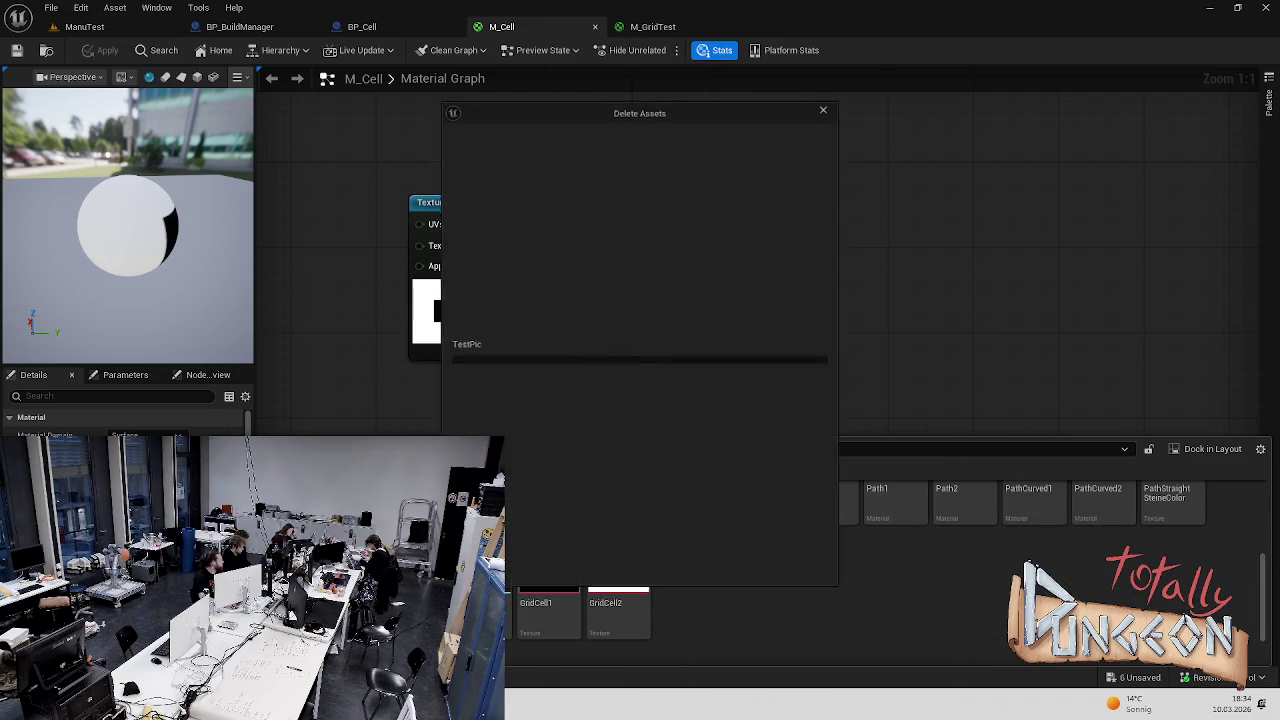
click(618, 566)
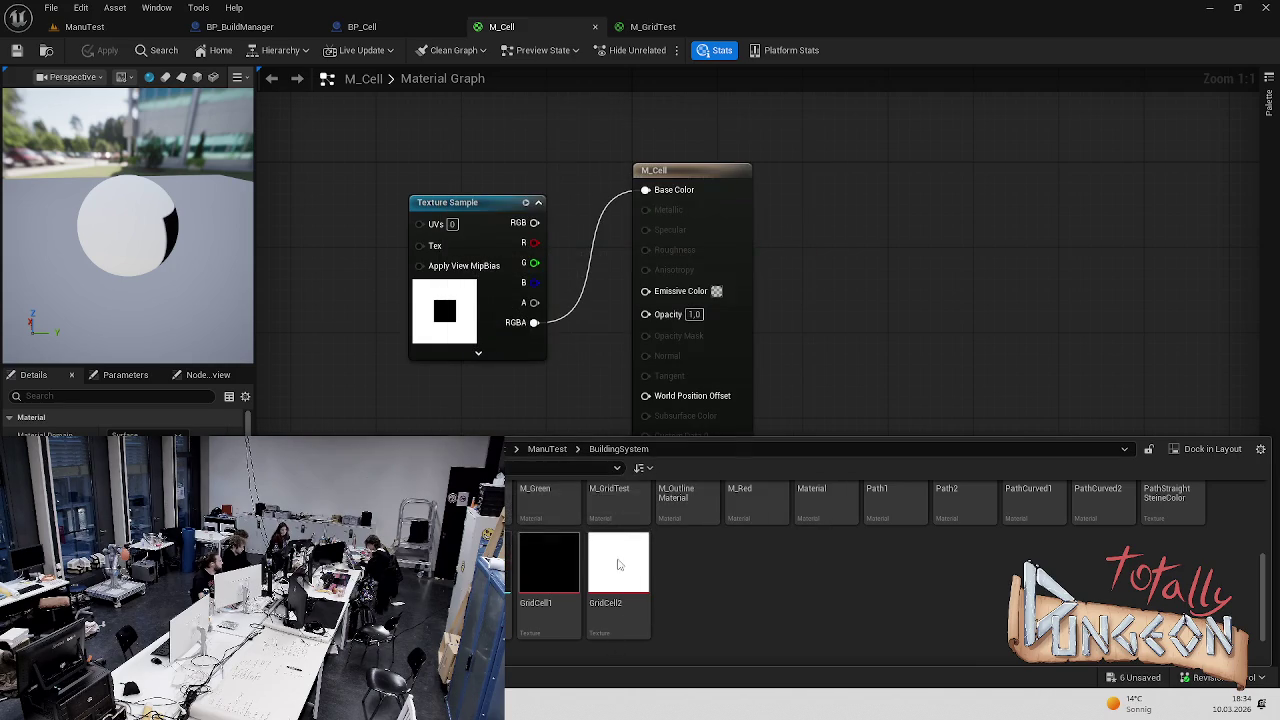
click(463, 258)
key(Delete)
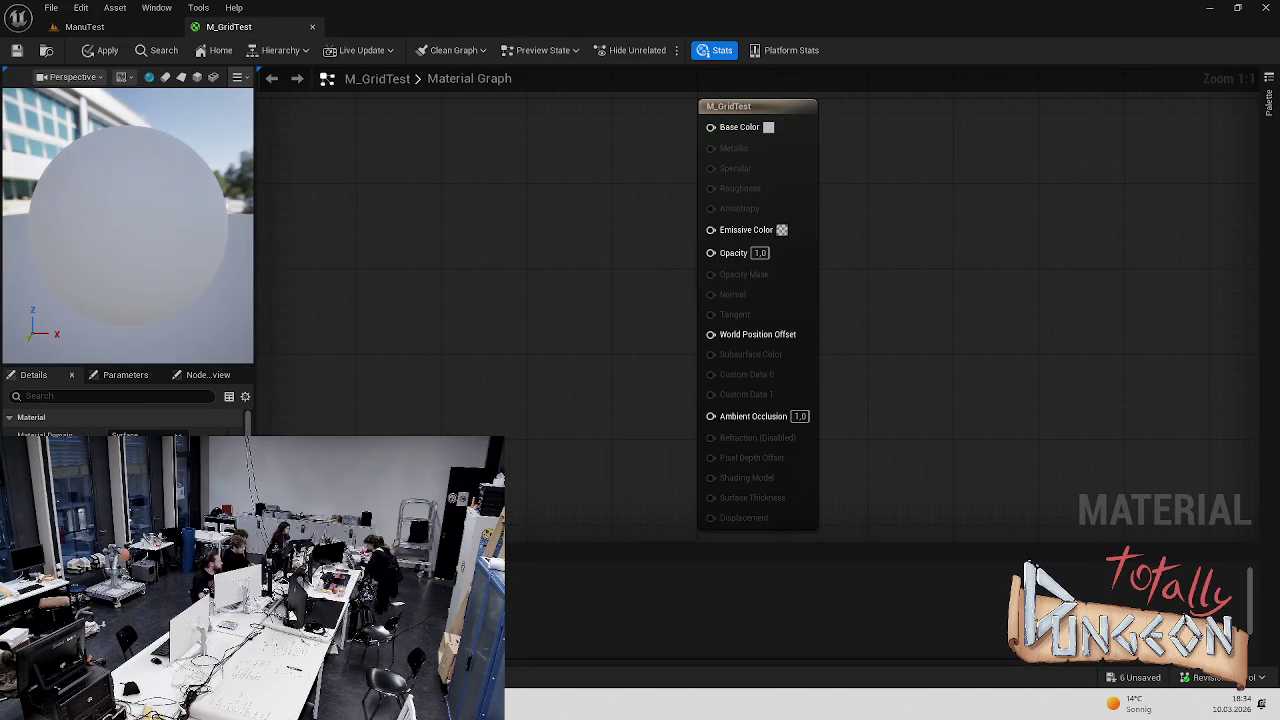
Add the black and white GridCell textures as two stacked Texture Sample nodes
key(ctrl+space)
scroll(617, 600, down, 3)
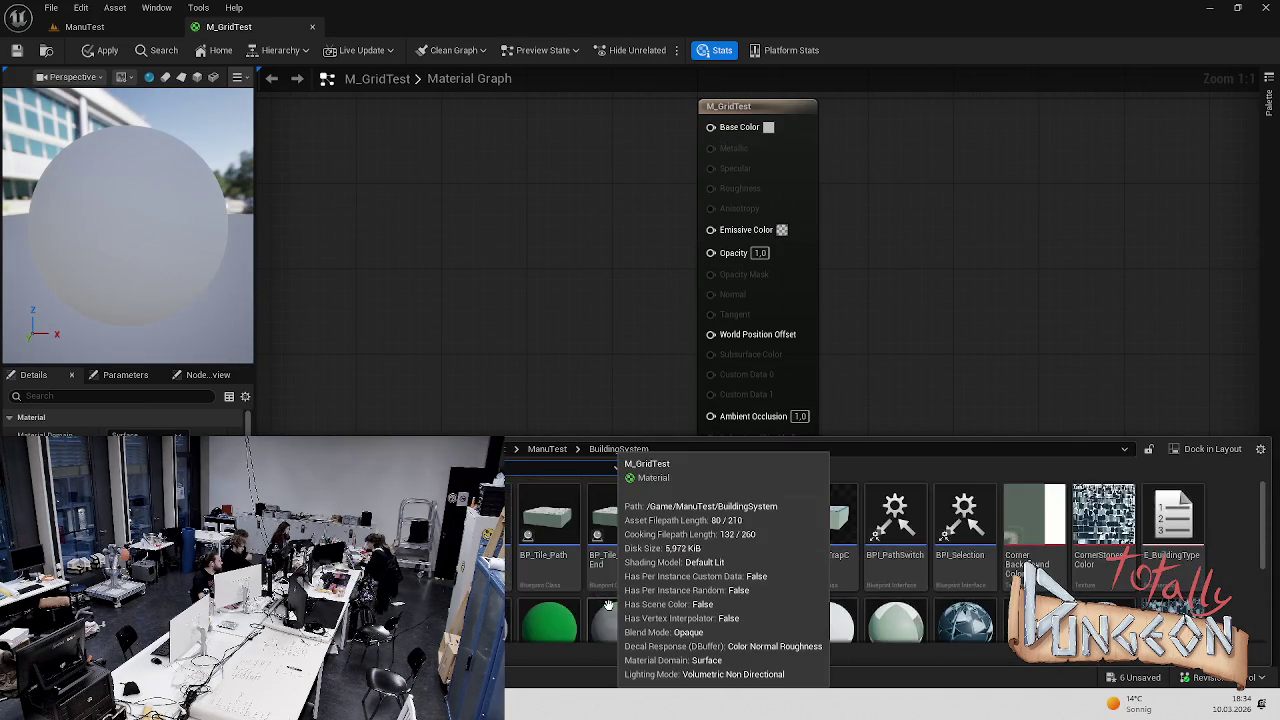
drag(543, 571, 377, 197)
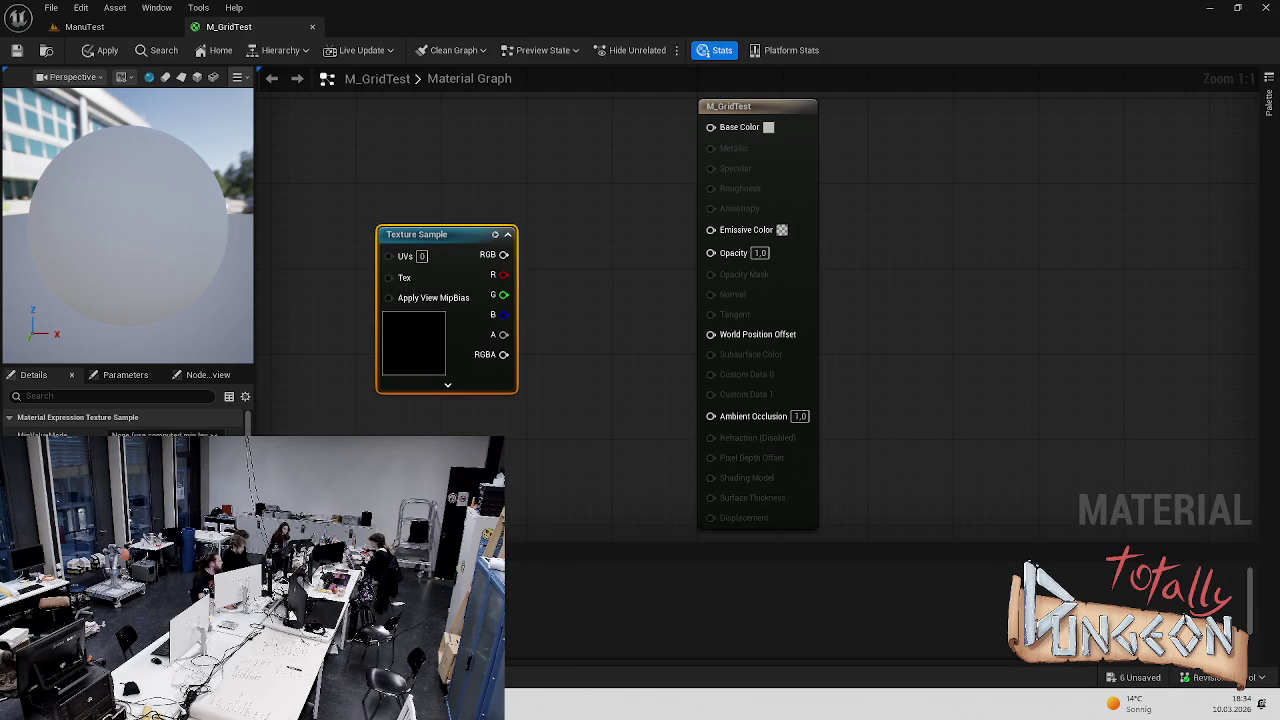
key(ctrl+space)
drag(548, 578, 497, 173)
mouse_move(503, 243)
mouse_down()
mouse_move(434, 165)
mouse_move(434, 139)
mouse_up()
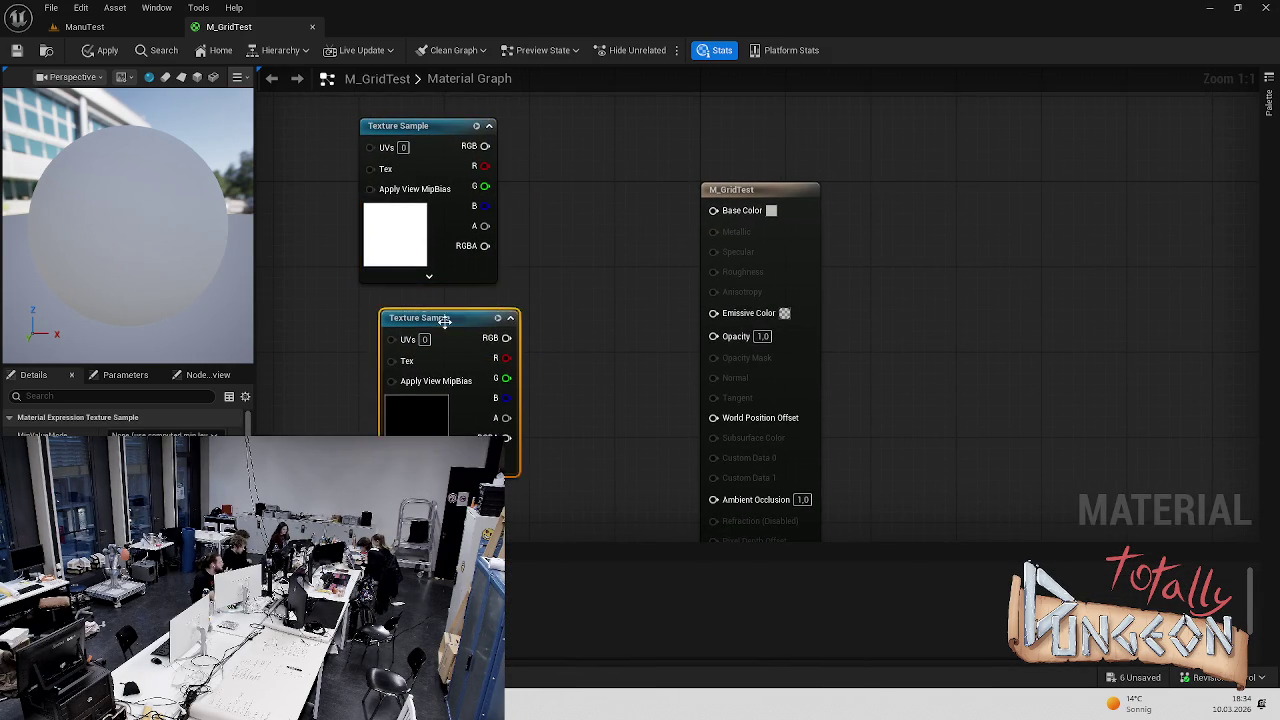
drag(443, 323, 433, 313)
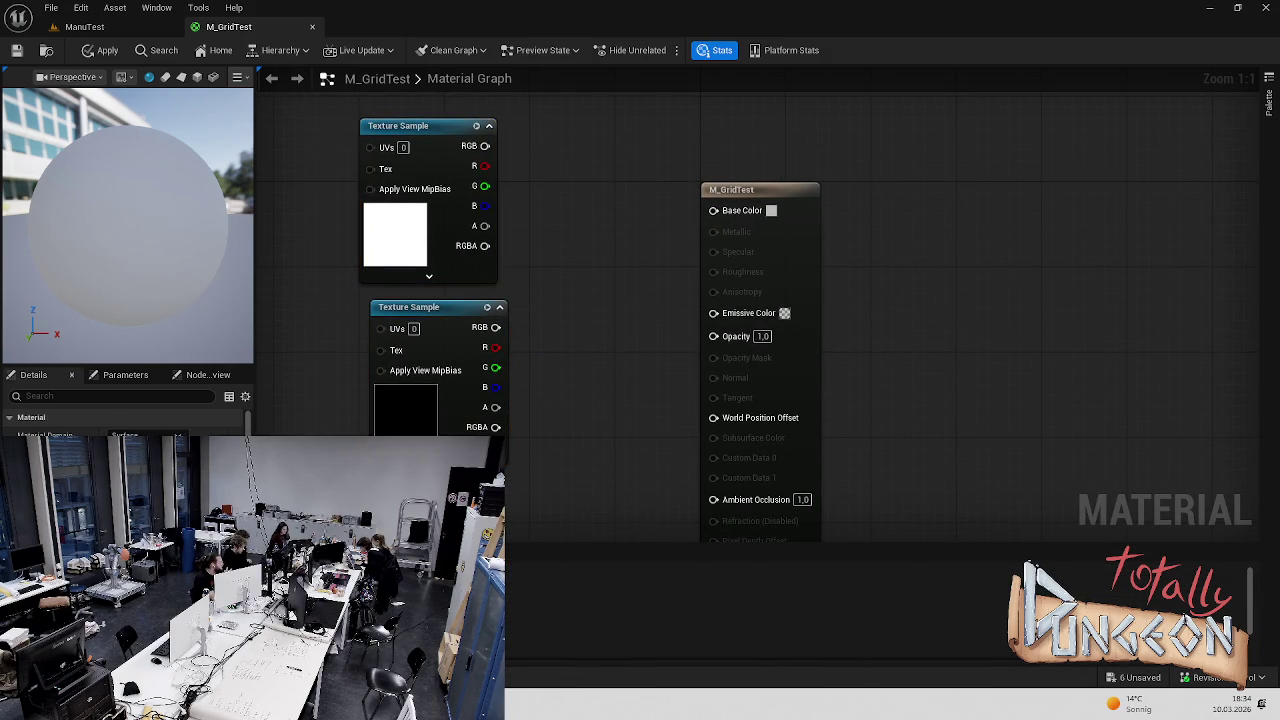
Wire the white texture's RGB to Base Color and the black one's to Opacity, then apply
drag(485, 146, 713, 210)
mouse_move(495, 327)
mouse_down()
mouse_move(689, 353)
mouse_move(723, 343)
mouse_up()
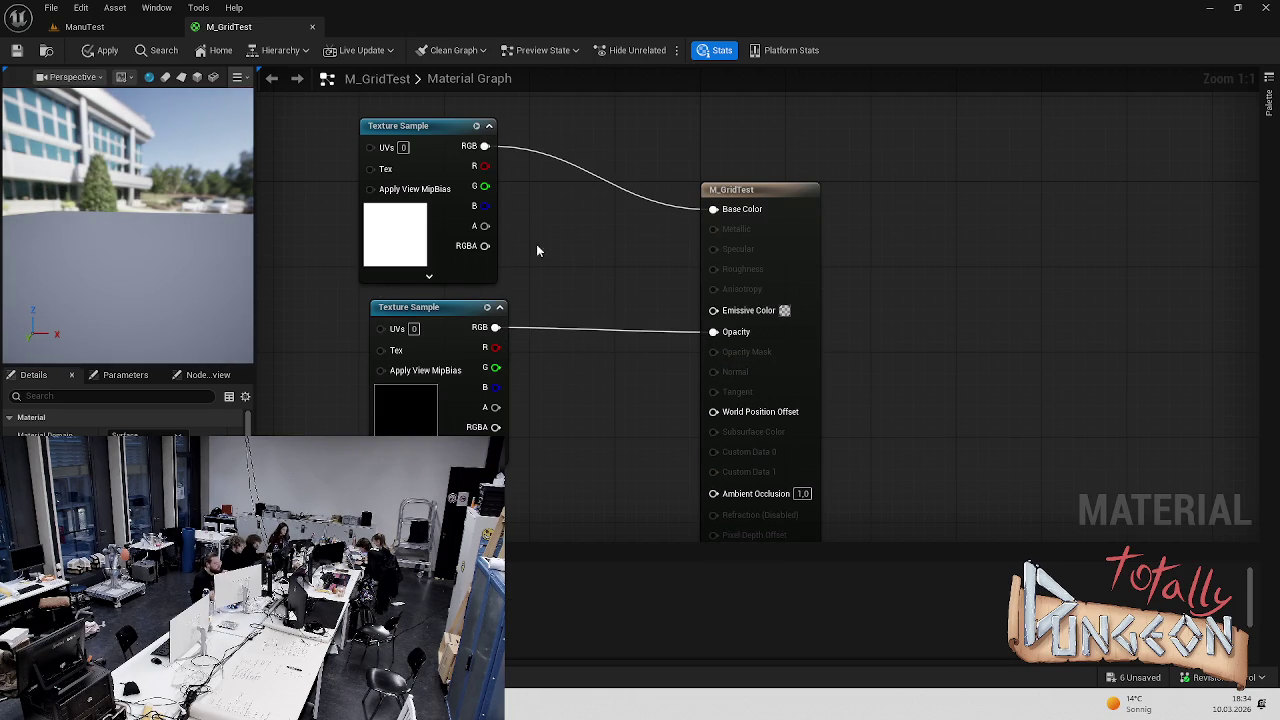
key(ctrl+s)
mouse_move(163, 236)
mouse_down()
mouse_move(80, 240)
mouse_move(130, 246)
mouse_up()
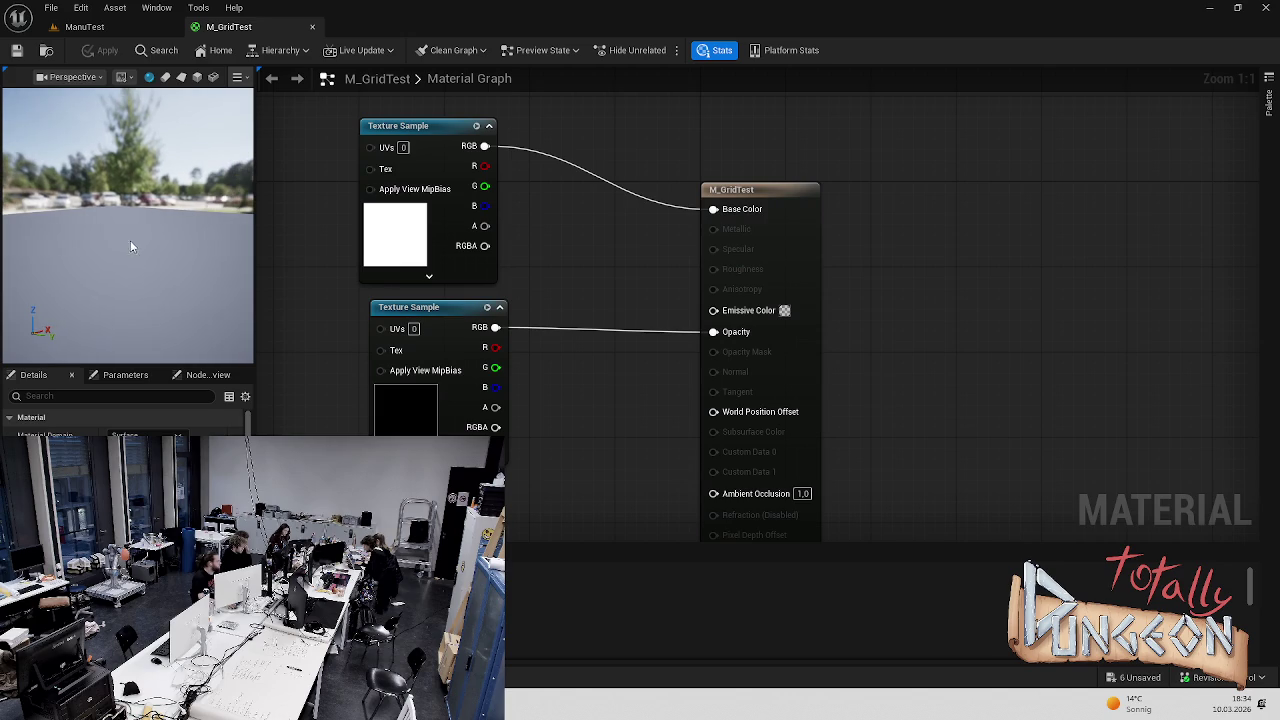
click(135, 26)
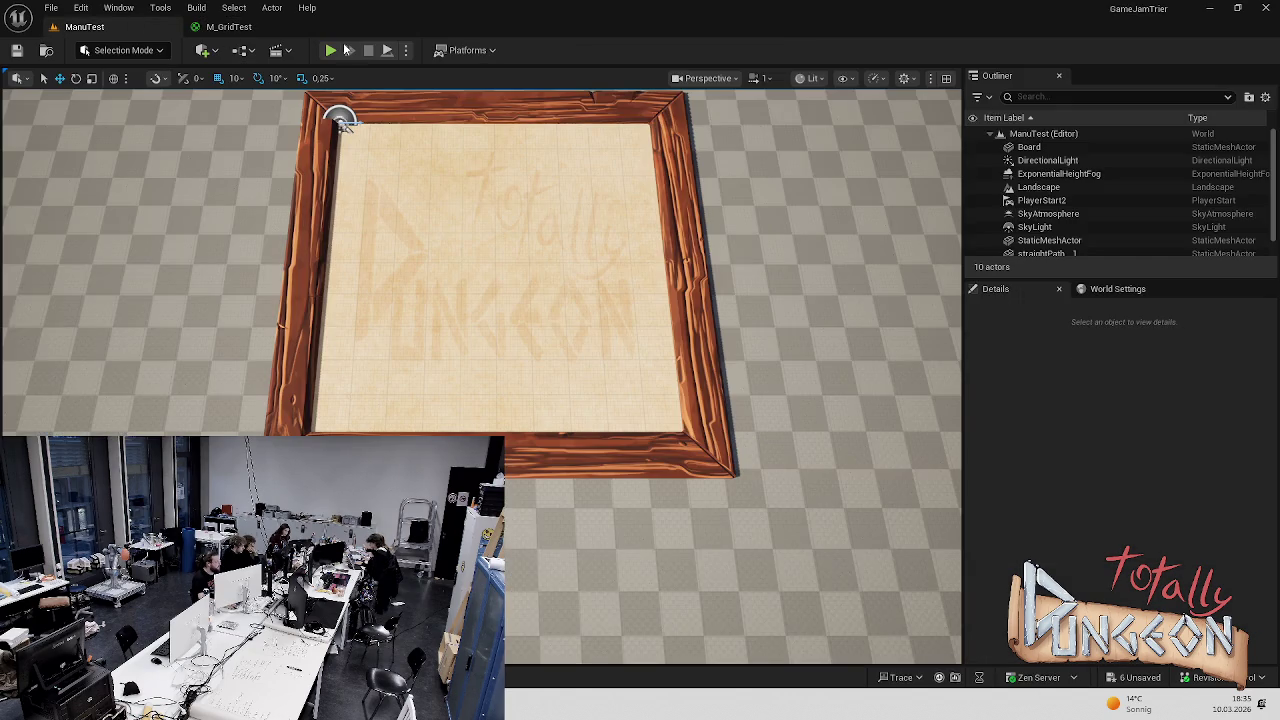
Play-test the board, then rewire white RGB to Opacity and black RGB to Base Color and apply
click(330, 50)
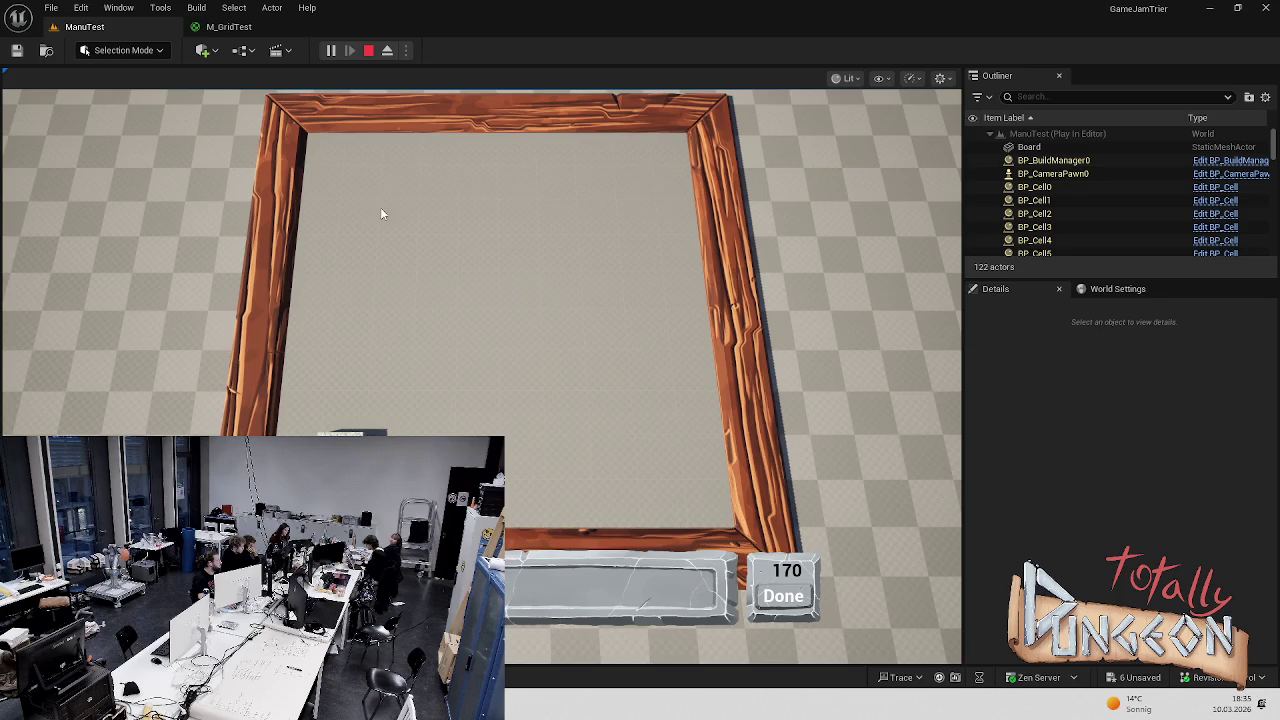
key(Escape)
click(228, 26)
mouse_move(485, 146)
mouse_down()
mouse_move(590, 192)
mouse_move(740, 347)
mouse_move(720, 333)
mouse_up()
drag(492, 327, 713, 209)
key(ctrl+s)
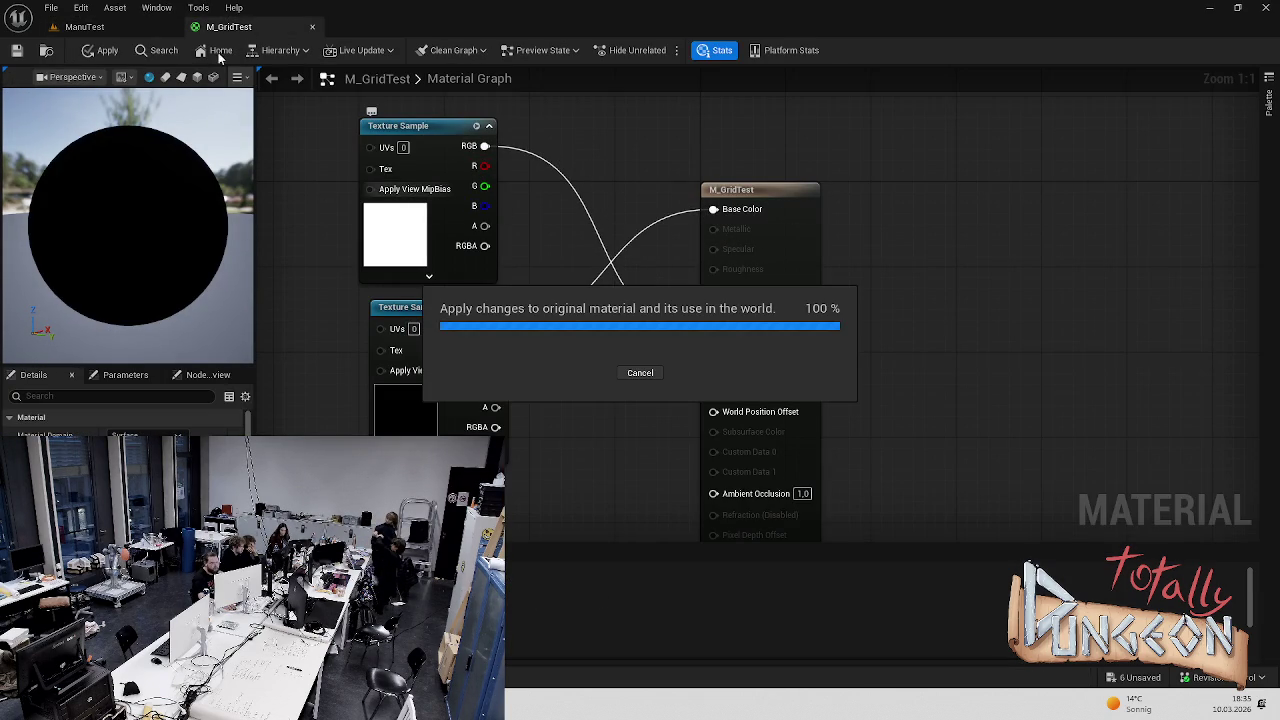
Play the ManuTest level again to check the material, then return to M_GridTest
click(142, 30)
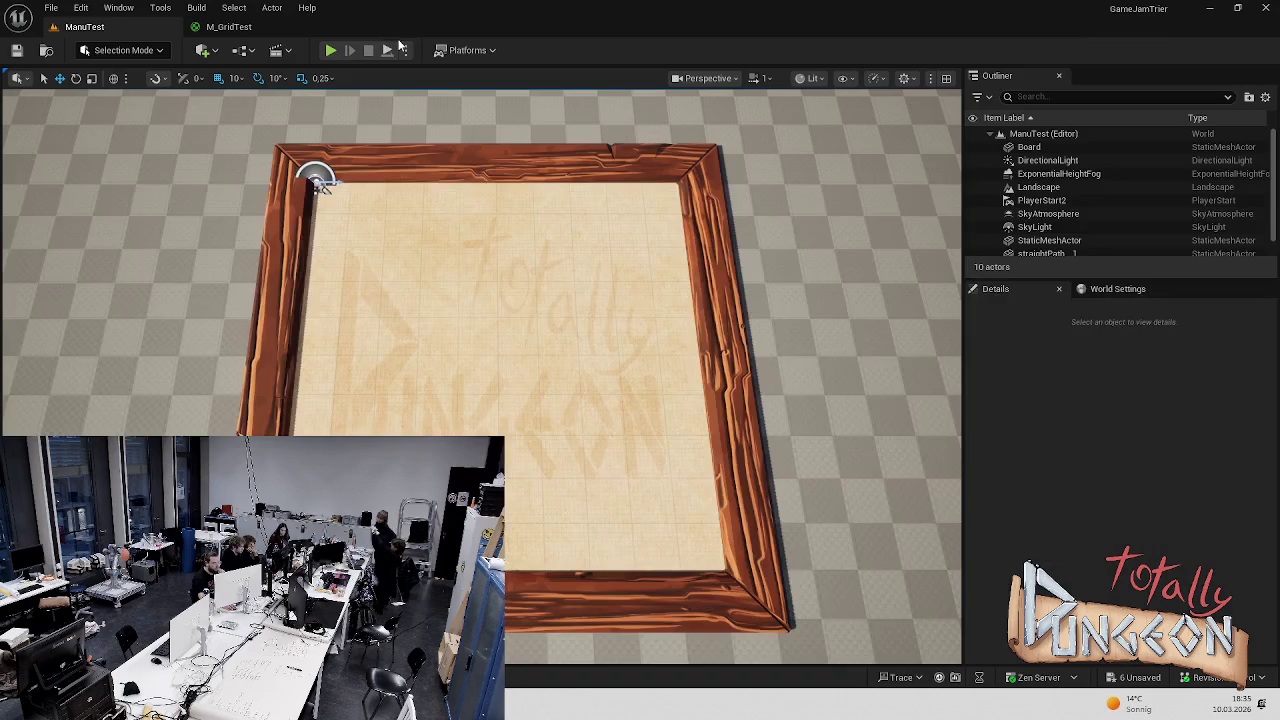
click(329, 51)
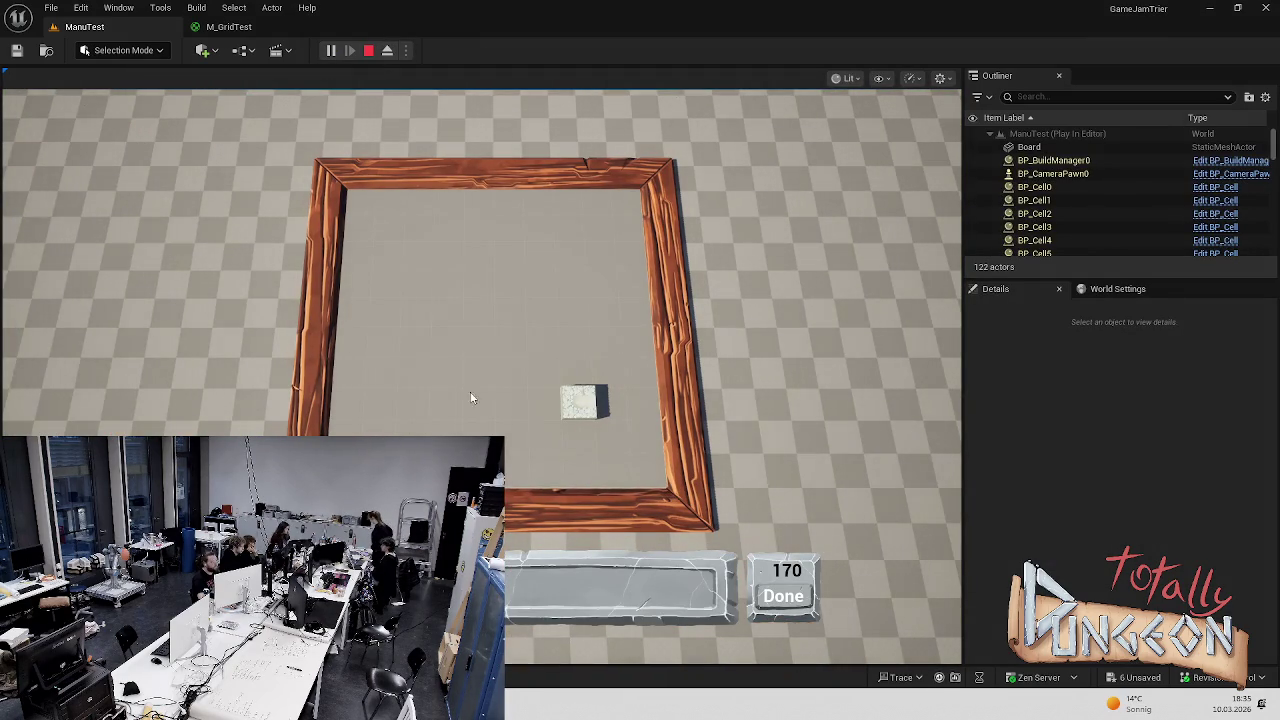
key(Escape)
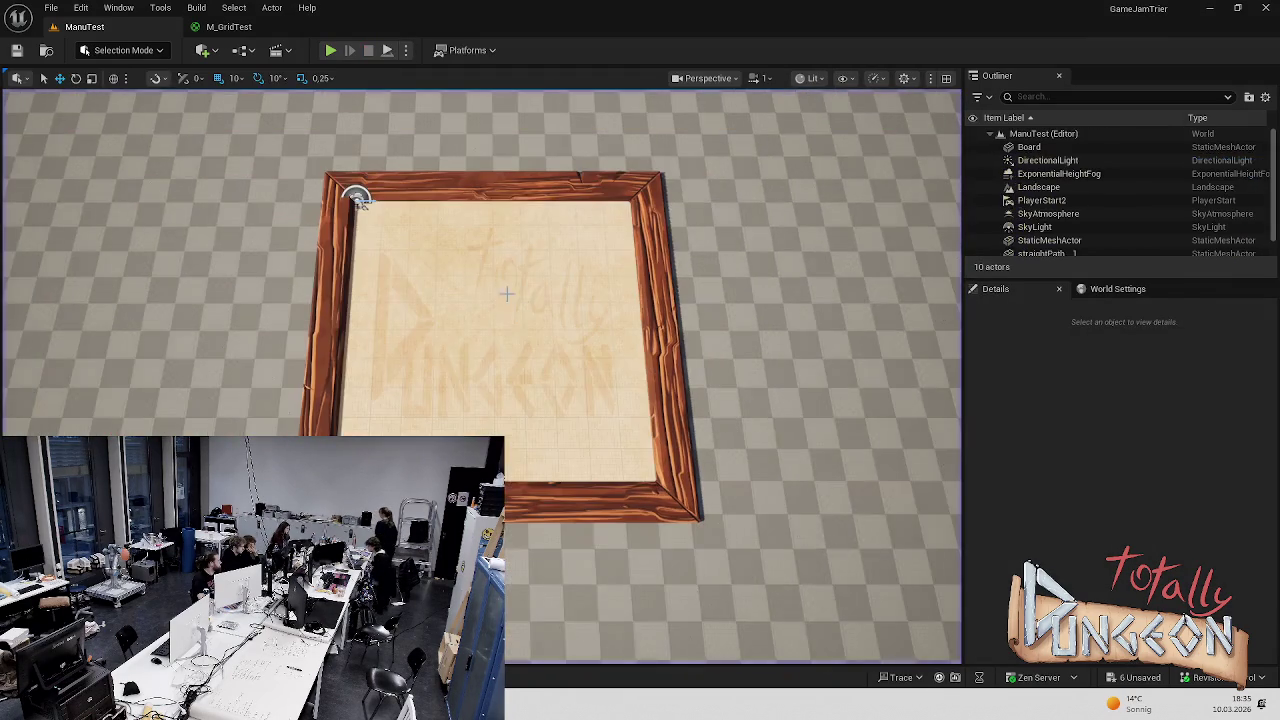
click(222, 27)
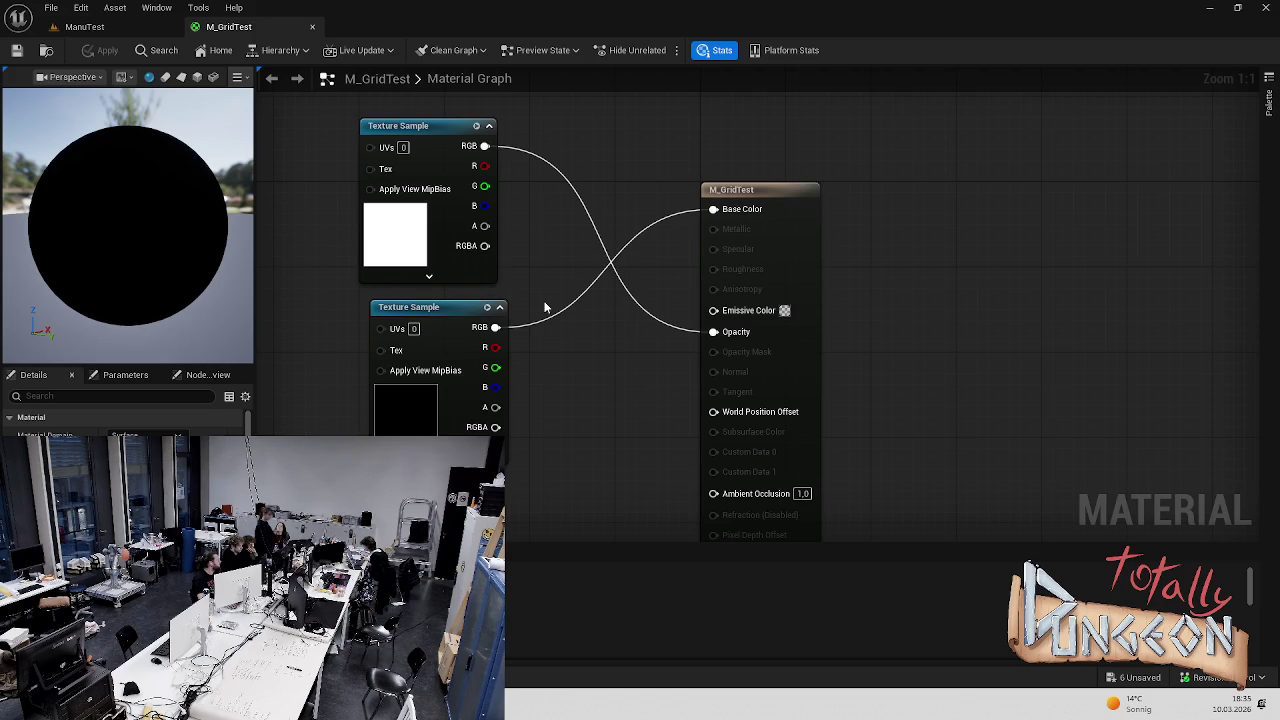
Route the black texture's RGB into Opacity and the white texture's RGB into Base Color
drag(495, 327, 712, 332)
drag(471, 146, 714, 209)
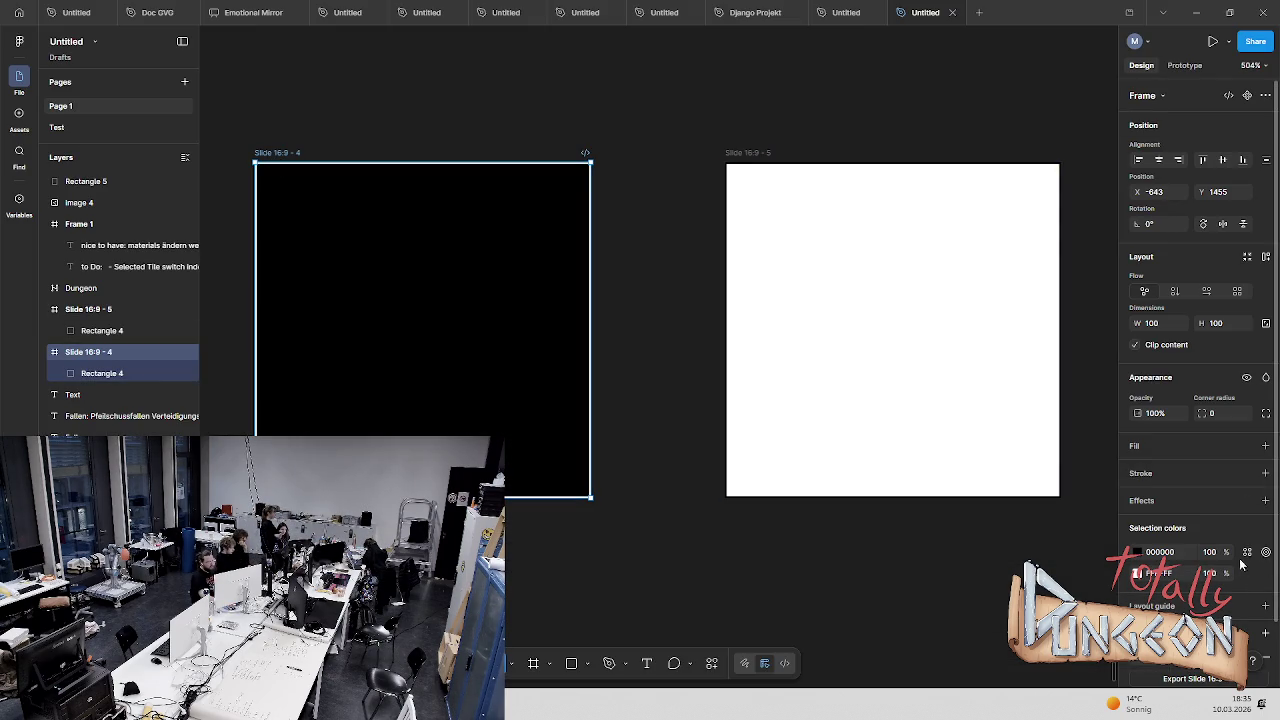
Set the stroke weight of both tiles' Rectangle 4 to 1
scroll(1217, 567, down, 2)
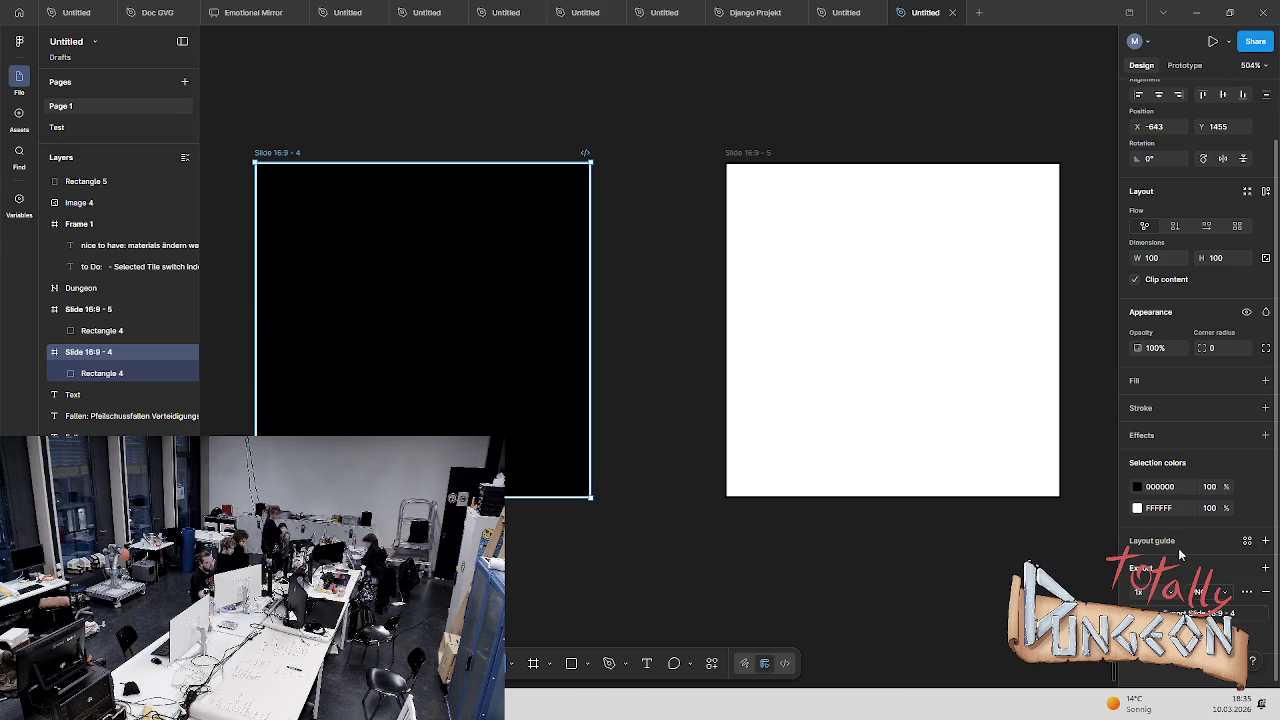
click(95, 374)
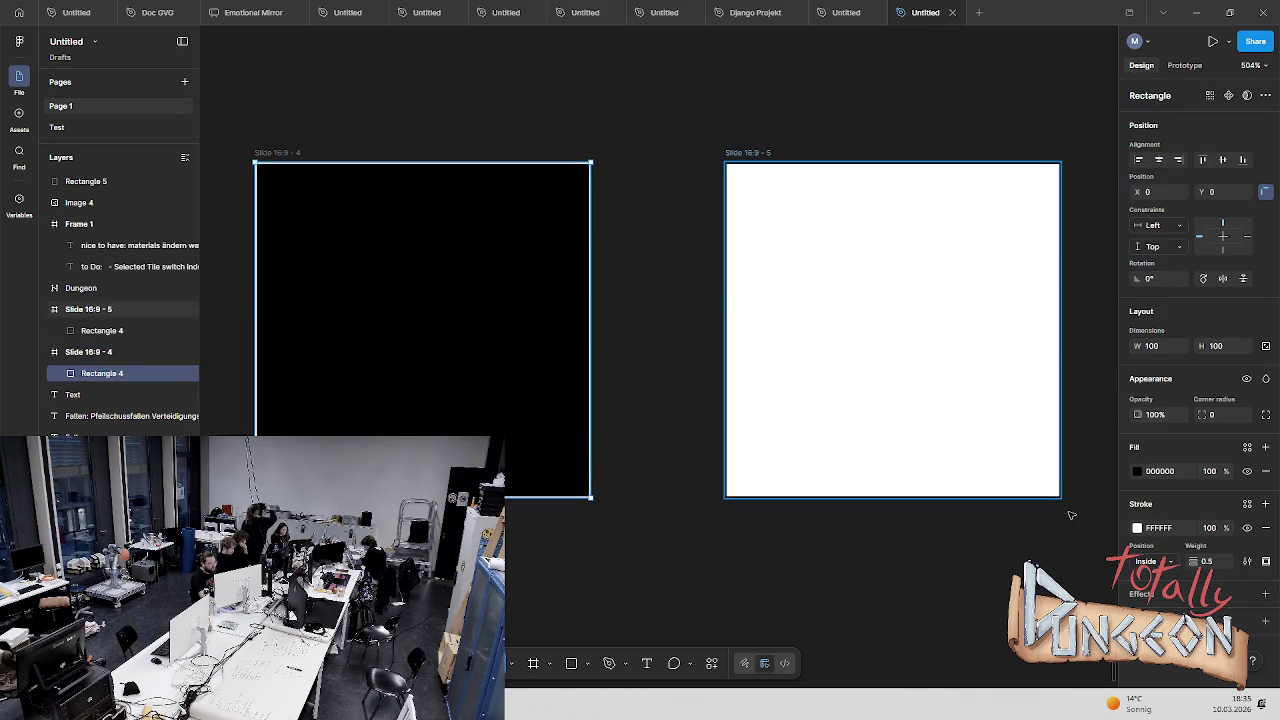
click(1210, 563)
text(1)
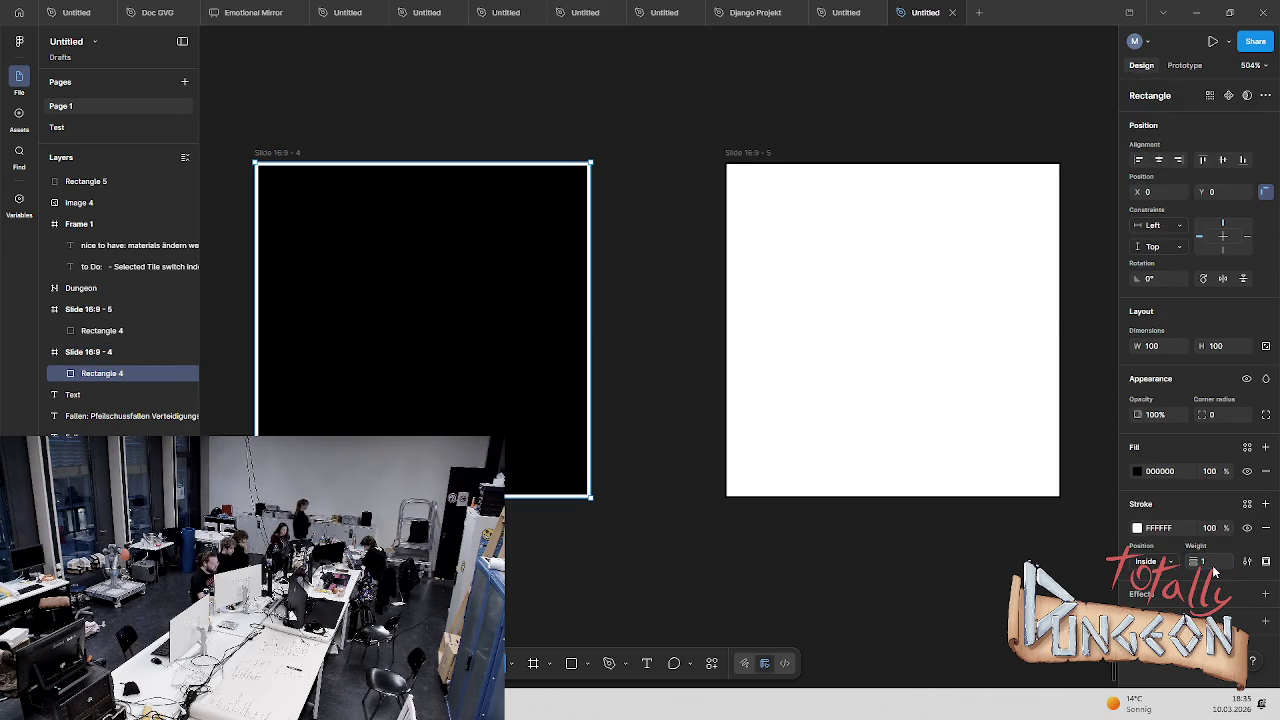
click(112, 331)
click(1209, 563)
text(1)
key(Return)
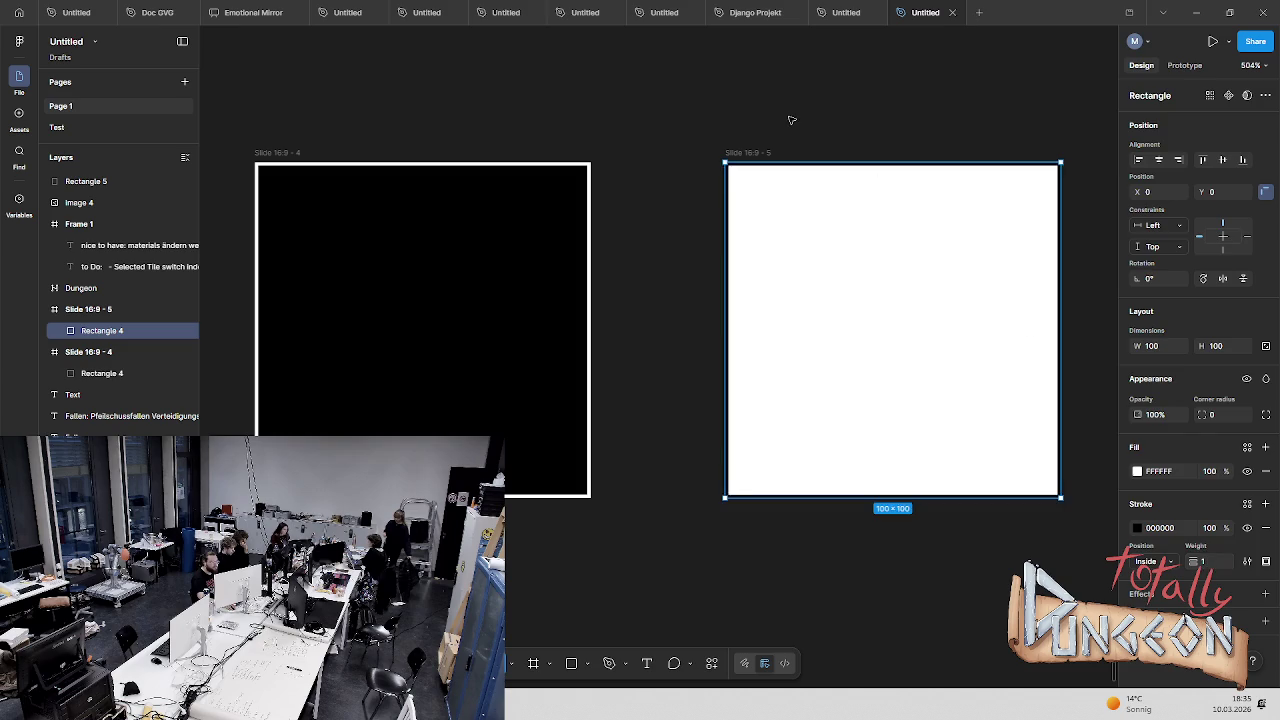
click(709, 117)
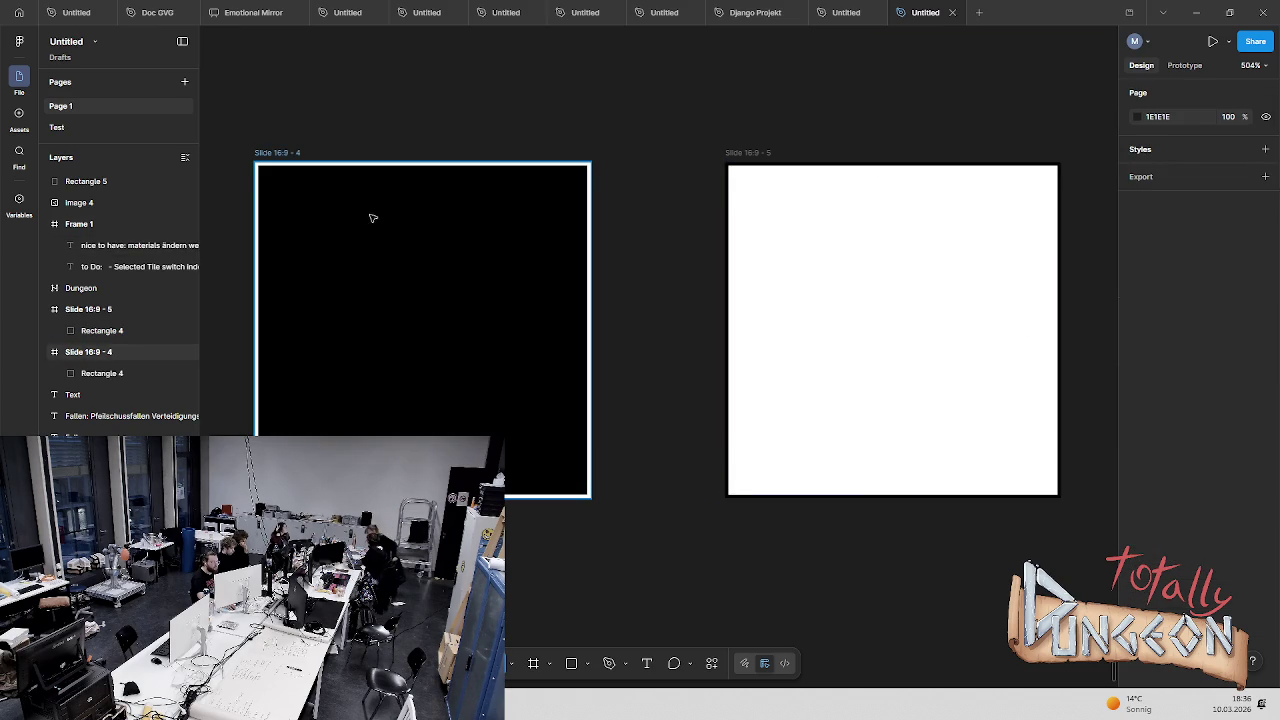
Rename the black tile frame CellGrid1 and the white one CellGrid2
click(311, 206)
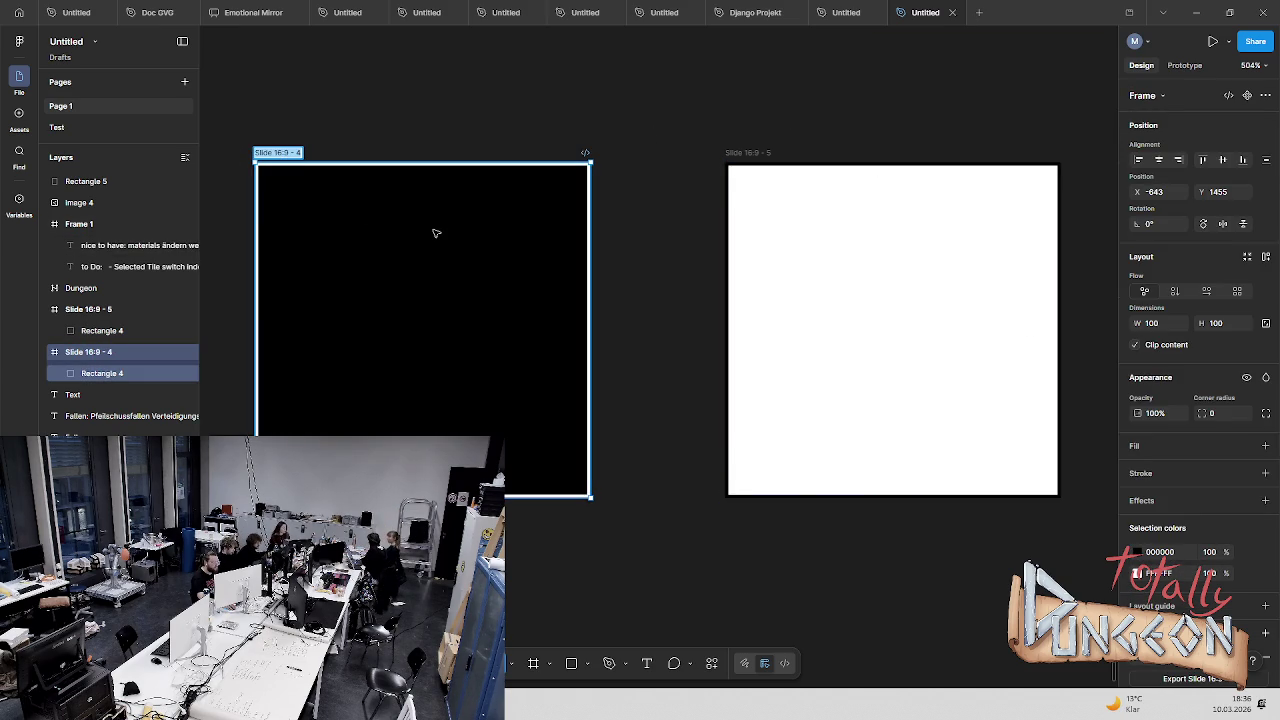
click(262, 152)
text(Cell2)
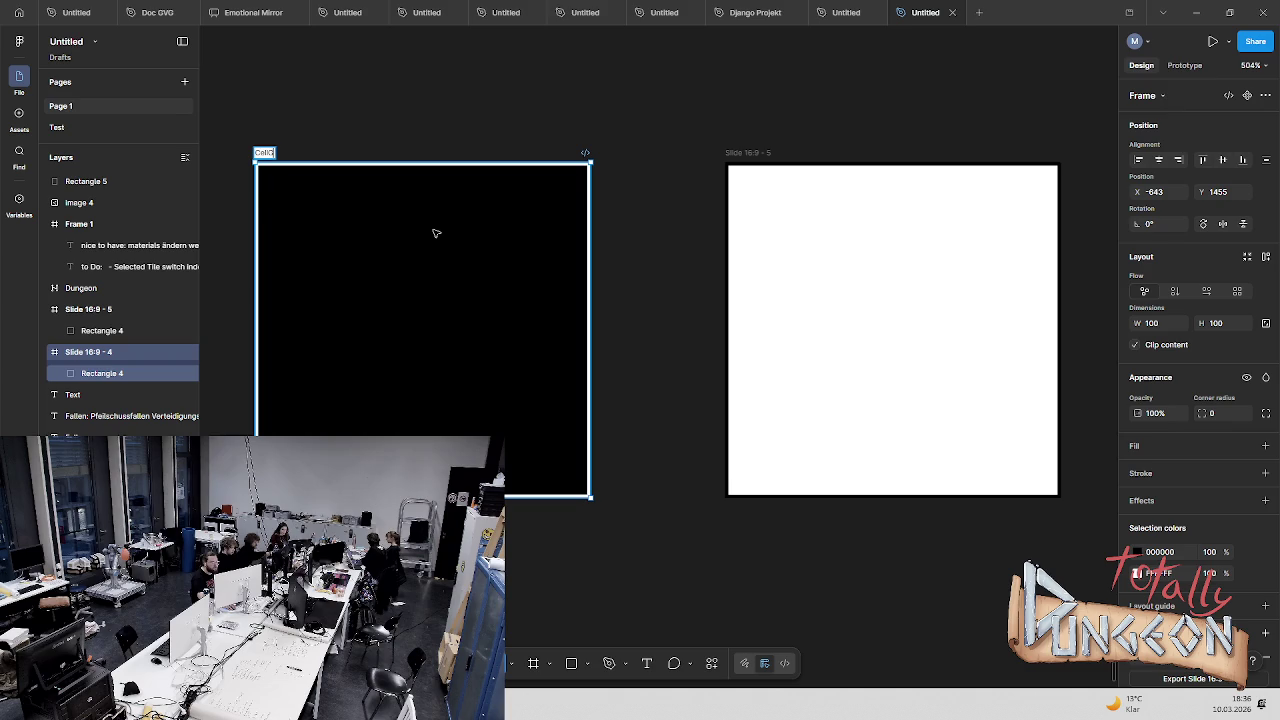
key(Return)
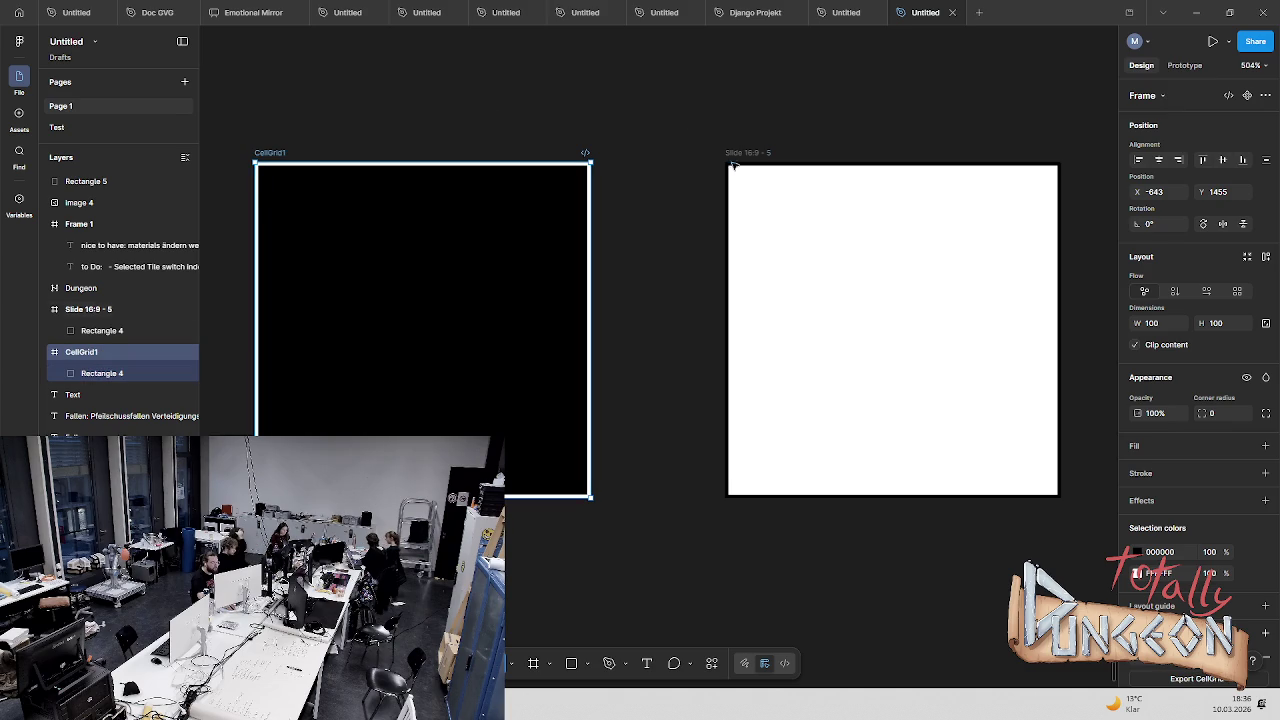
click(753, 156)
double_click(753, 156)
text(Cell)
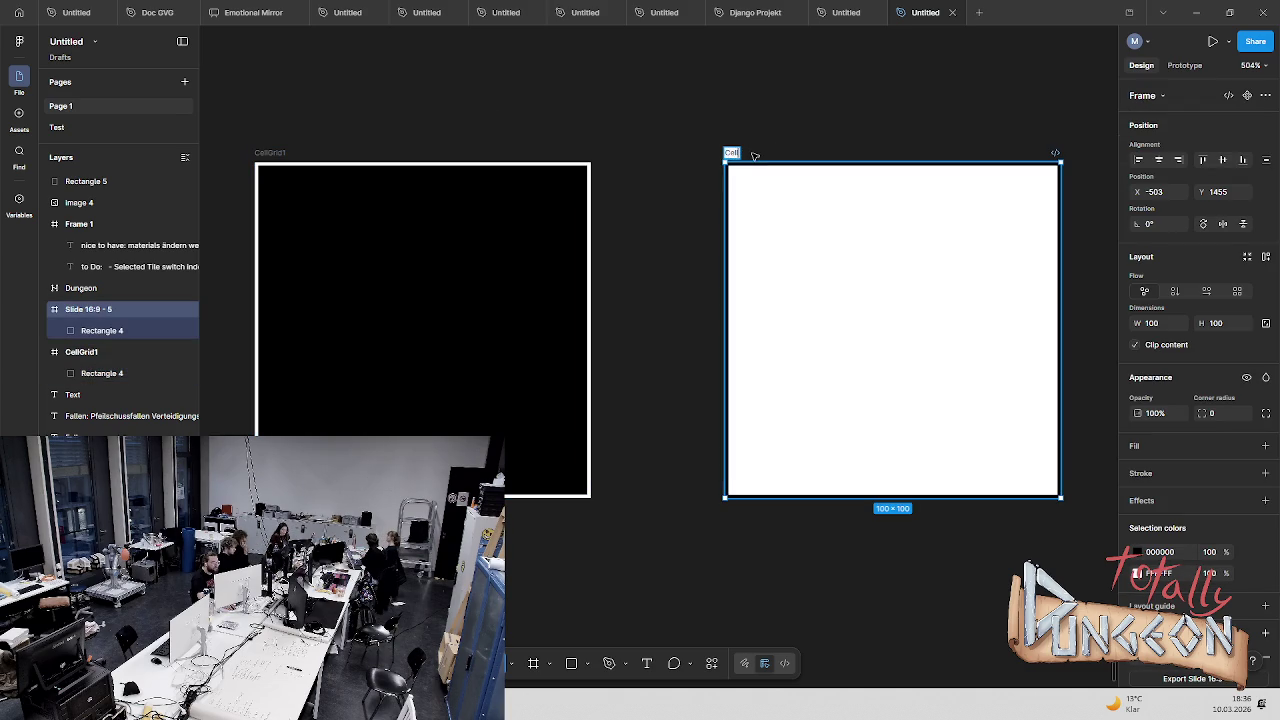
text(Grid2)
key(Return)
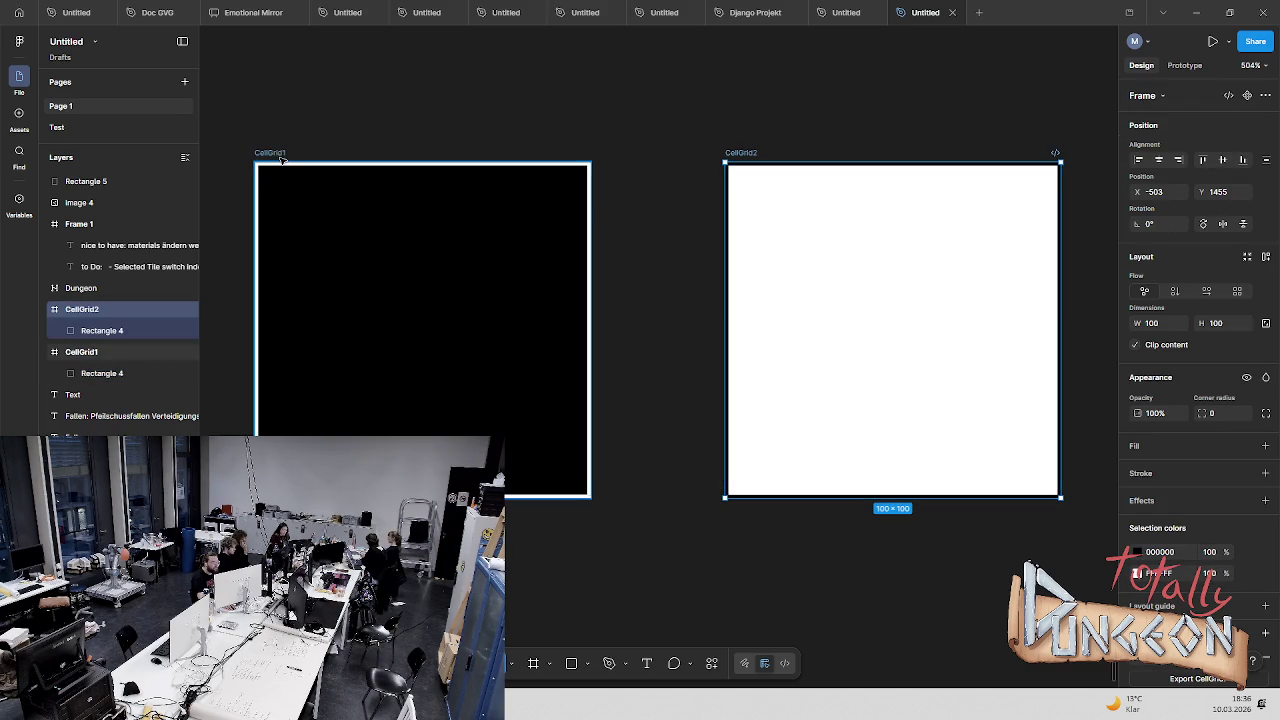
Select the black CellGrid1 frame and close the file dialog without importing anything
click(270, 152)
scroll(1195, 350, down, 2)
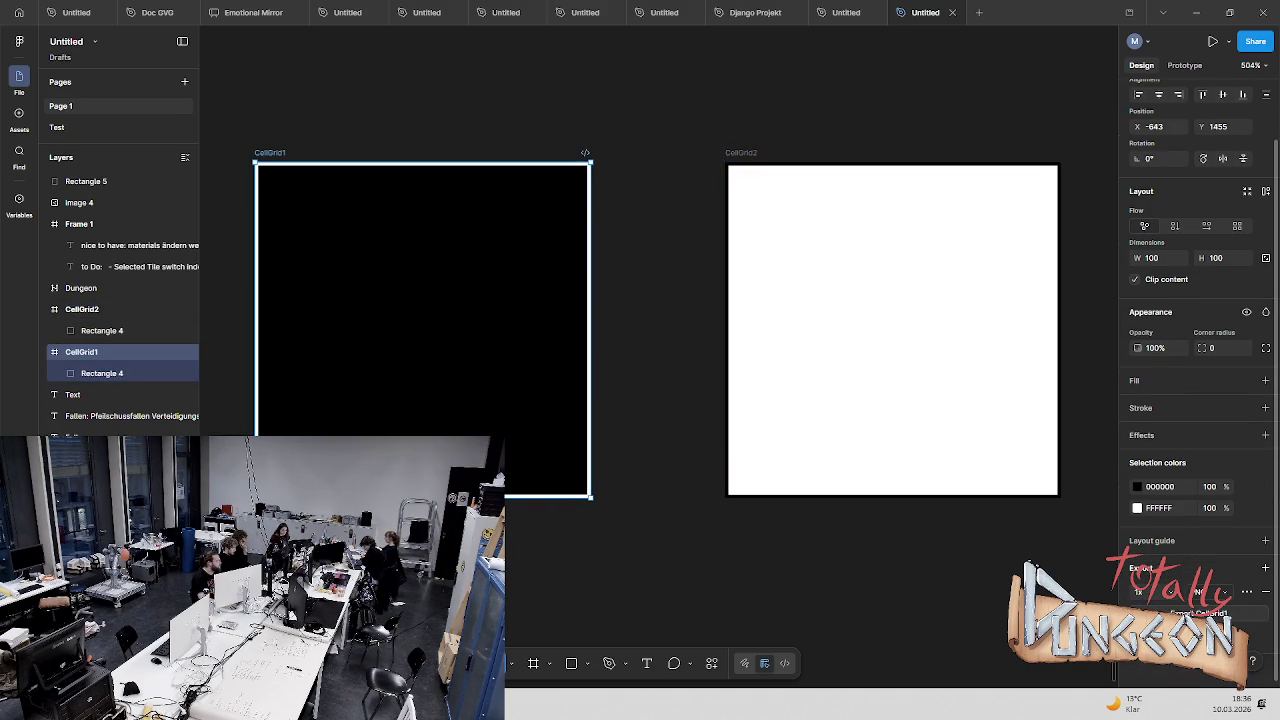
key(ctrl+shift+k)
click(567, 330)
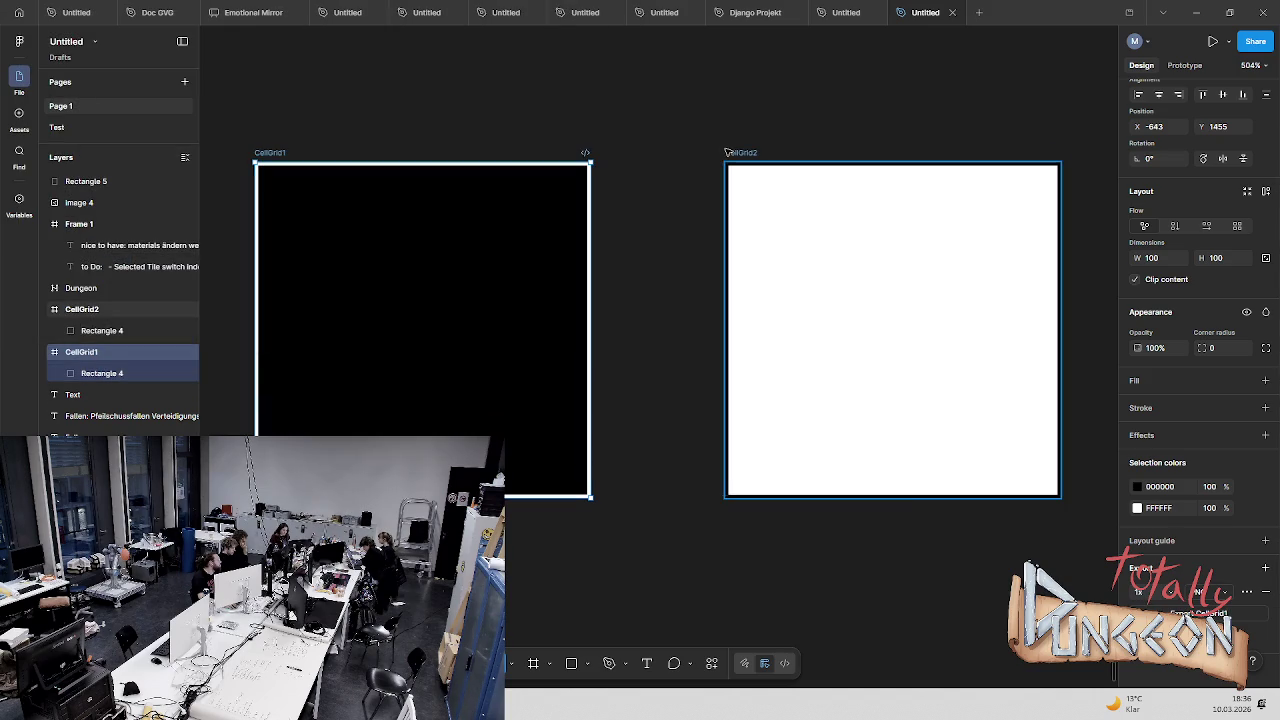
Export the white CellGrid2 frame as an image into the Bilder folder
click(727, 152)
click(1215, 613)
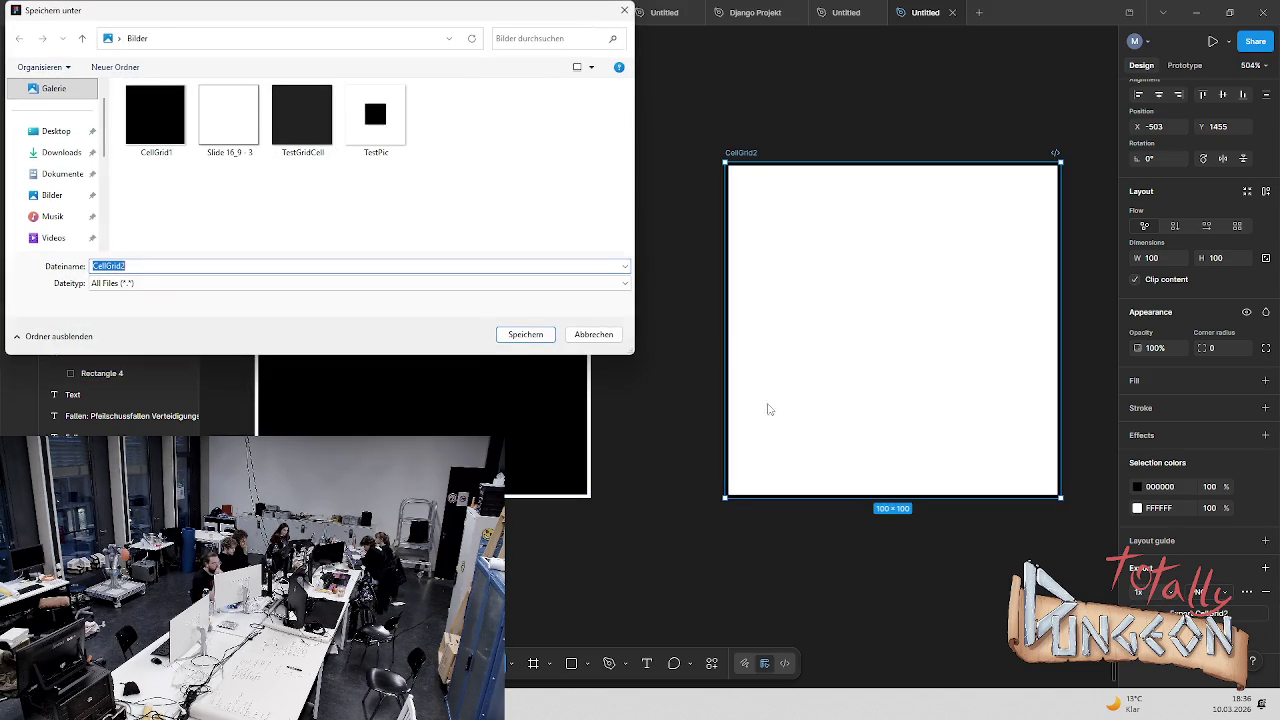
click(515, 336)
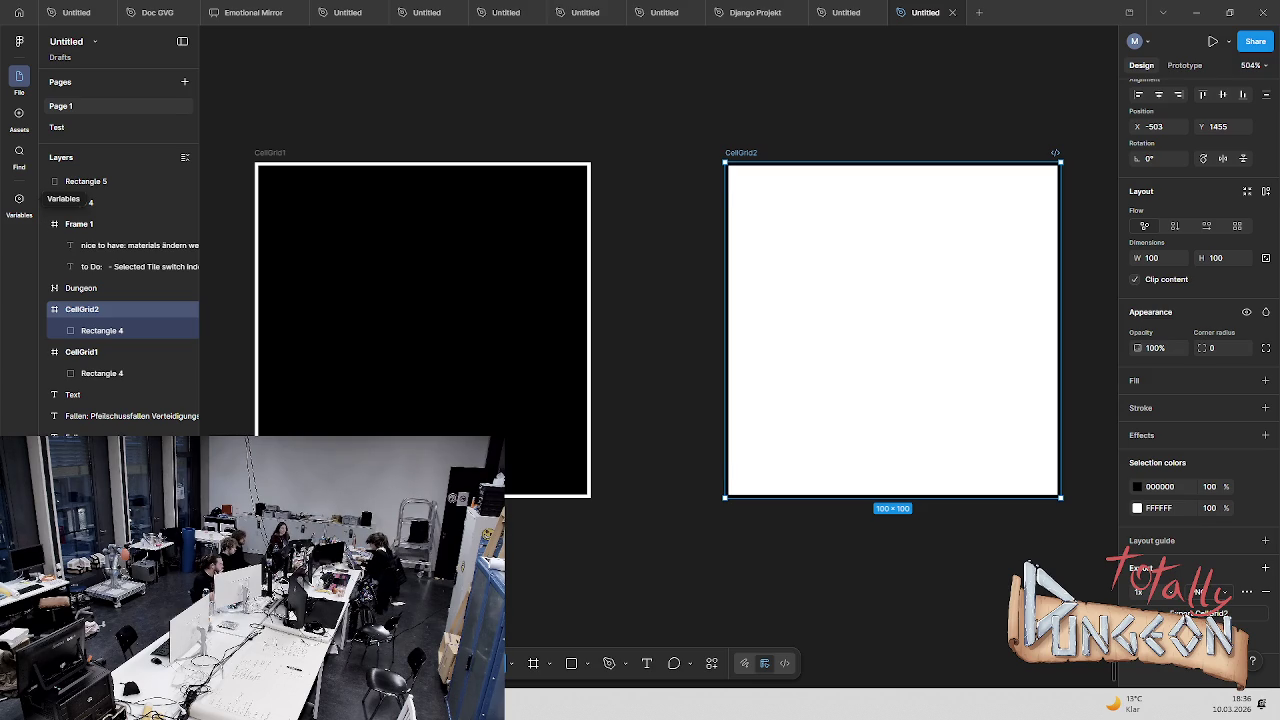
click(560, 704)
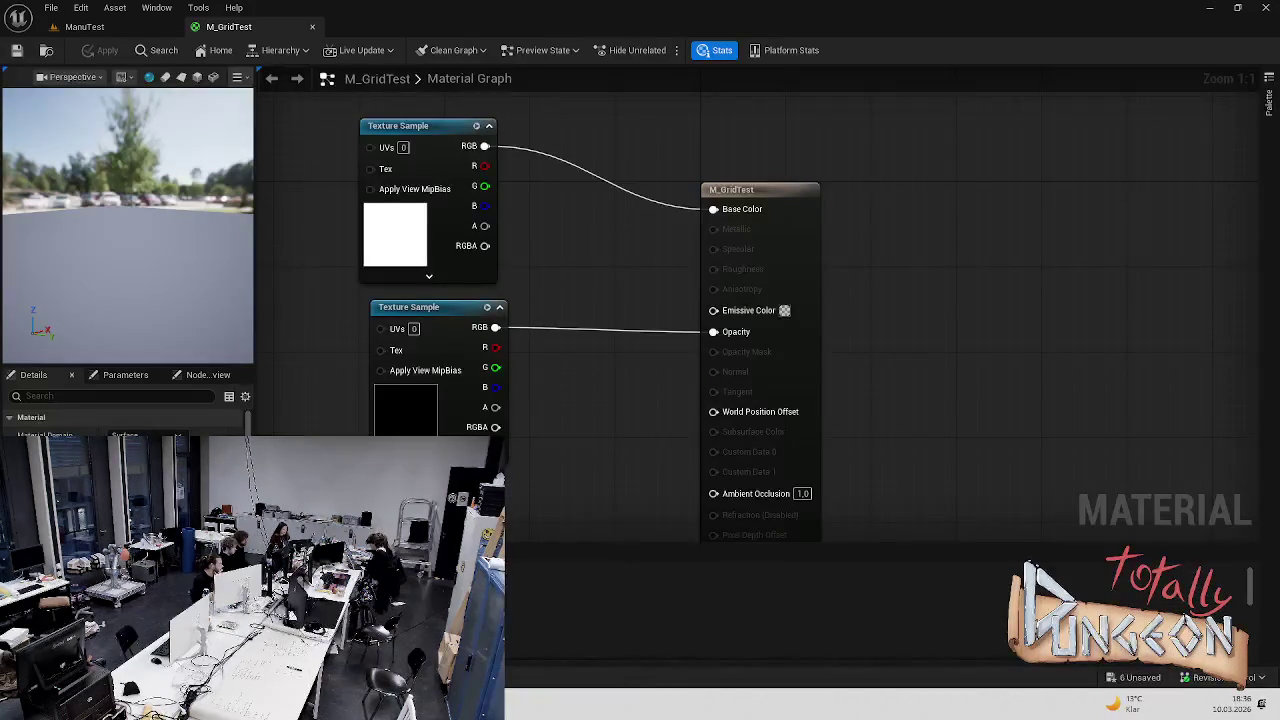
Open the M_GridTest material after cancelling an accidental deletion of M_Cell
key(ctrl+space)
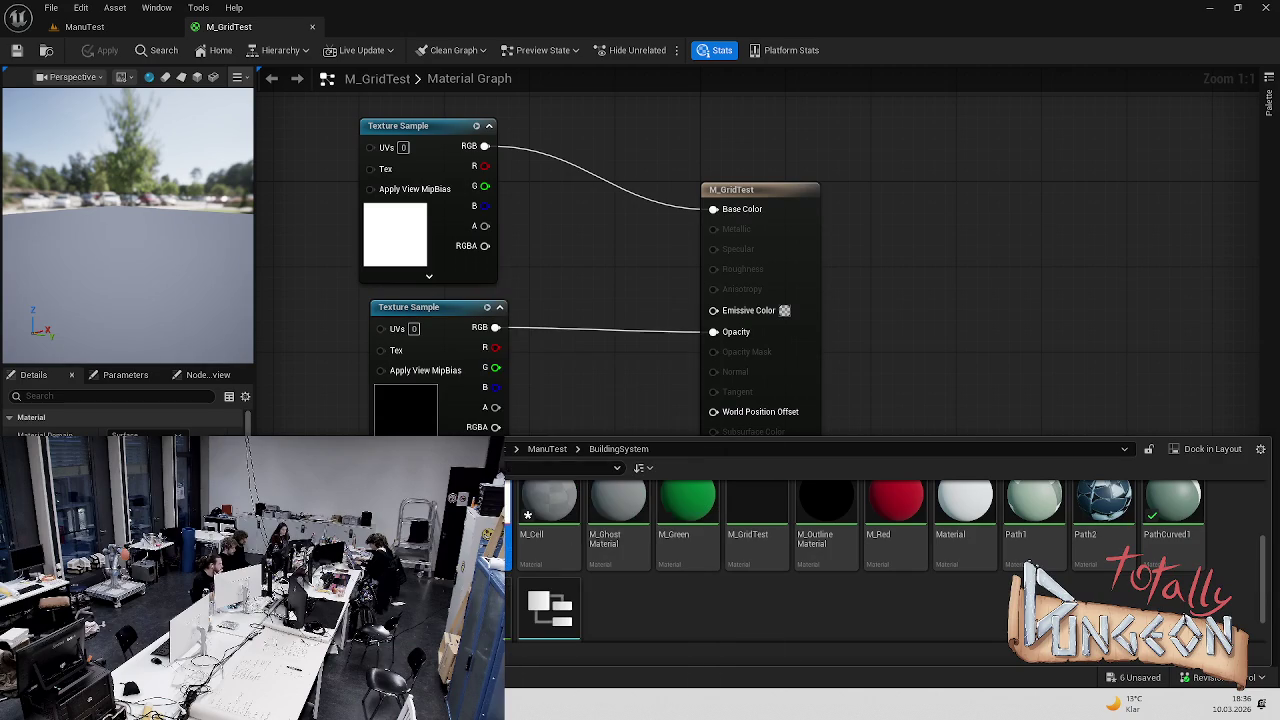
click(527, 518)
key(Delete)
key(Escape)
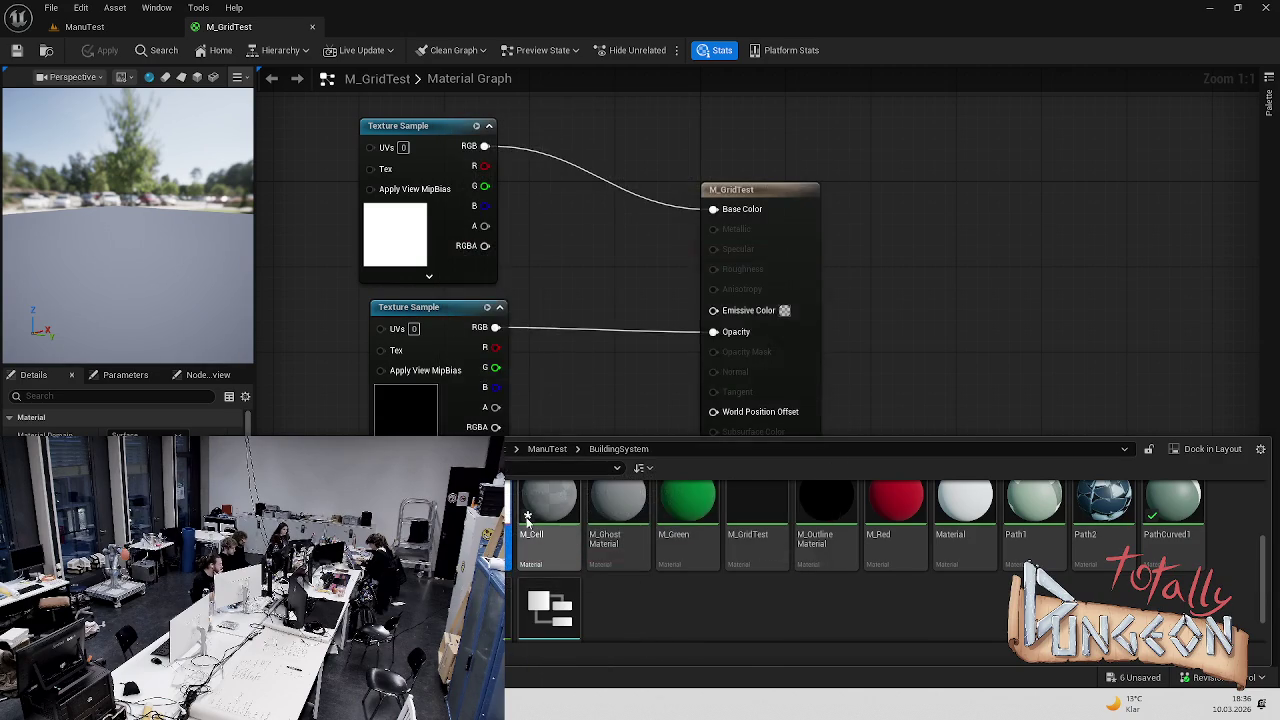
key(ctrl+space)
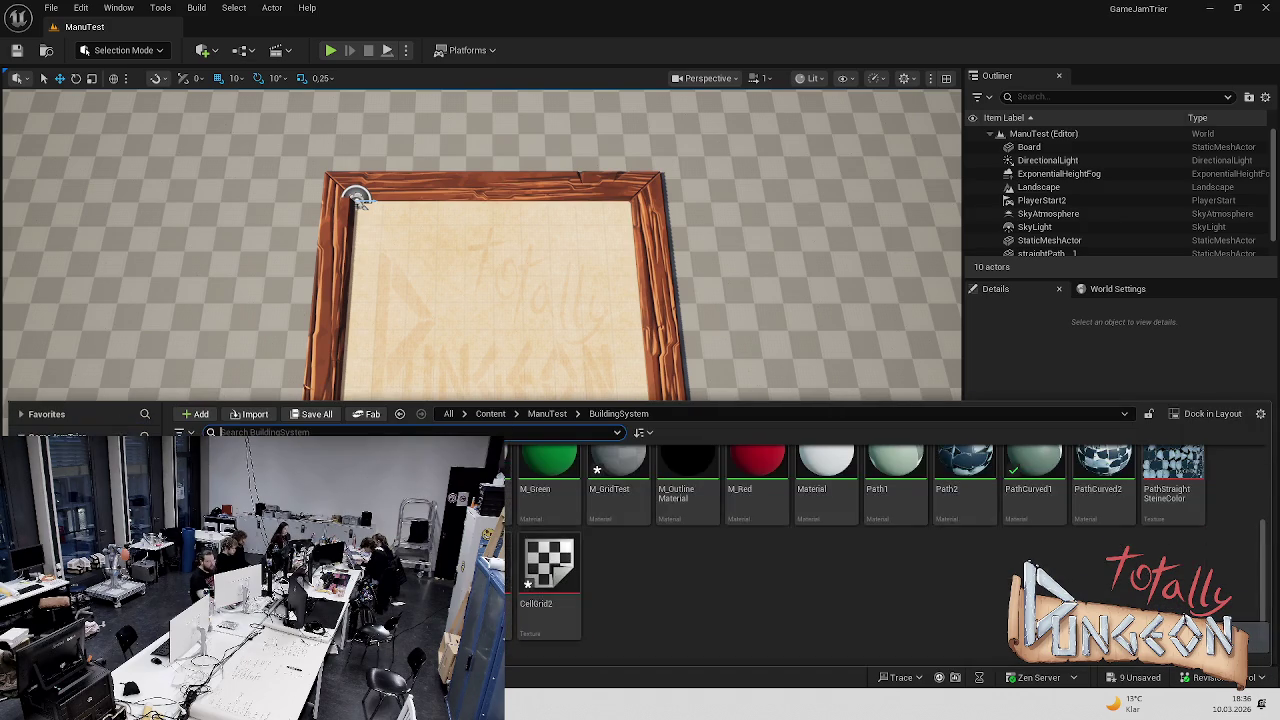
double_click(624, 499)
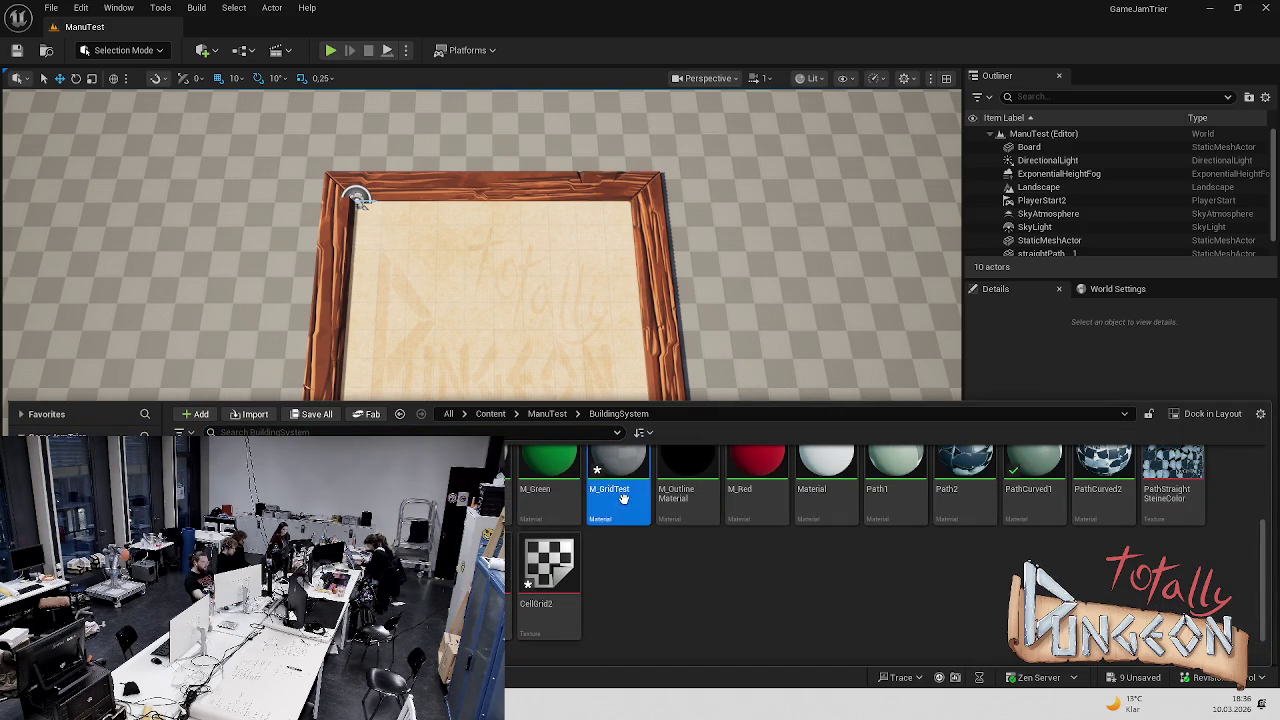
Replace both texture samples with a CellGrid2 texture wired into Base Color, and apply
key(ctrl+a)
key(Delete)
key(ctrl+space)
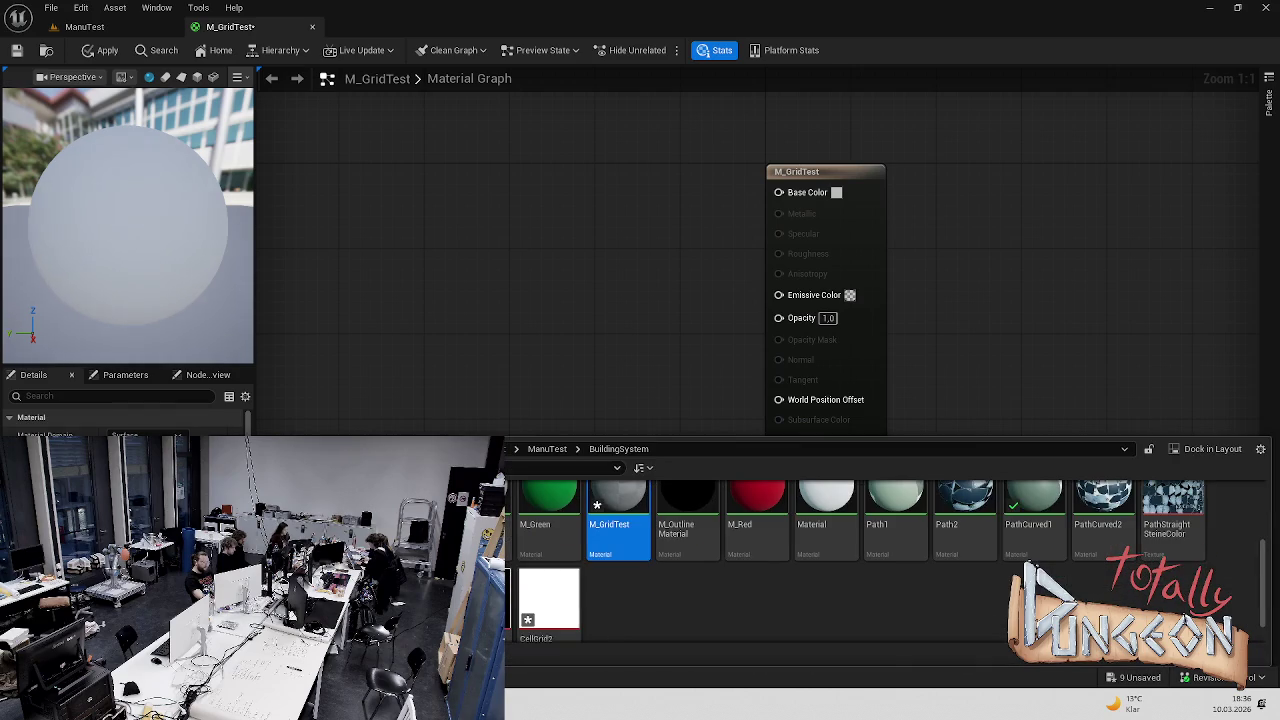
drag(548, 600, 466, 277)
mouse_move(582, 298)
mouse_down()
mouse_move(753, 231)
mouse_move(779, 192)
mouse_up()
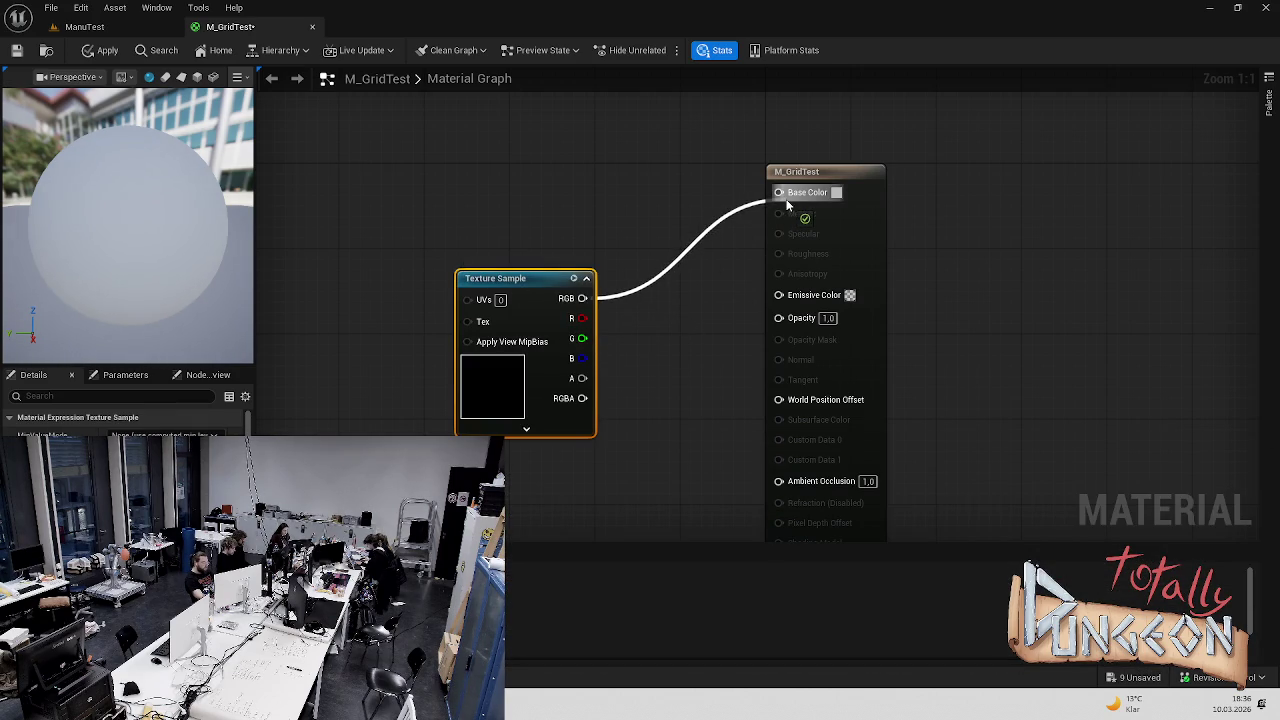
click(570, 203)
key(ctrl+s)
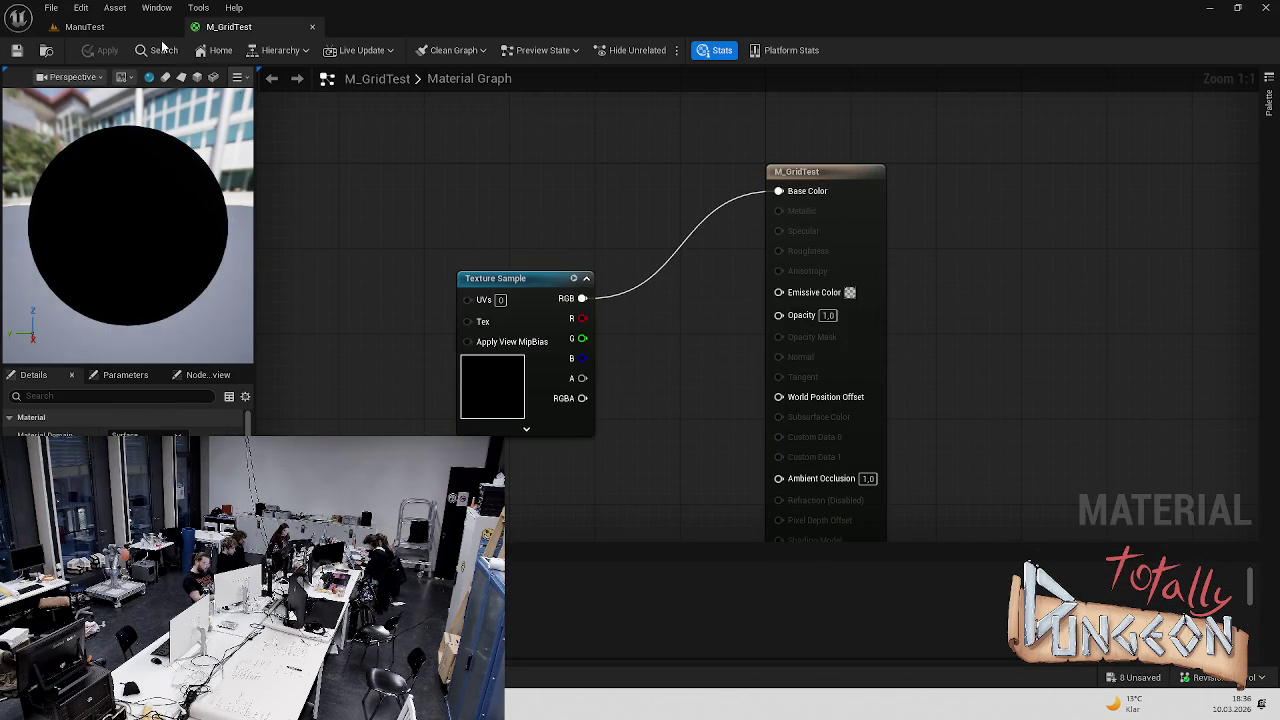
Play-test the level, then undock the M_GridTest editor and maximize it
click(85, 26)
click(334, 50)
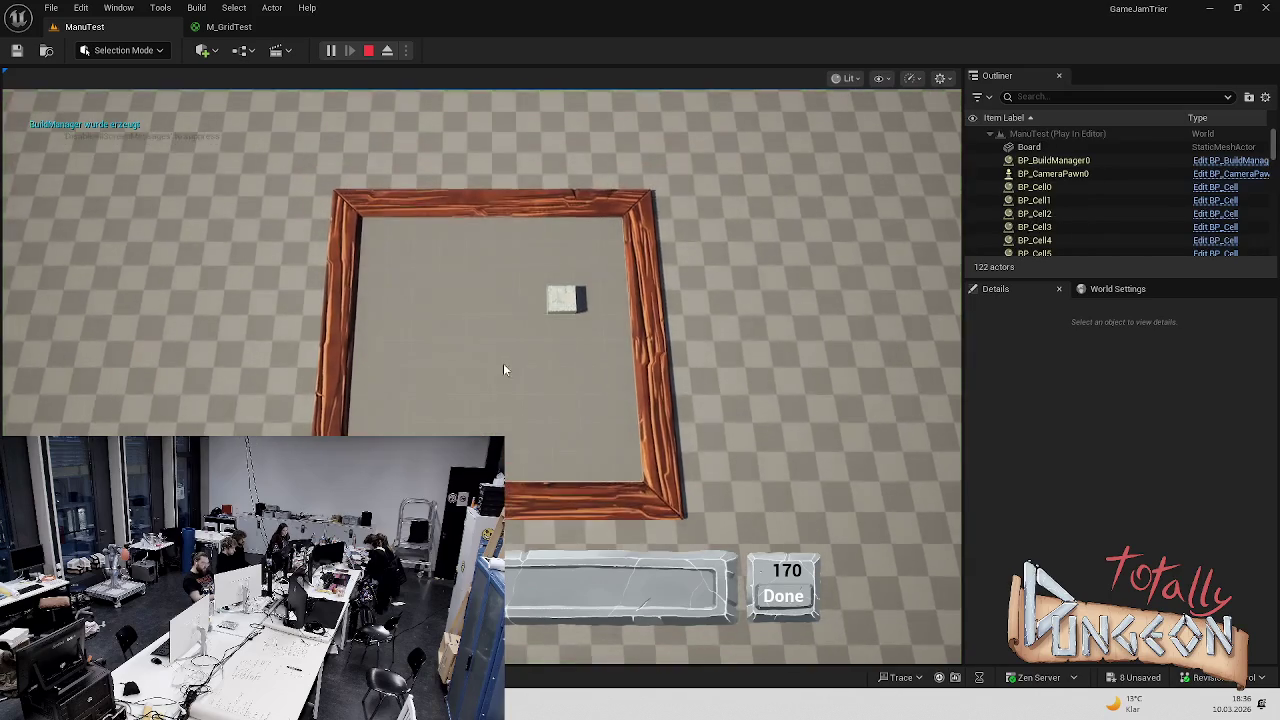
scroll(501, 366, up, 3)
scroll(429, 350, down, 5)
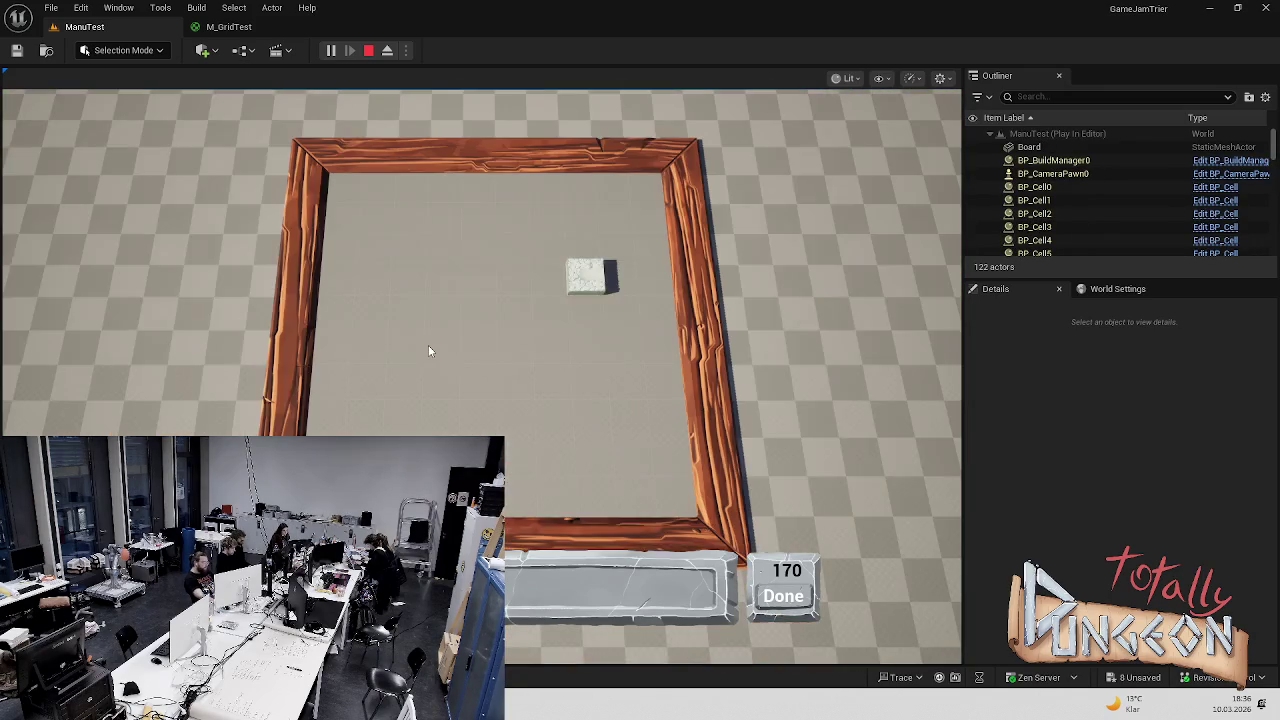
key(Escape)
mouse_move(229, 26)
mouse_down()
mouse_move(539, 41)
mouse_move(505, 53)
mouse_up()
double_click(505, 53)
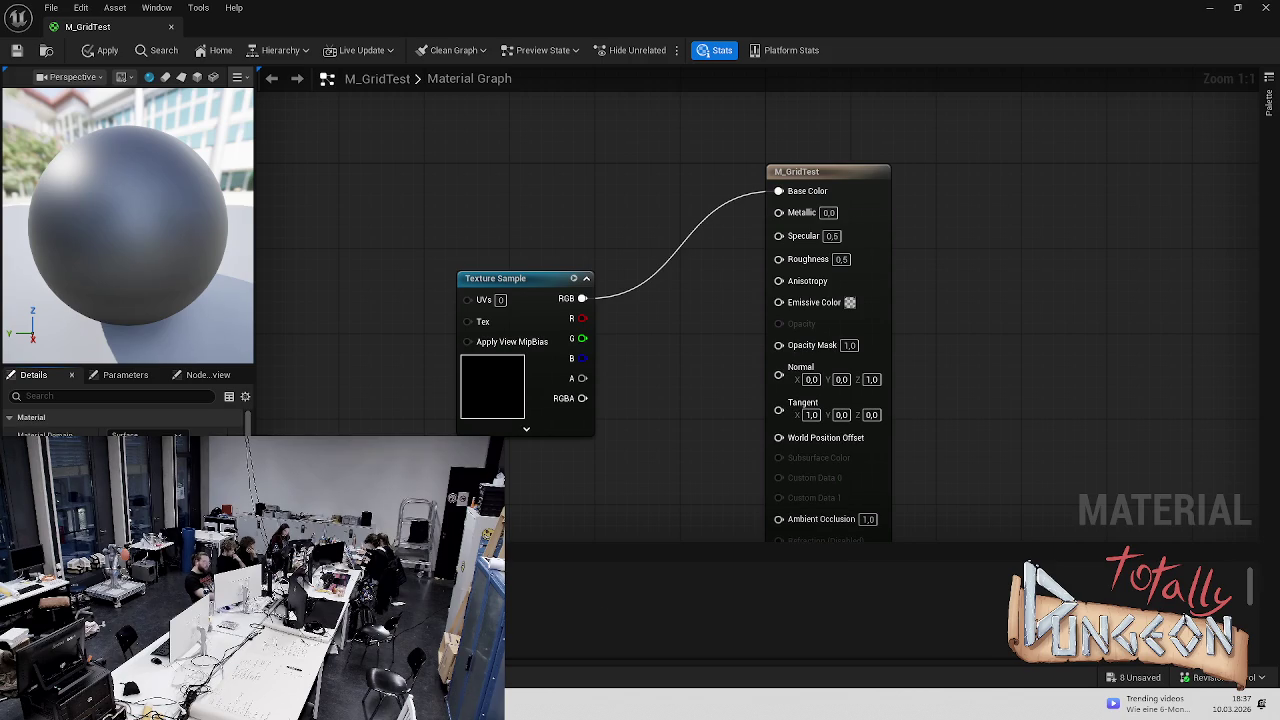
Wire the texture RGB into Opacity Mask, apply, and dock the editor back beside ManuTest
drag(581, 298, 768, 321)
click(100, 50)
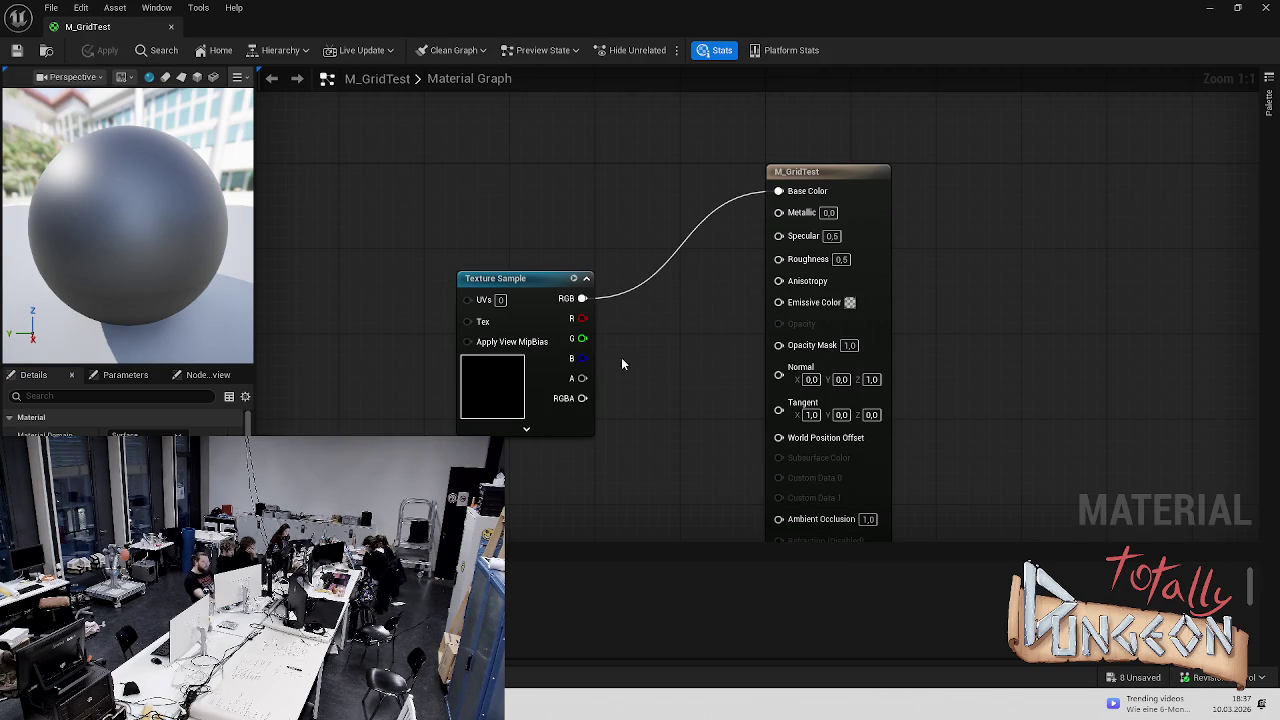
mouse_move(581, 298)
mouse_down()
mouse_move(791, 348)
mouse_move(780, 344)
mouse_up()
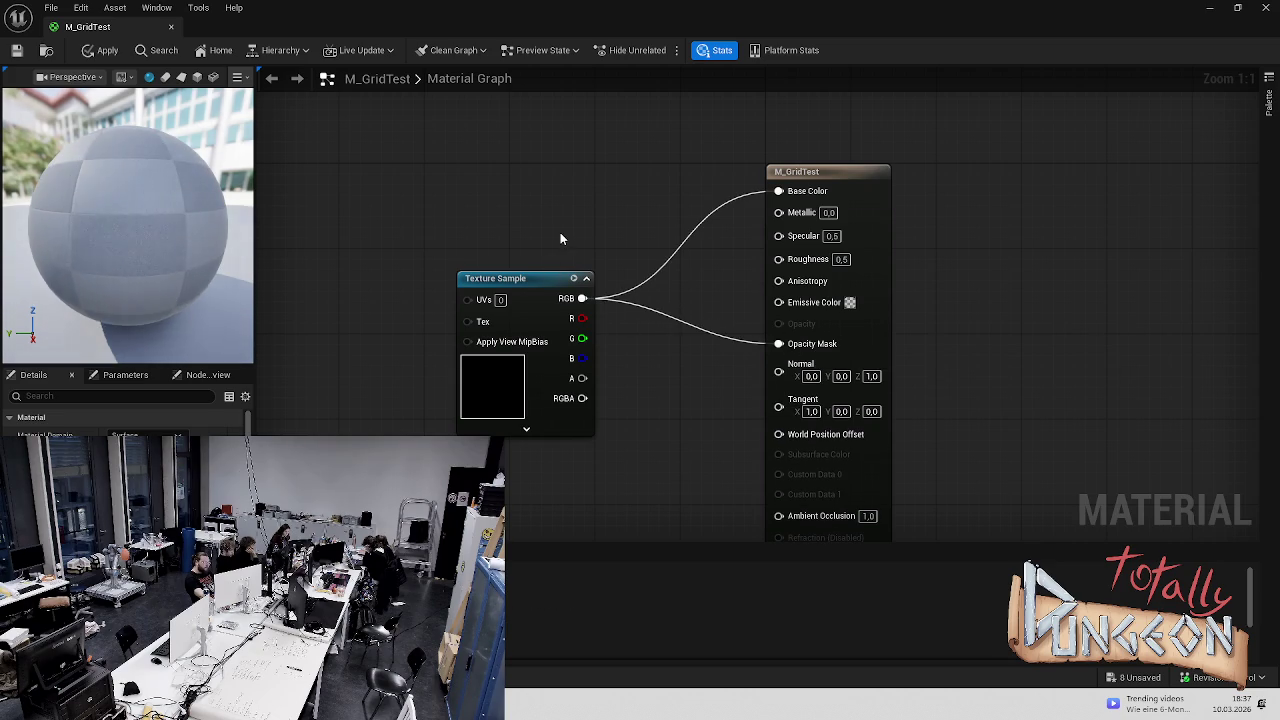
key(ctrl+s)
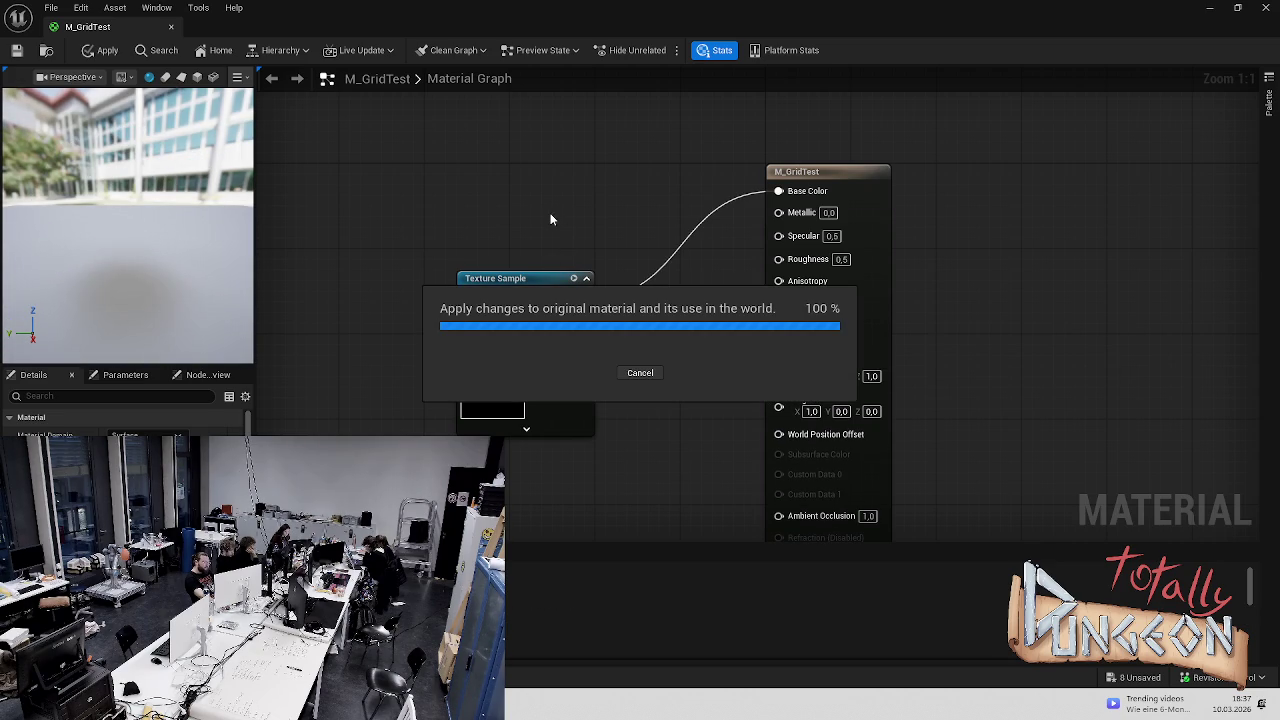
mouse_move(150, 240)
mouse_down()
mouse_move(75, 240)
mouse_move(181, 227)
mouse_up()
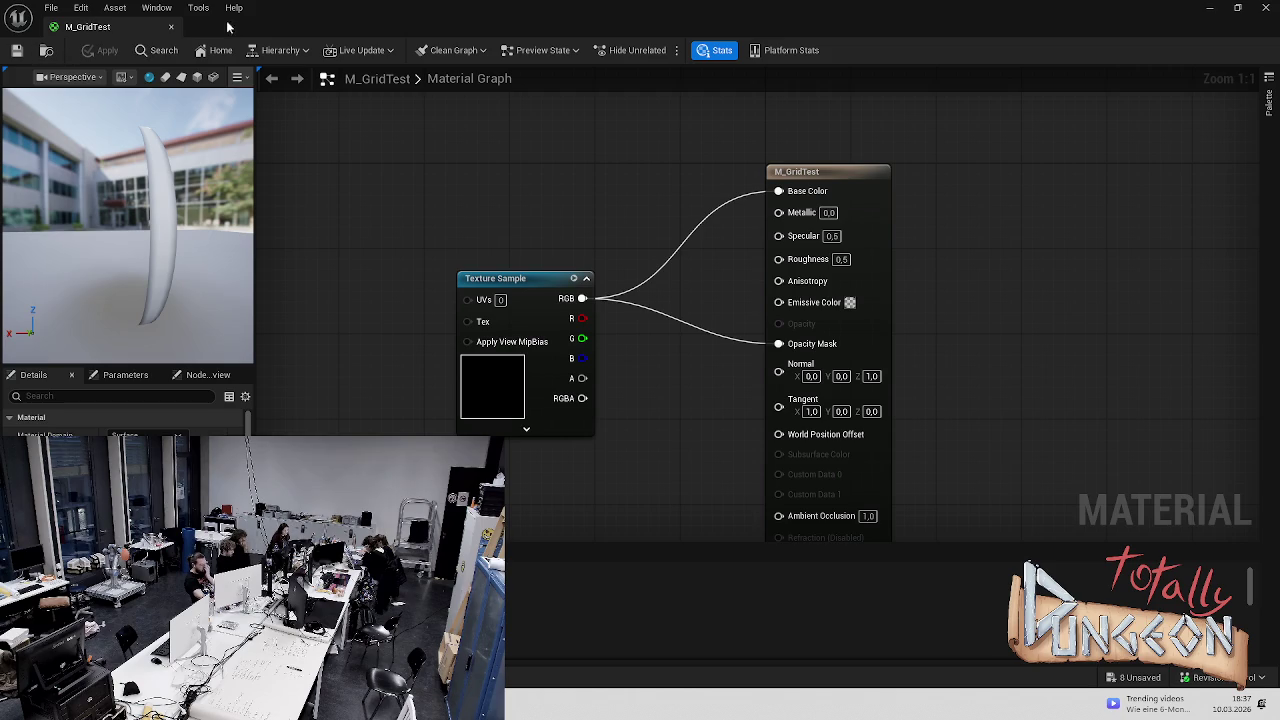
drag(160, 28, 350, 27)
click(153, 30)
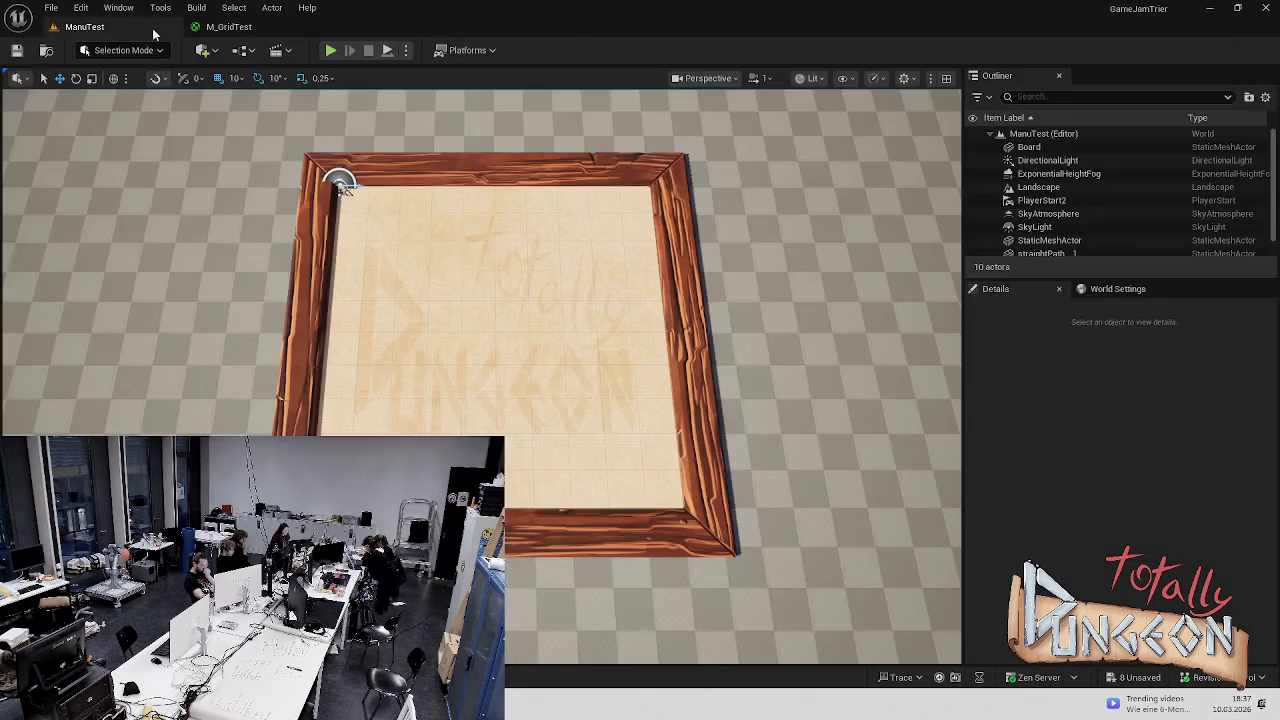
Play-test the level, zooming the game camera in and out
click(330, 50)
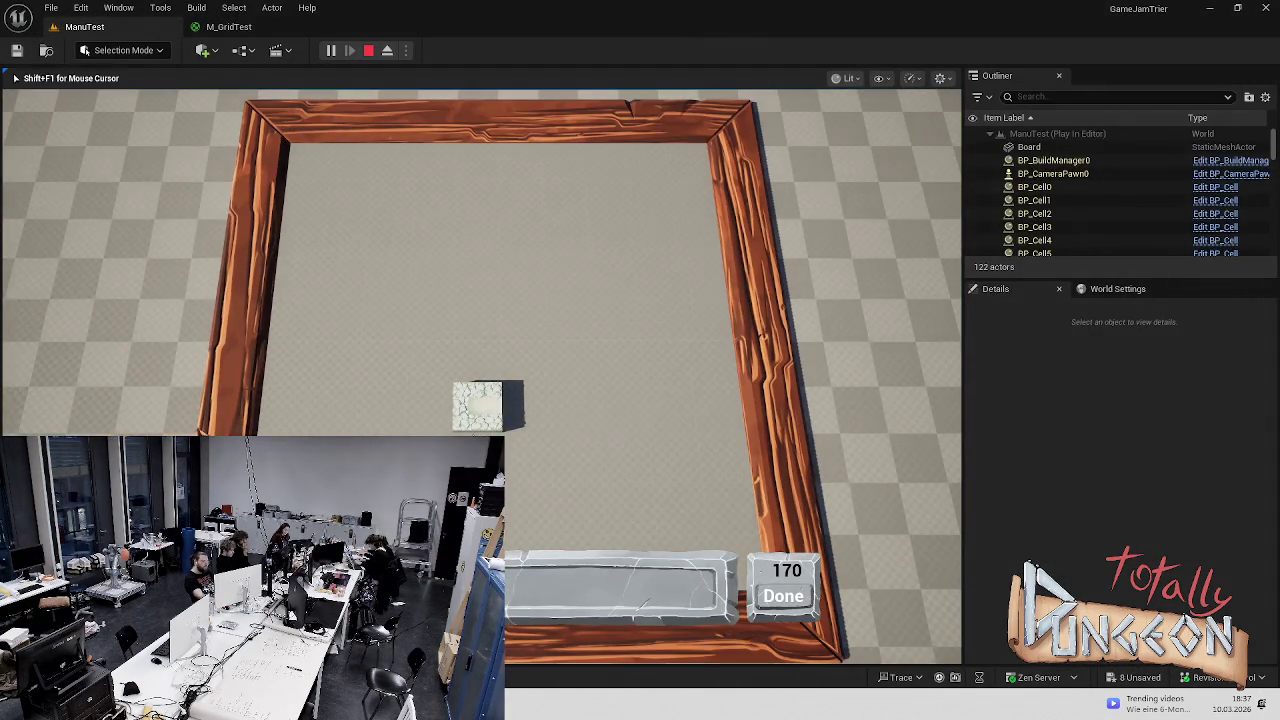
scroll(470, 432, up, 2)
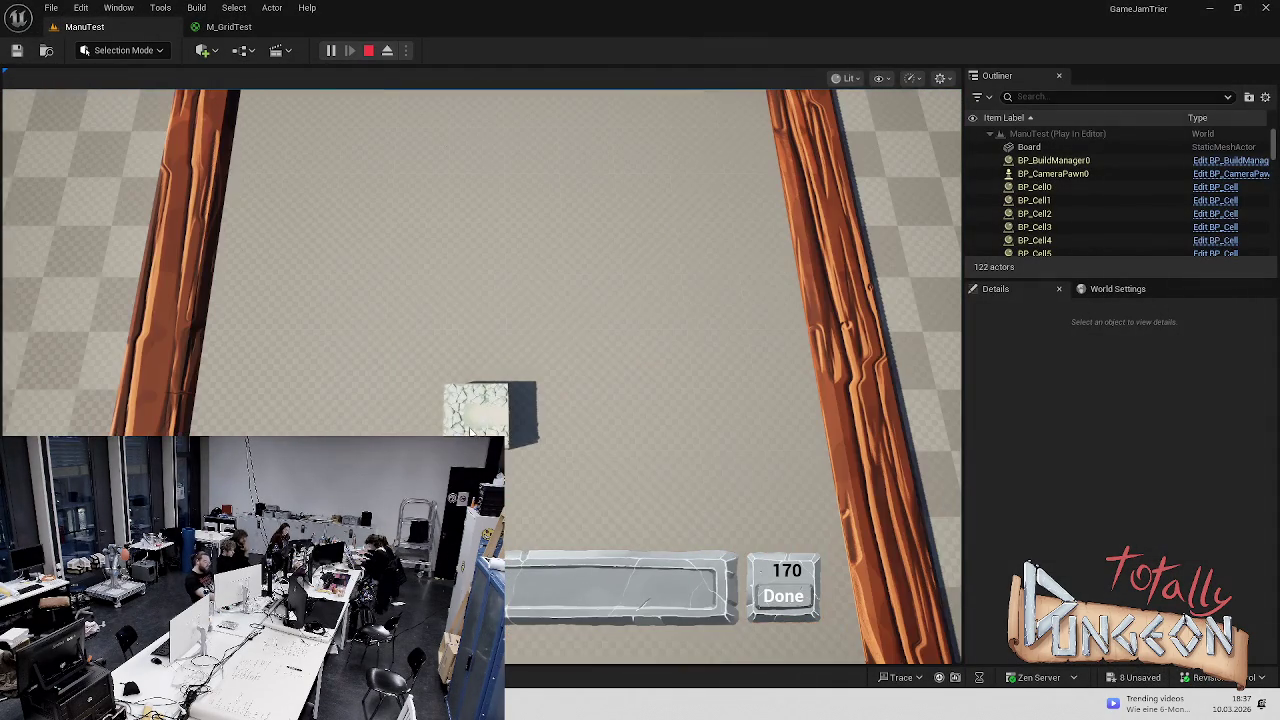
scroll(268, 421, down, 5)
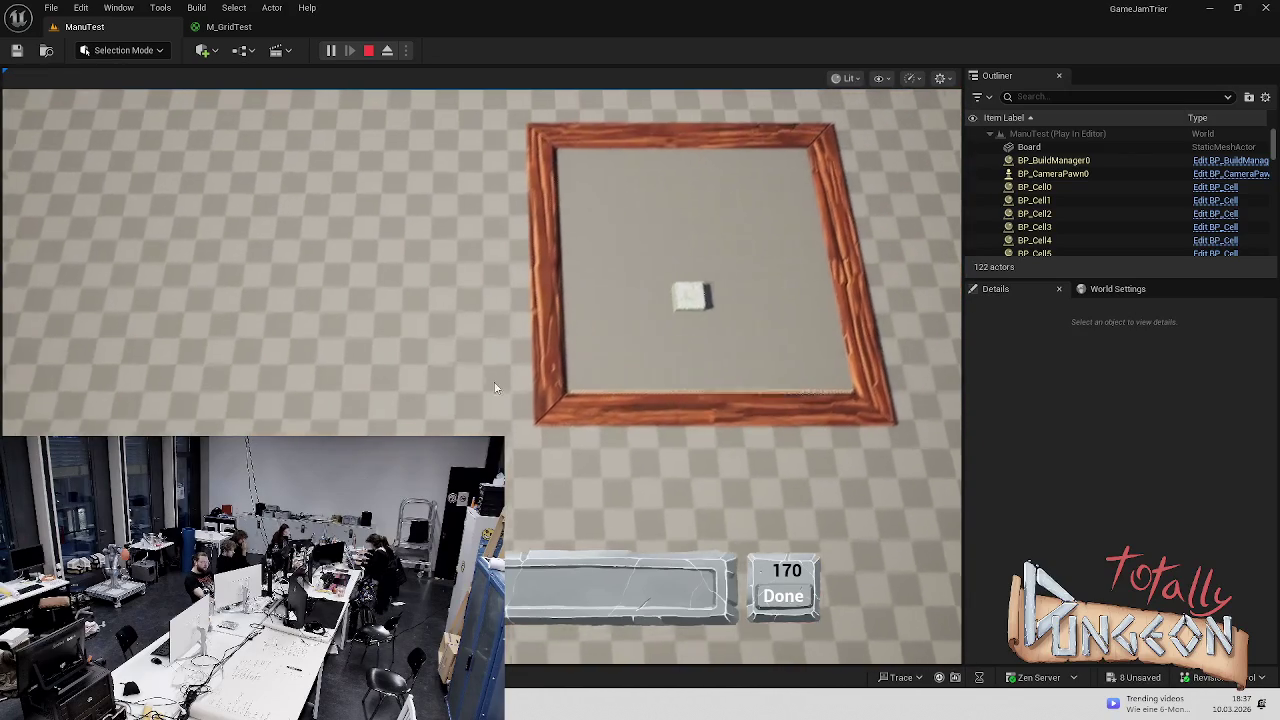
key(Escape)
Select the Landscape actor beneath the board and save the ManuTest level
scroll(480, 380, up, 5)
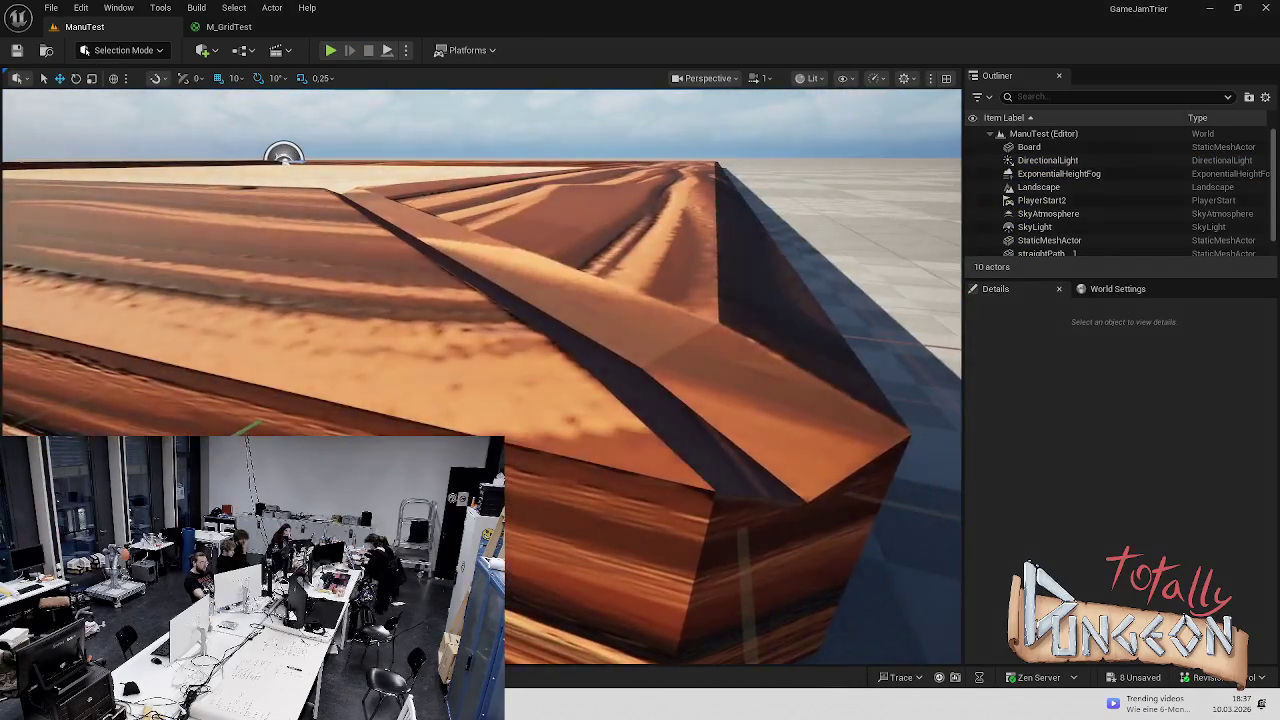
mouse_move(529, 363)
mouse_down()
mouse_move(529, 340)
mouse_move(529, 380)
mouse_move(529, 363)
mouse_move(679, 390)
mouse_move(546, 316)
mouse_move(251, 104)
mouse_up()
click(529, 363)
click(759, 390)
mouse_move(395, 265)
mouse_down()
mouse_move(390, 300)
mouse_move(400, 230)
mouse_move(395, 260)
mouse_up()
key(ctrl+s)
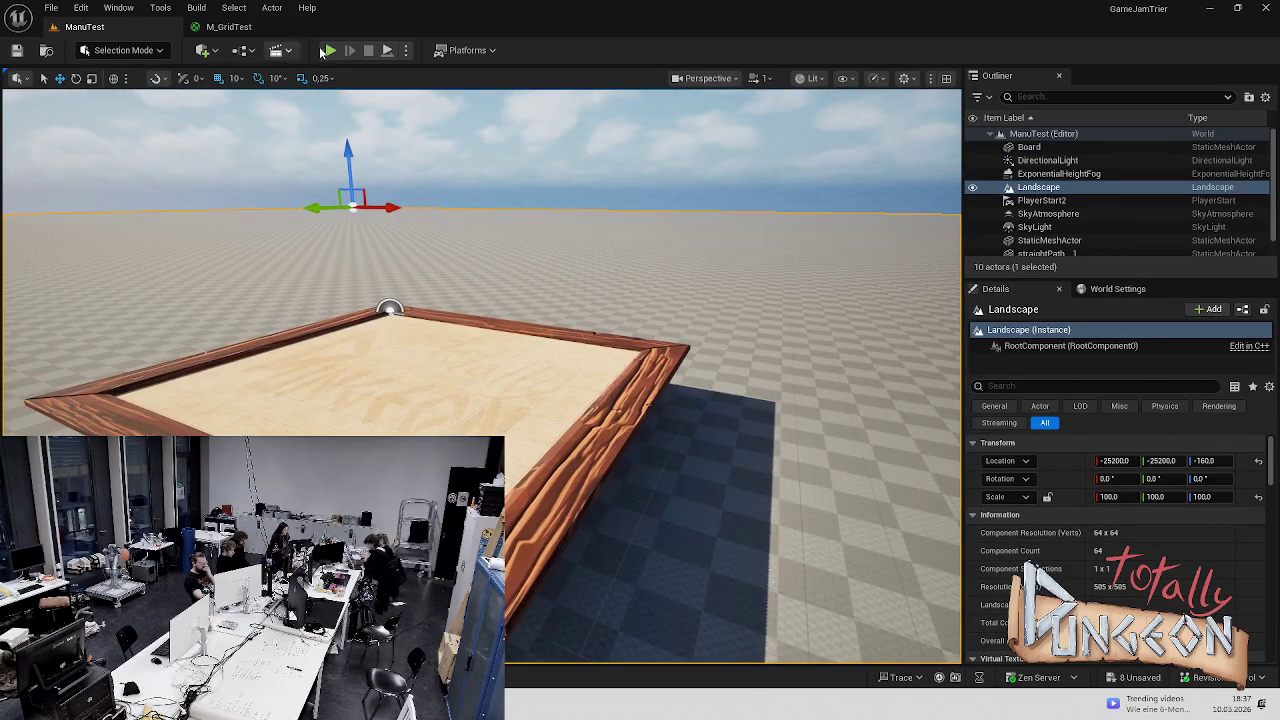
Play-test the level again, then bring up the project assets to find BP_Cell
click(329, 50)
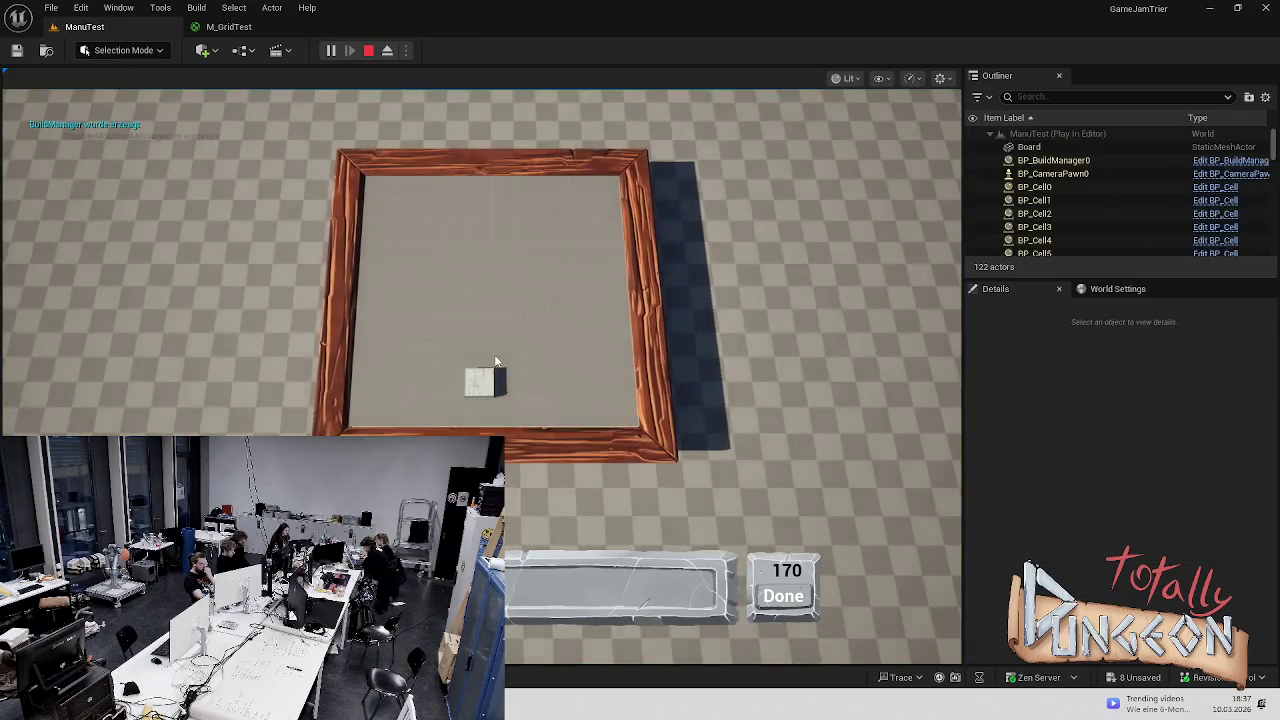
key(Escape)
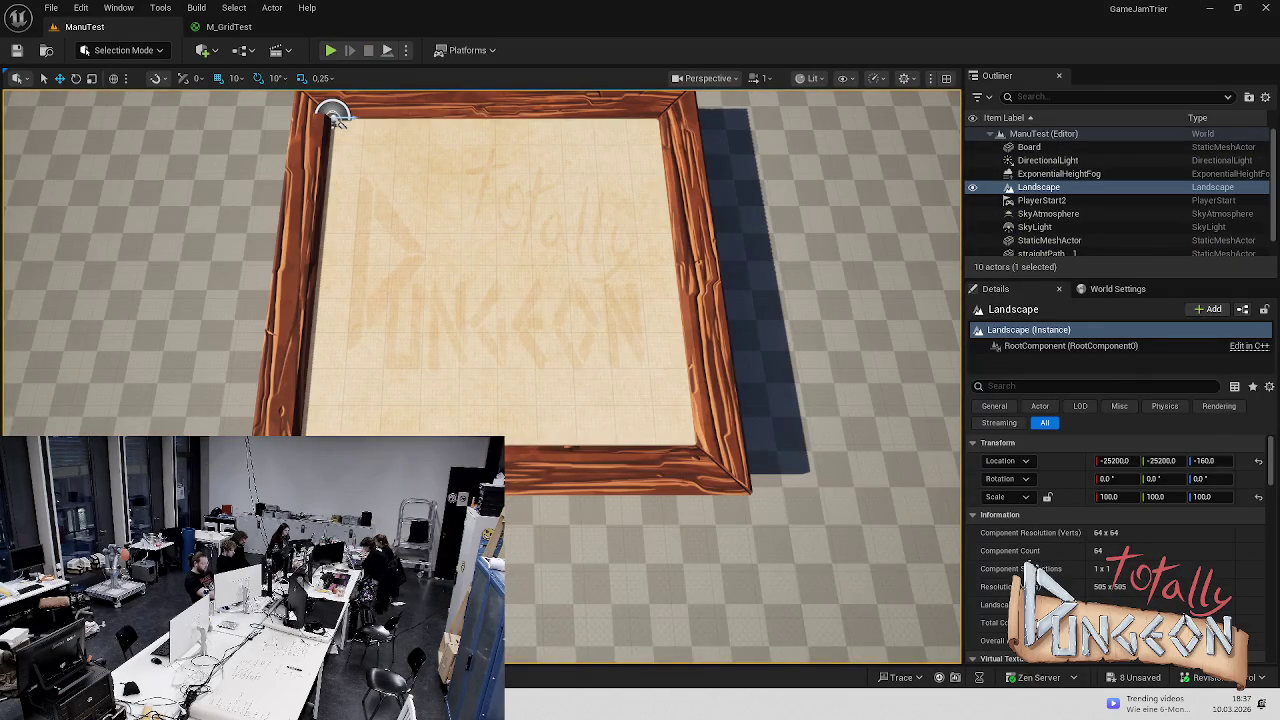
key(ctrl+space)
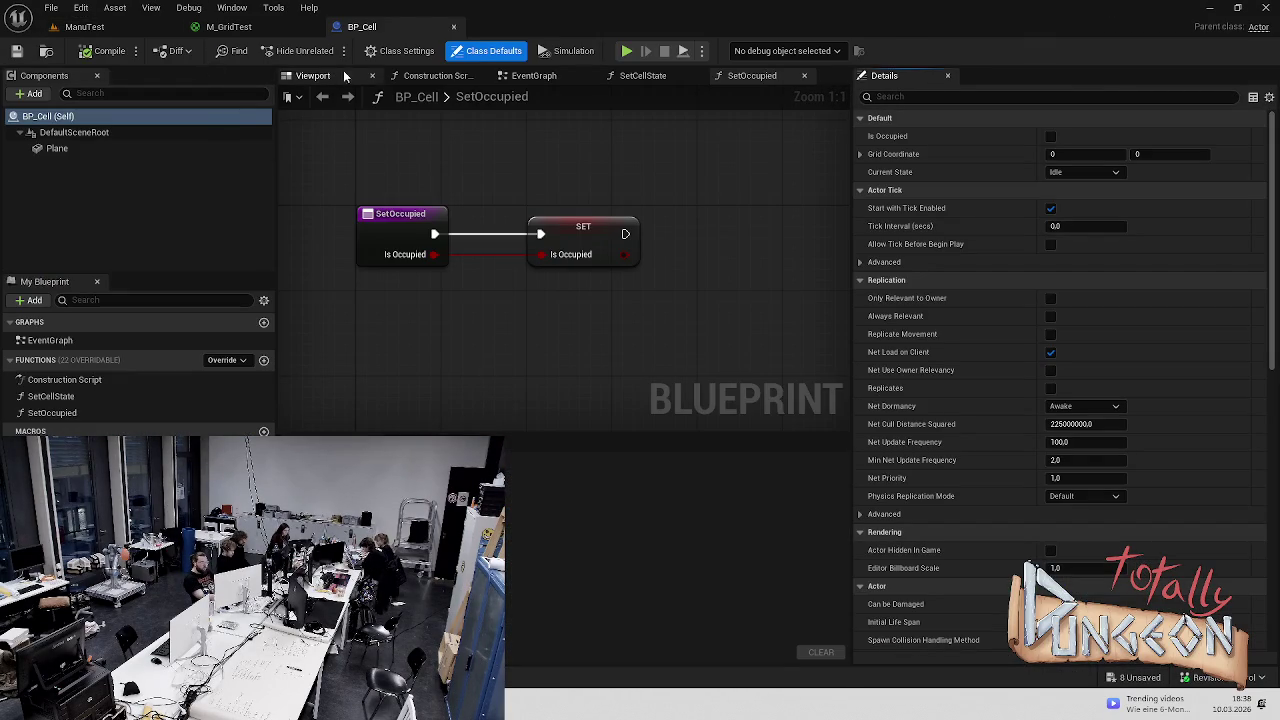
Set BP_Cell's Plane material Element 0 to M_GridTest, then compile and save
click(315, 76)
click(575, 265)
mouse_move(585, 262)
mouse_down()
mouse_move(560, 280)
mouse_move(640, 300)
mouse_up()
click(1160, 408)
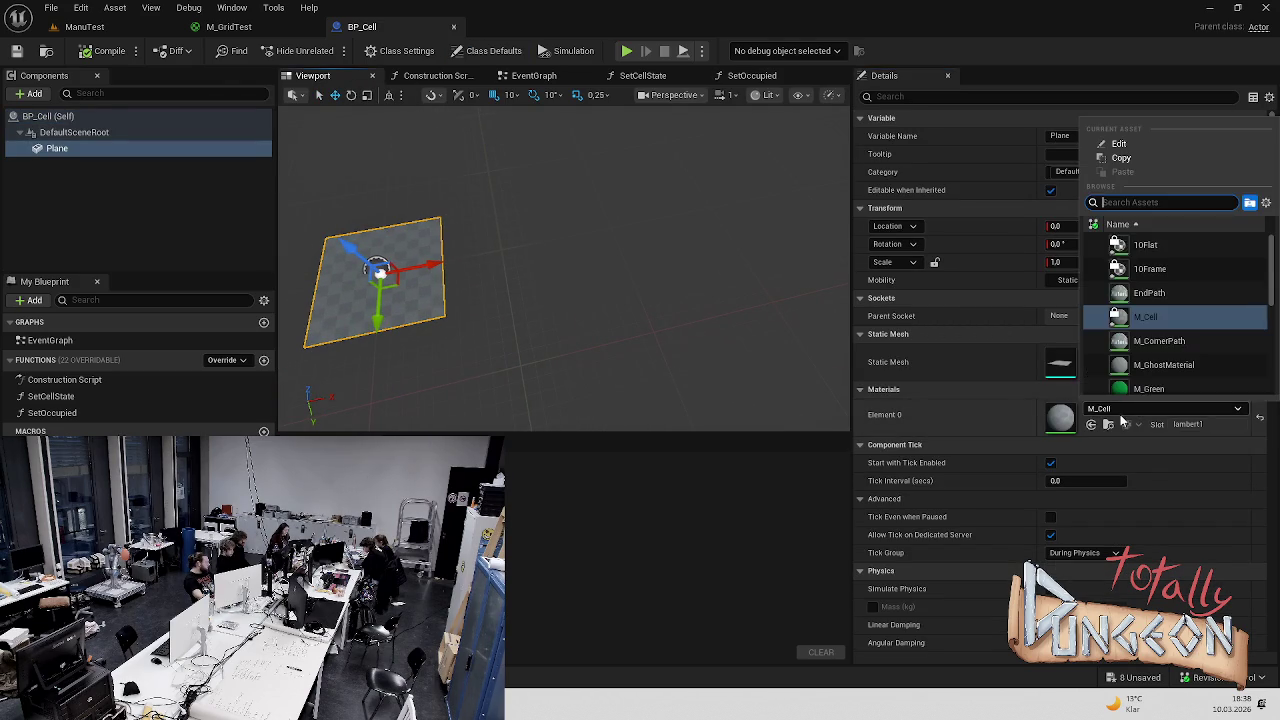
scroll(1189, 306, down, 2)
scroll(1190, 306, down, 2)
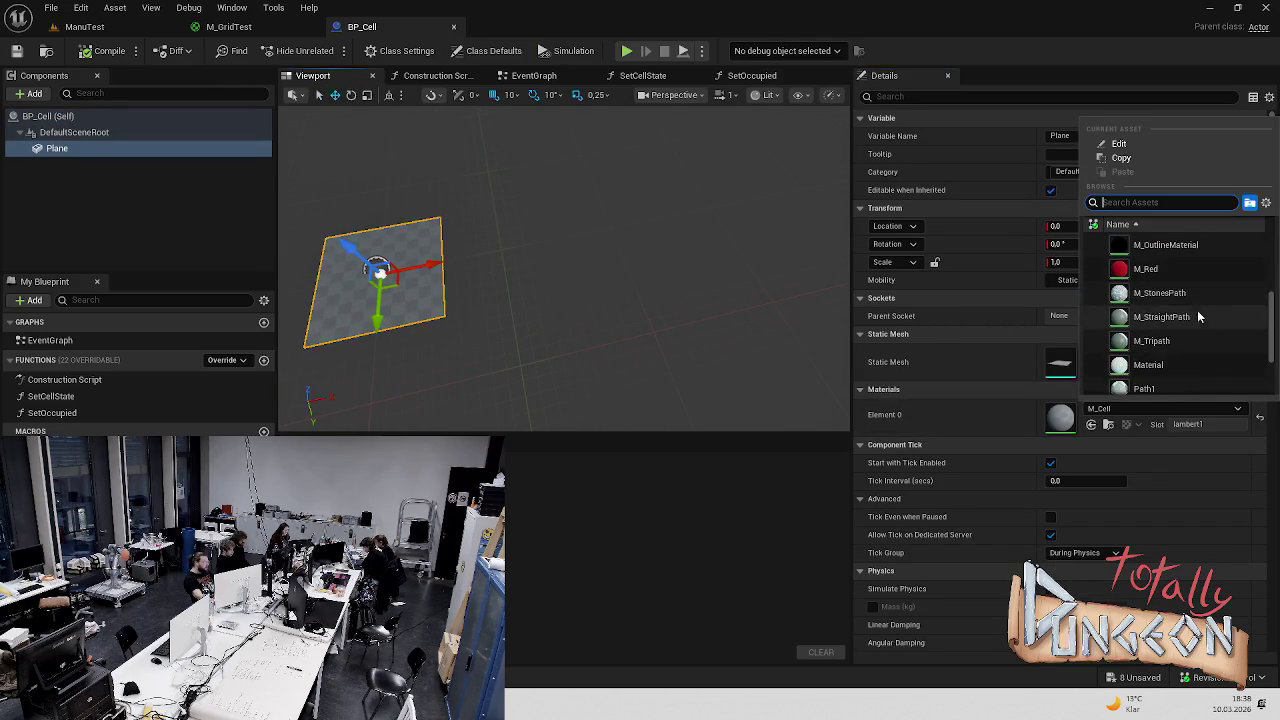
click(1180, 264)
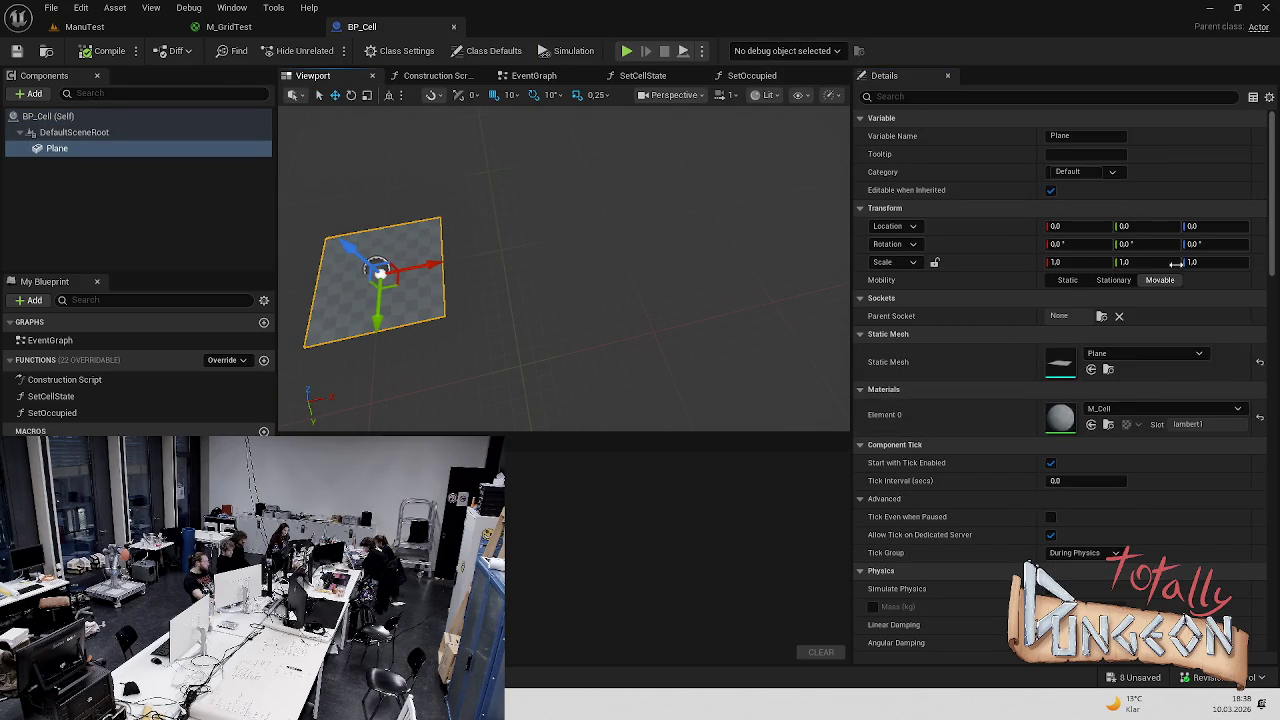
key(f)
key(ctrl+s)
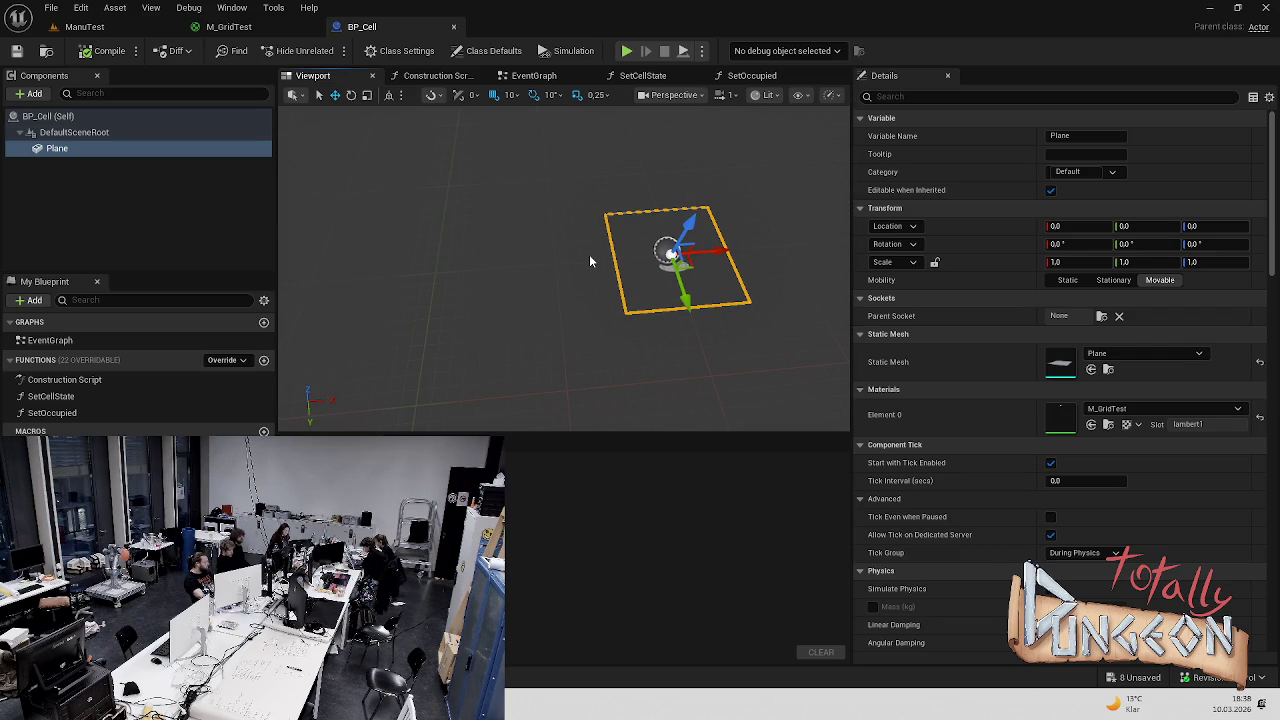
Play-test ManuTest to check the cells, then return to the M_GridTest graph
click(114, 28)
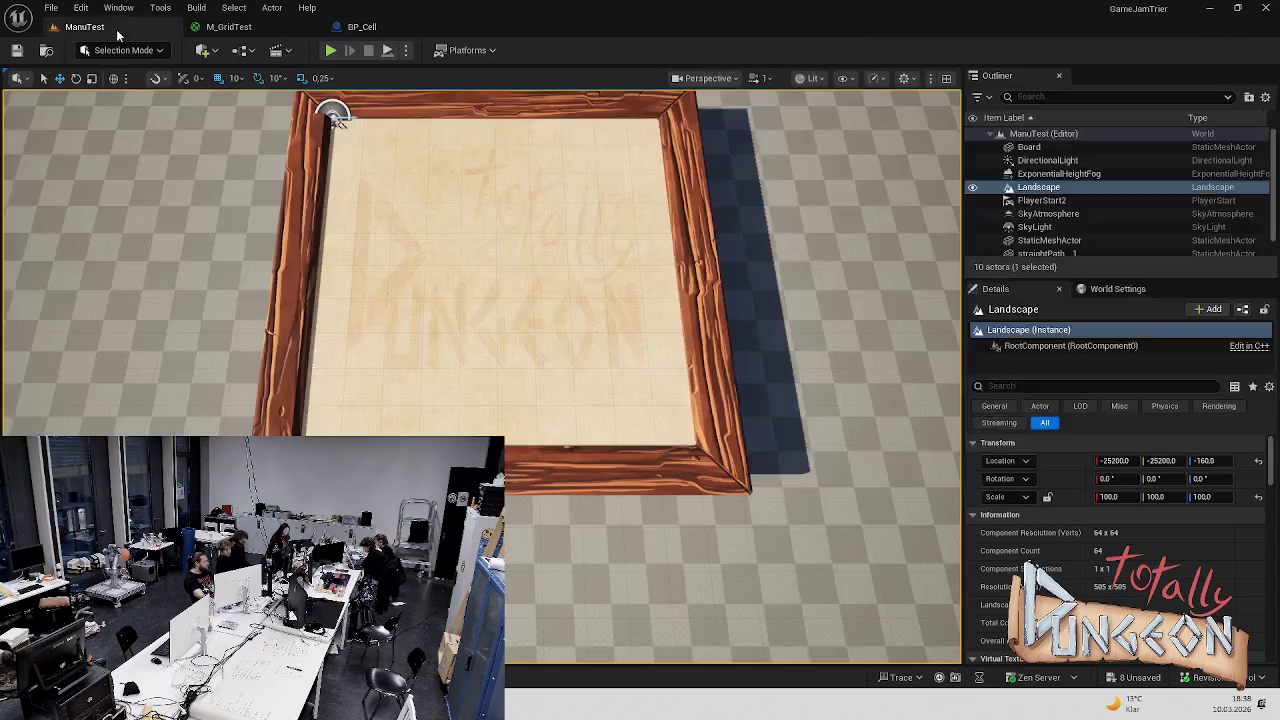
key(alt+p)
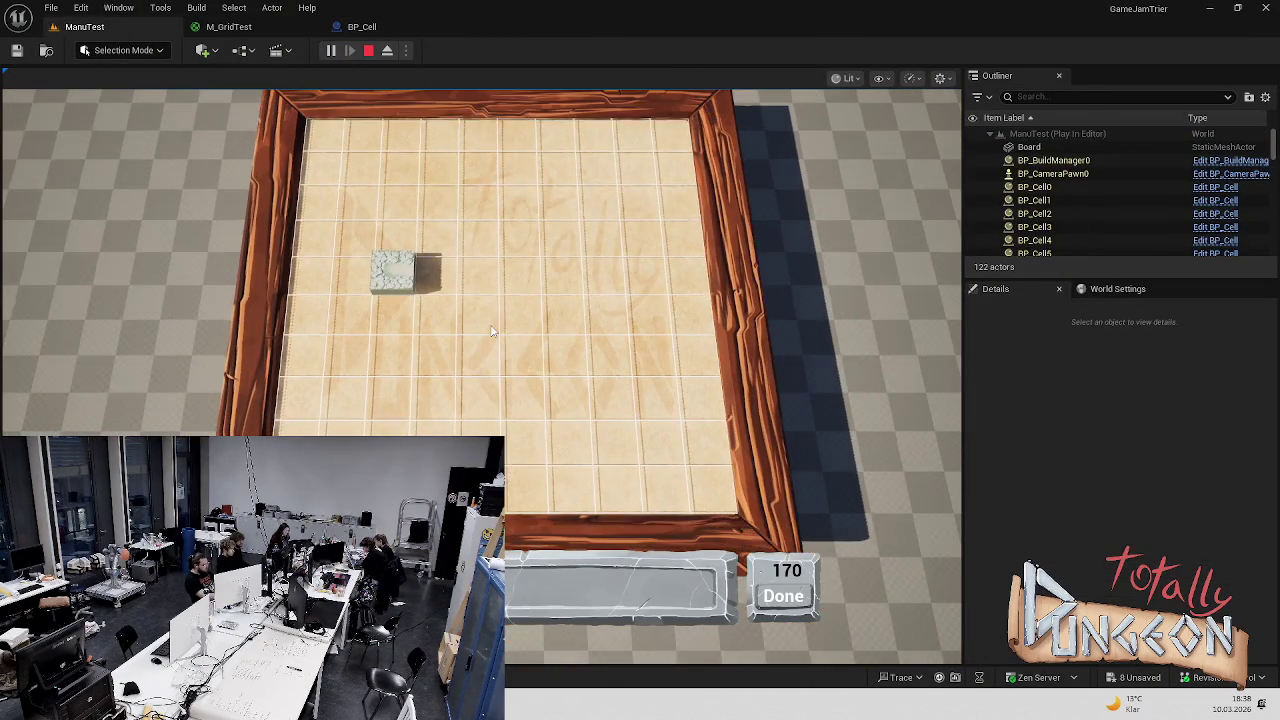
key(Escape)
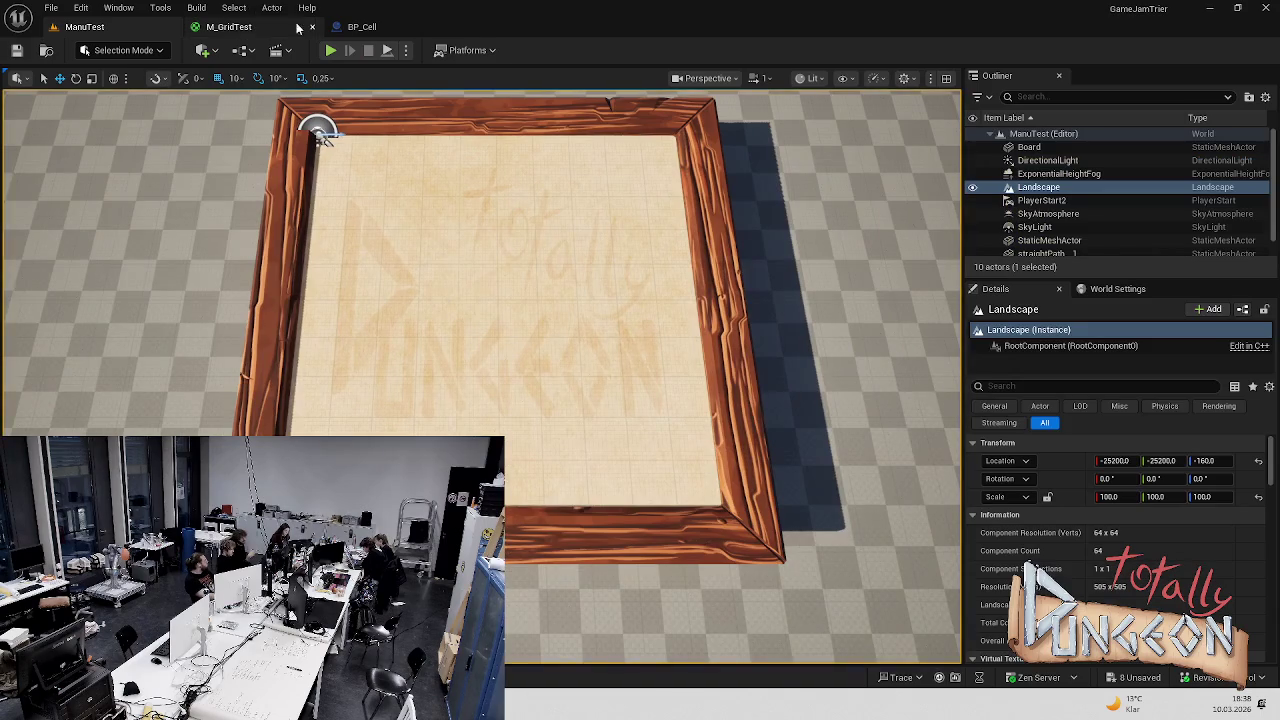
click(228, 26)
mouse_move(653, 469)
mouse_down()
mouse_move(586, 391)
mouse_move(489, 345)
mouse_up()
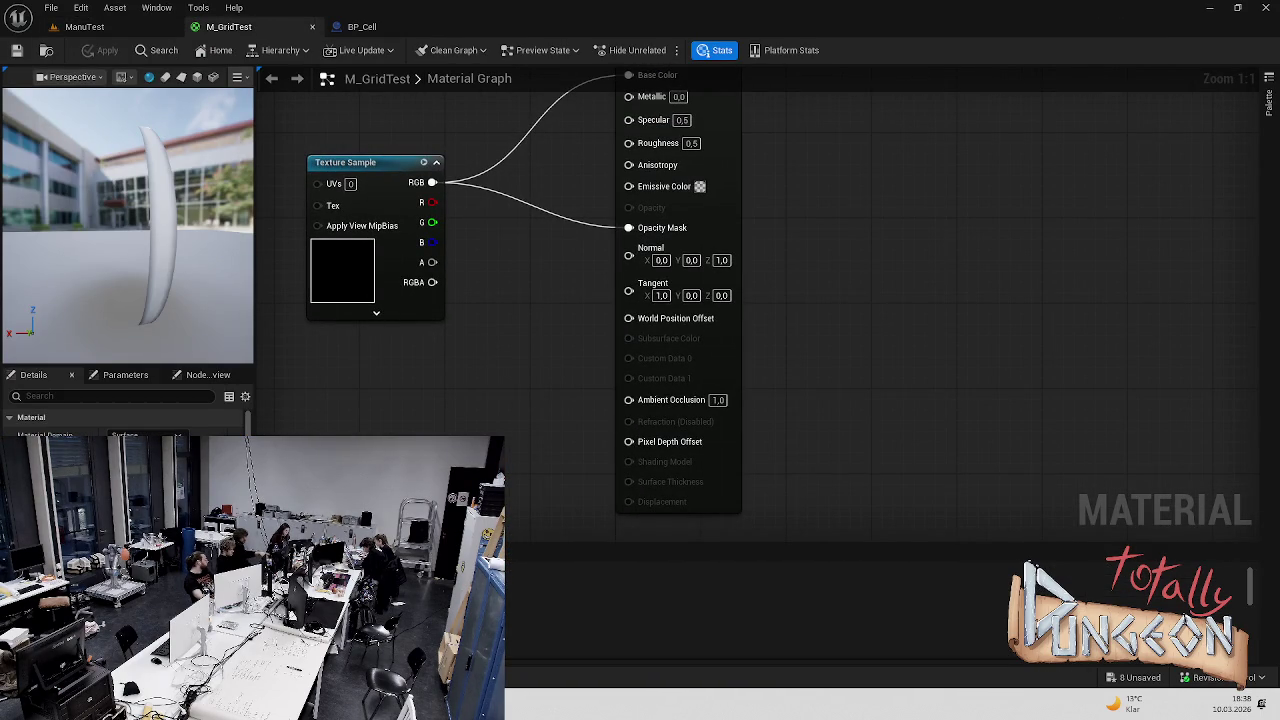
Paste a second Texture Sample node and wire its RGB into Base Color
key(ctrl+v)
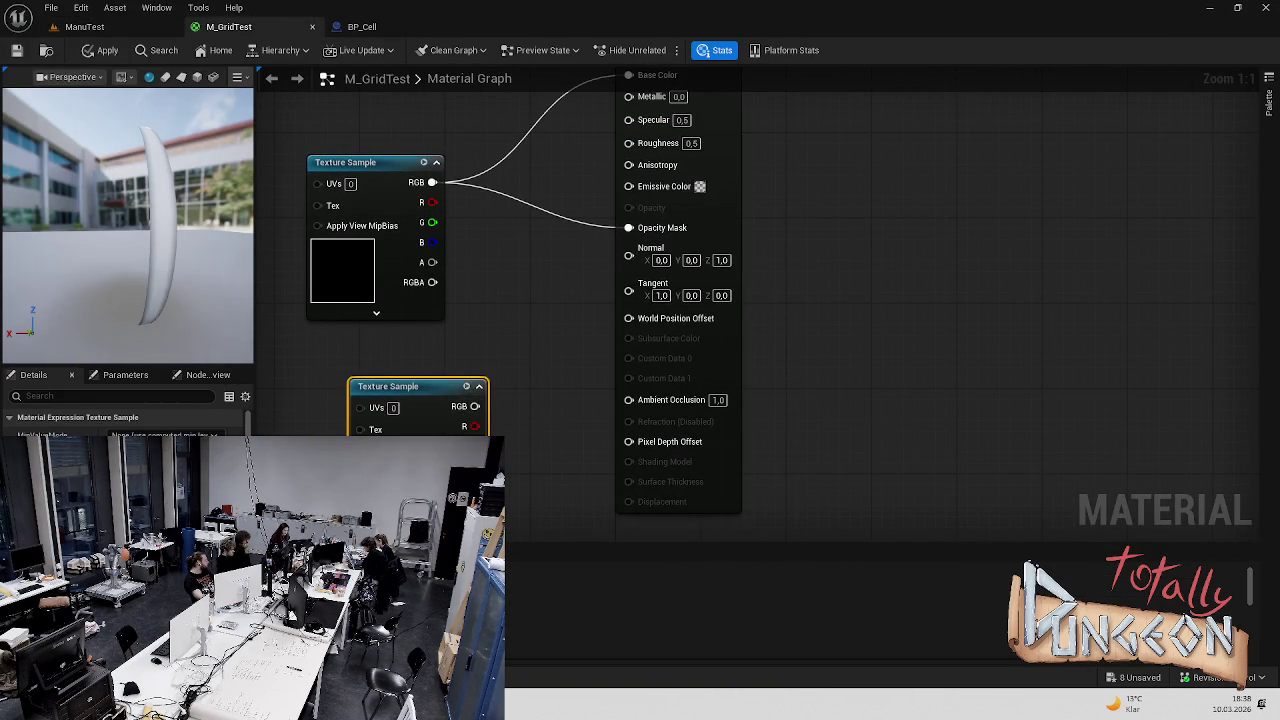
mouse_move(482, 343)
mouse_down()
mouse_move(415, 401)
mouse_move(455, 355)
mouse_move(425, 423)
mouse_move(340, 160)
mouse_up()
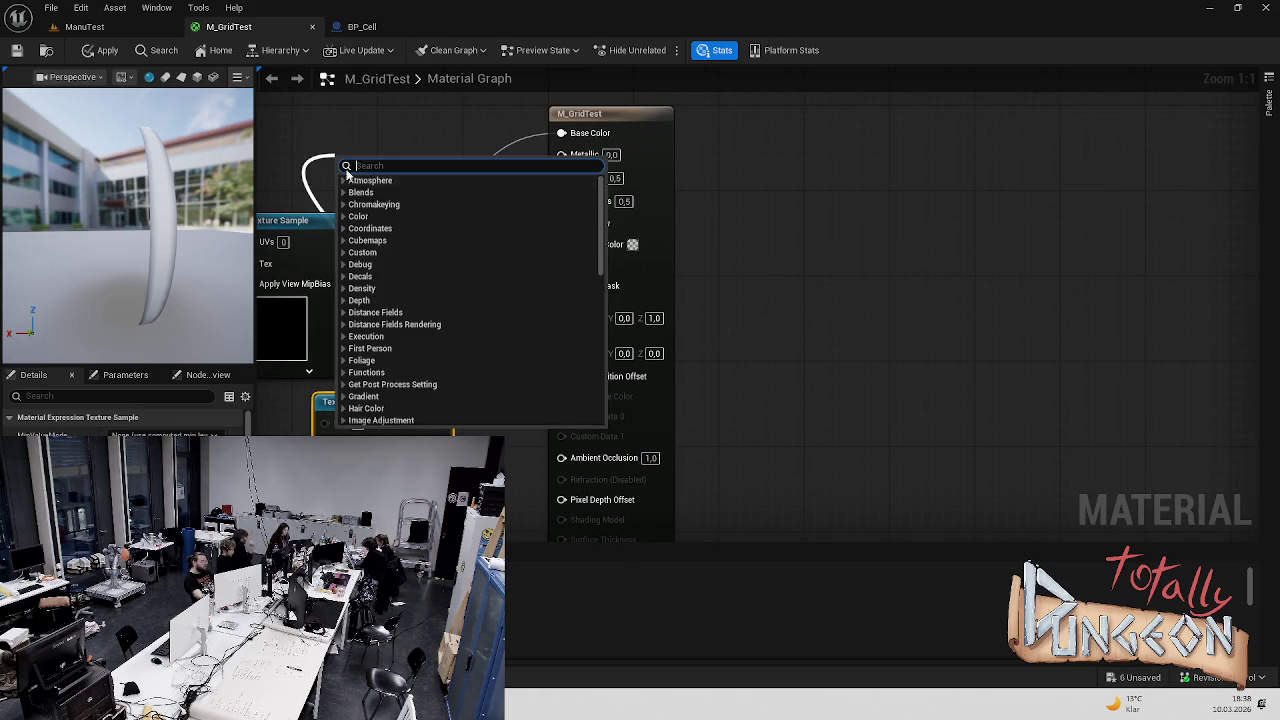
key(Escape)
mouse_move(425, 423)
mouse_down()
mouse_move(505, 295)
mouse_move(565, 135)
mouse_up()
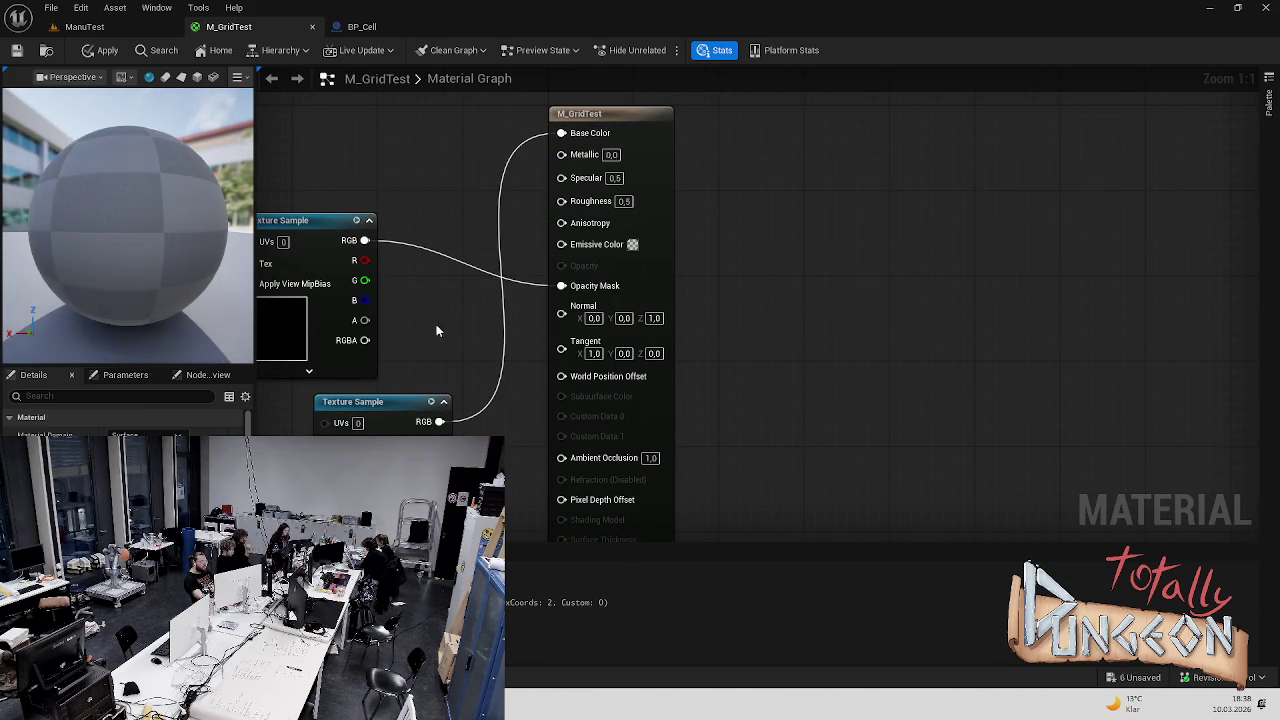
Arrange the white sample above the black one and apply the material
scroll(726, 387, down, 3)
drag(478, 398, 421, 141)
drag(430, 270, 457, 338)
drag(447, 170, 475, 243)
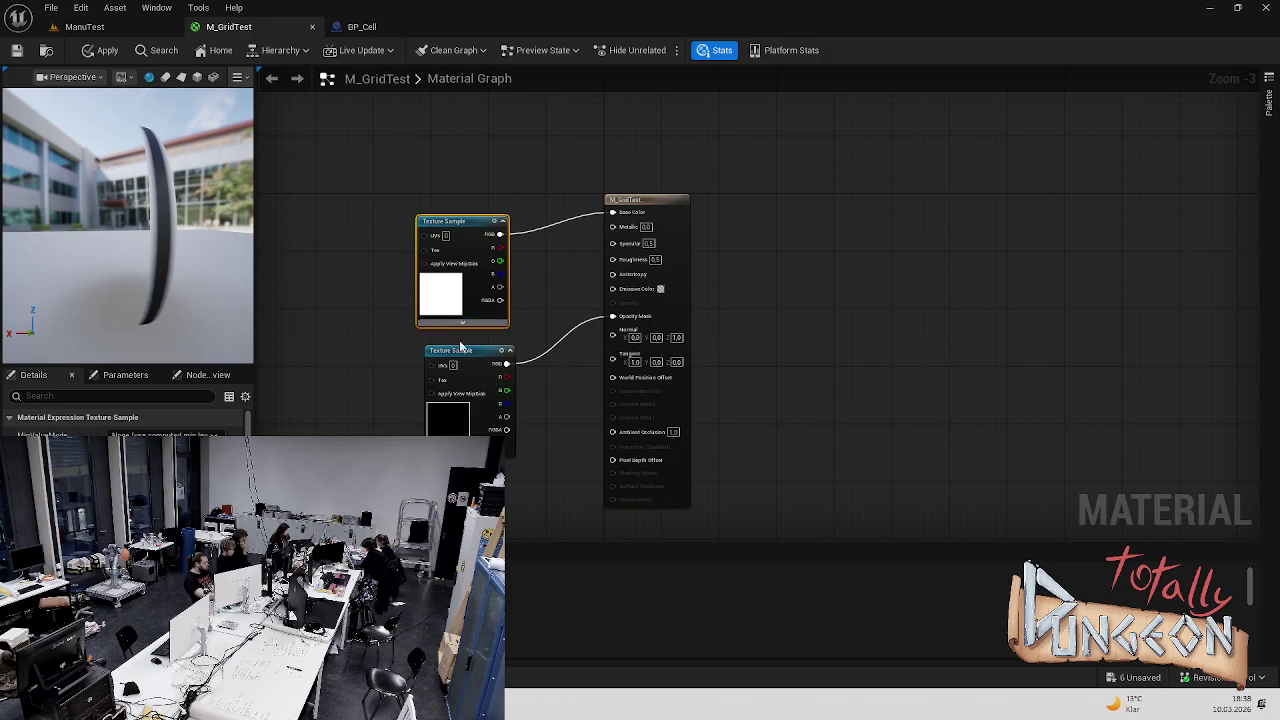
drag(462, 347, 448, 343)
click(105, 50)
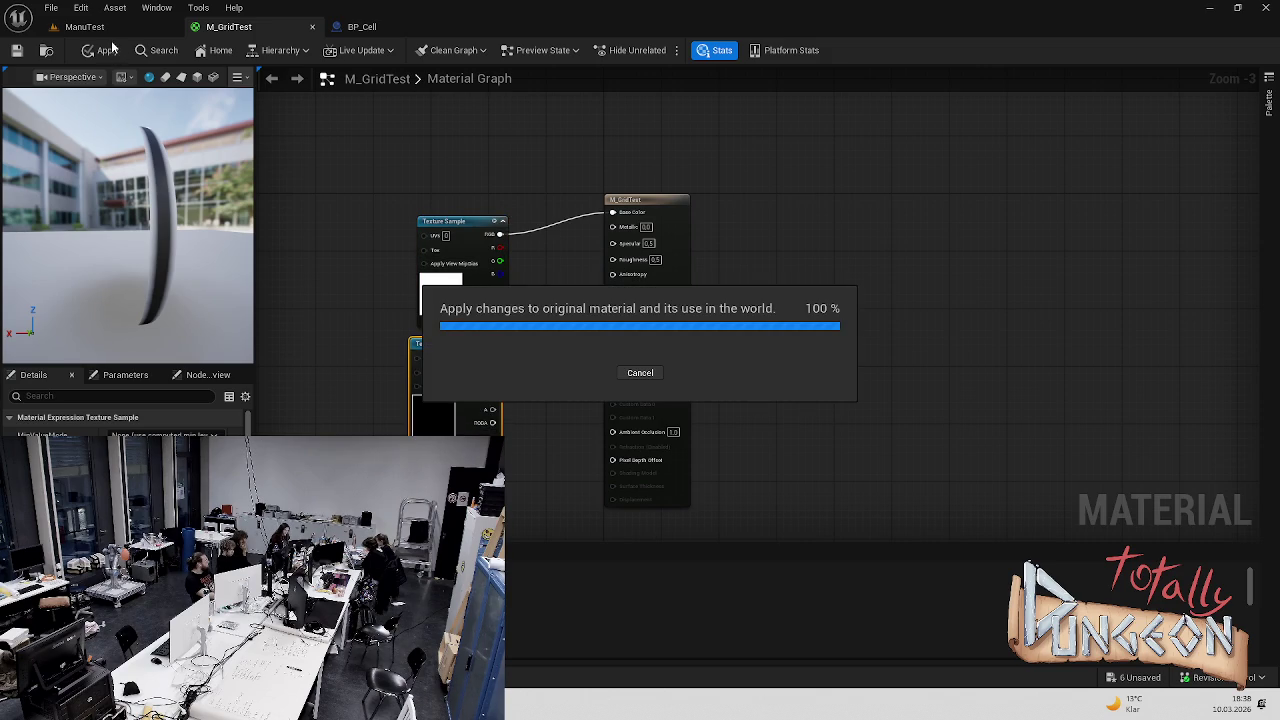
click(75, 27)
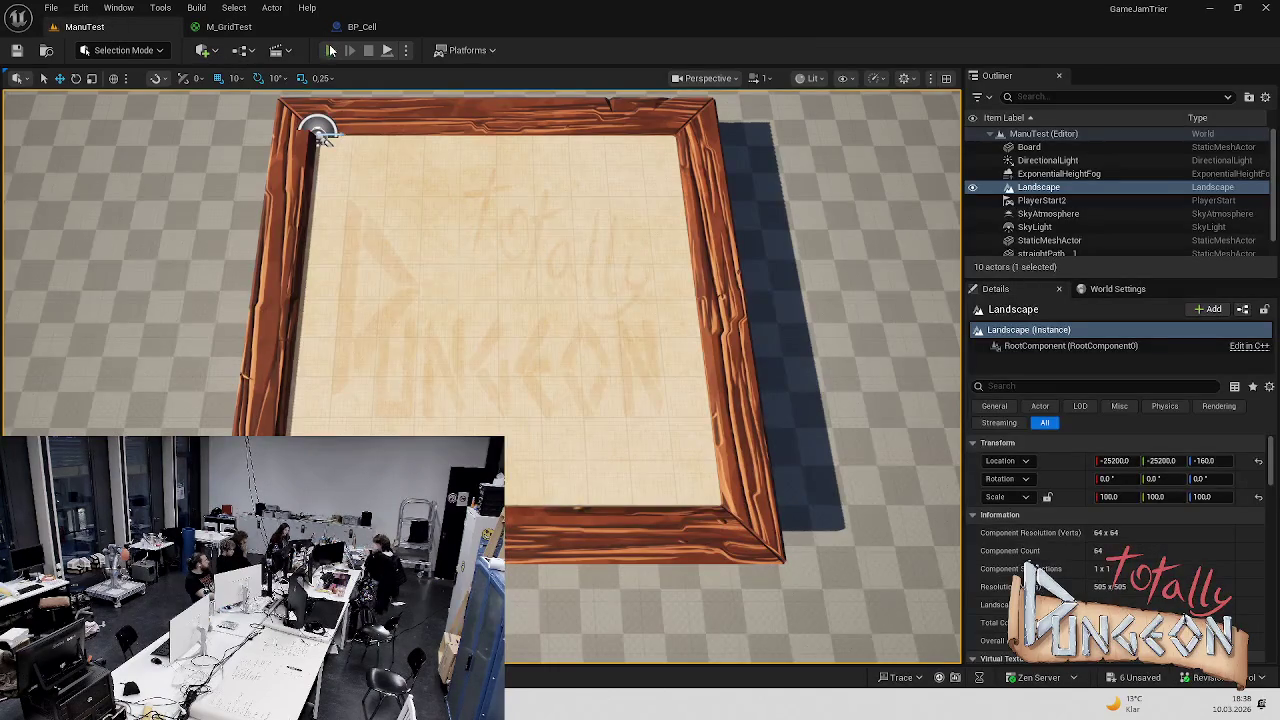
Play-test the grid-lined board, then stop and bring up the floating Content Browser
click(331, 50)
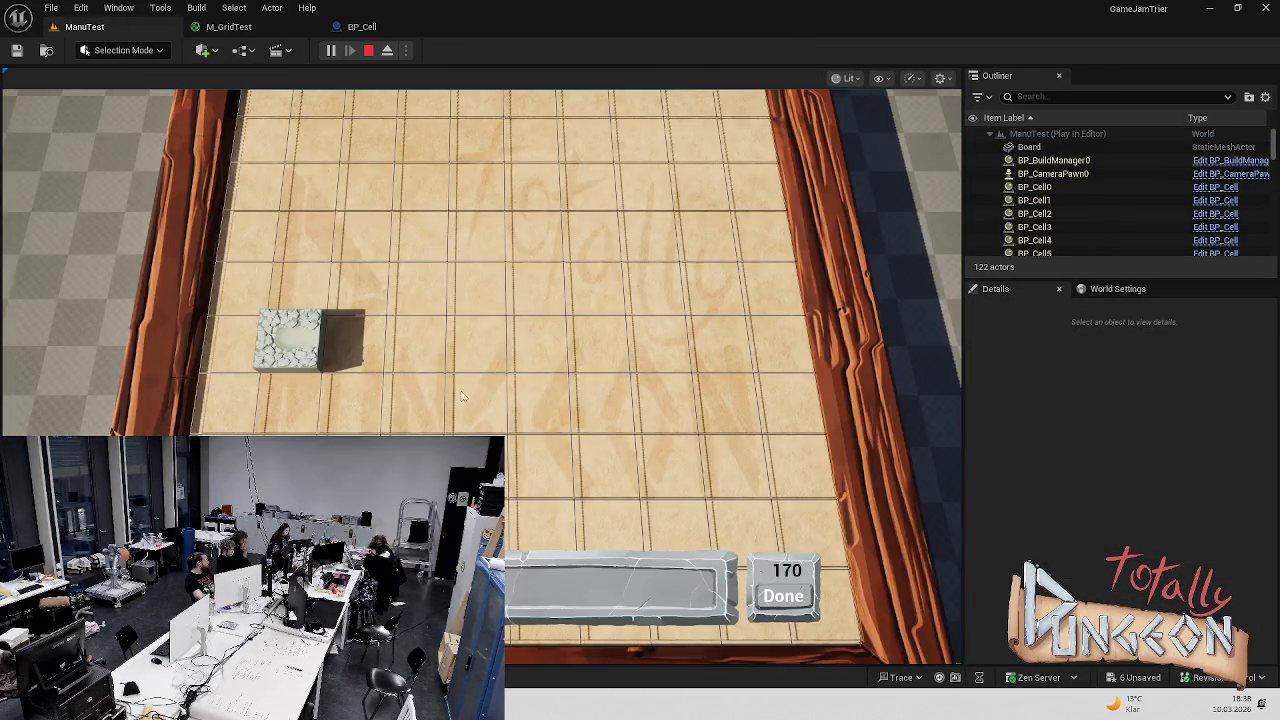
scroll(589, 383, down, 3)
scroll(607, 347, up, 2)
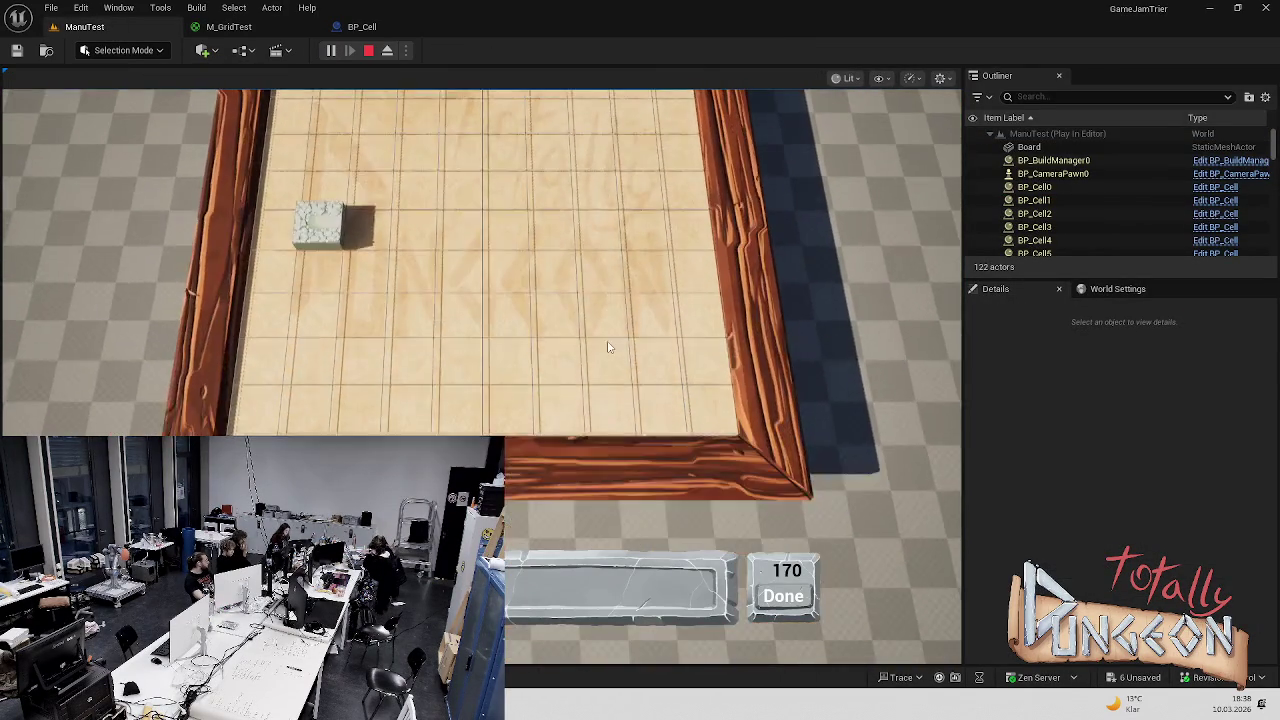
scroll(607, 347, down, 3)
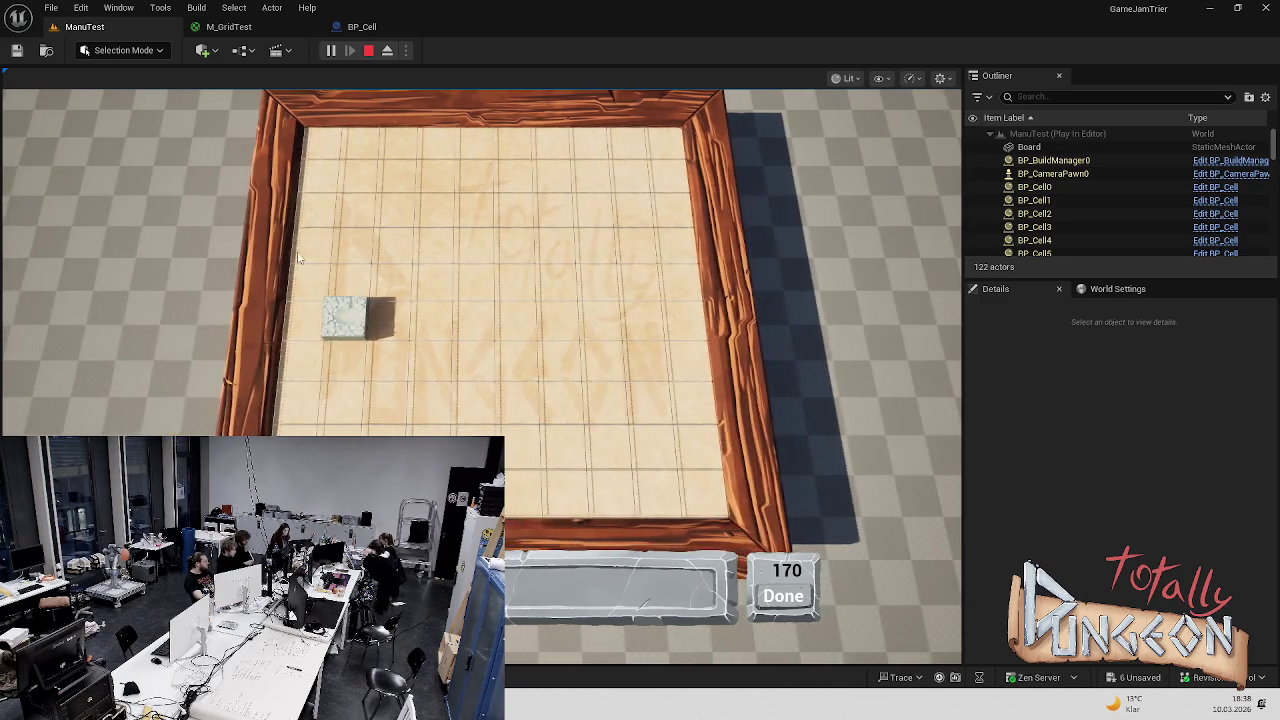
key(Escape)
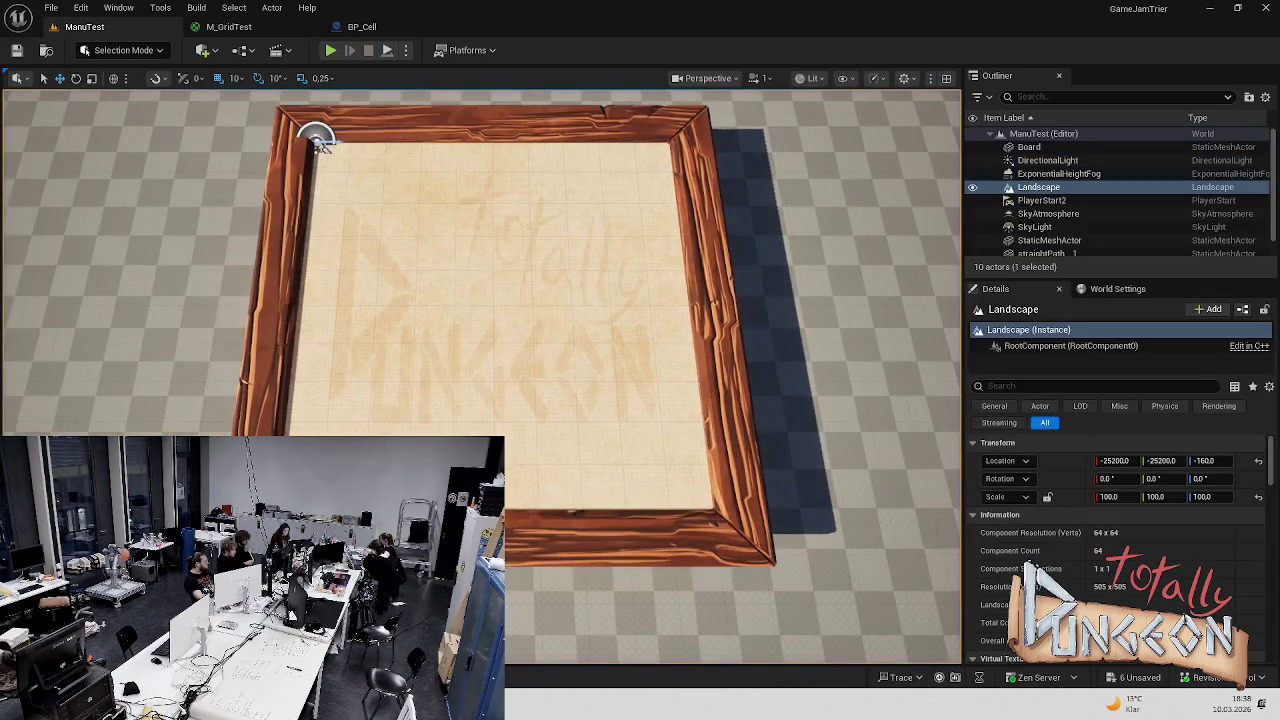
key(ctrl+space)
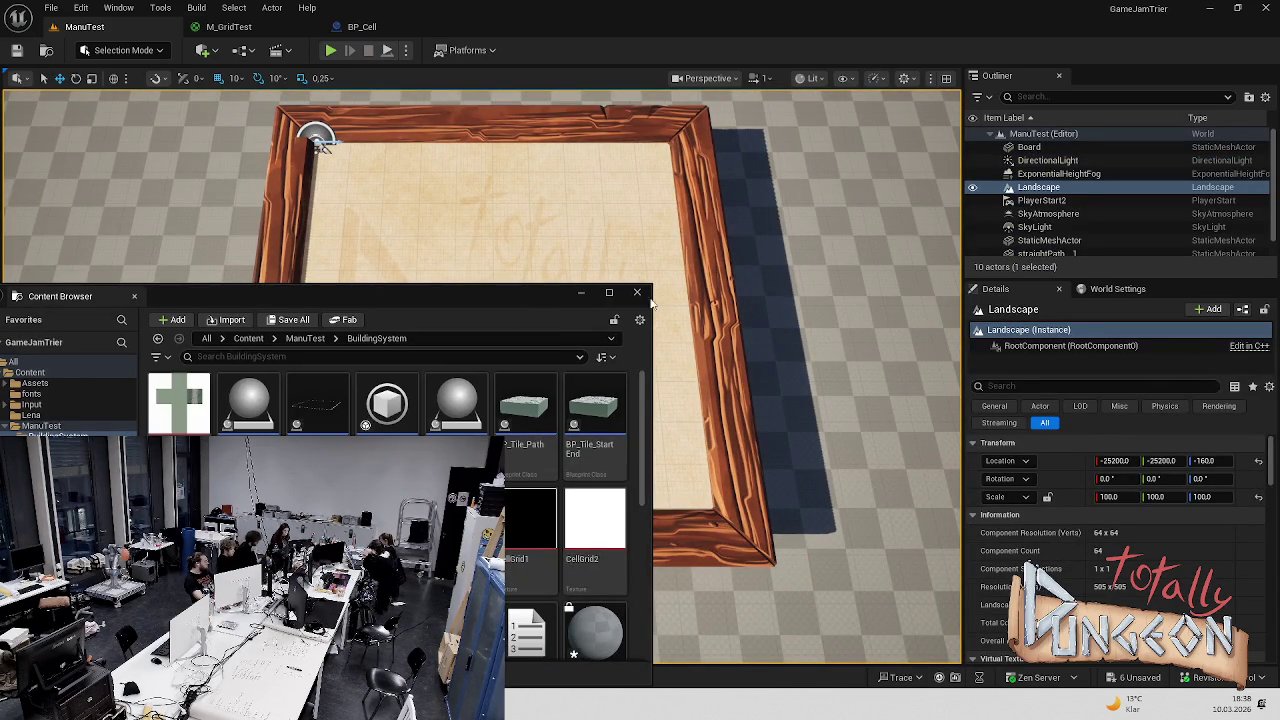
Close the floating Content Browser window with its X button
click(637, 292)
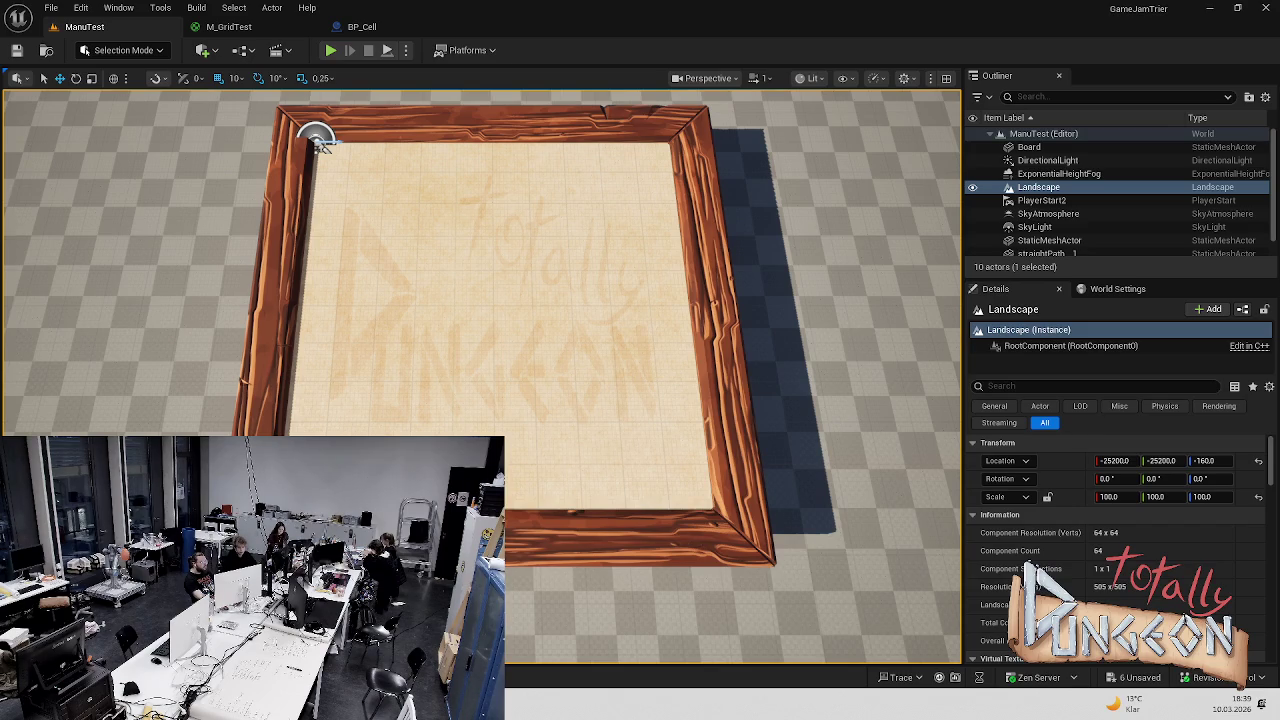
Play-test ManuTest while zooming and placing tiles, then stop and restart the play session
click(331, 51)
scroll(503, 279, up, 5)
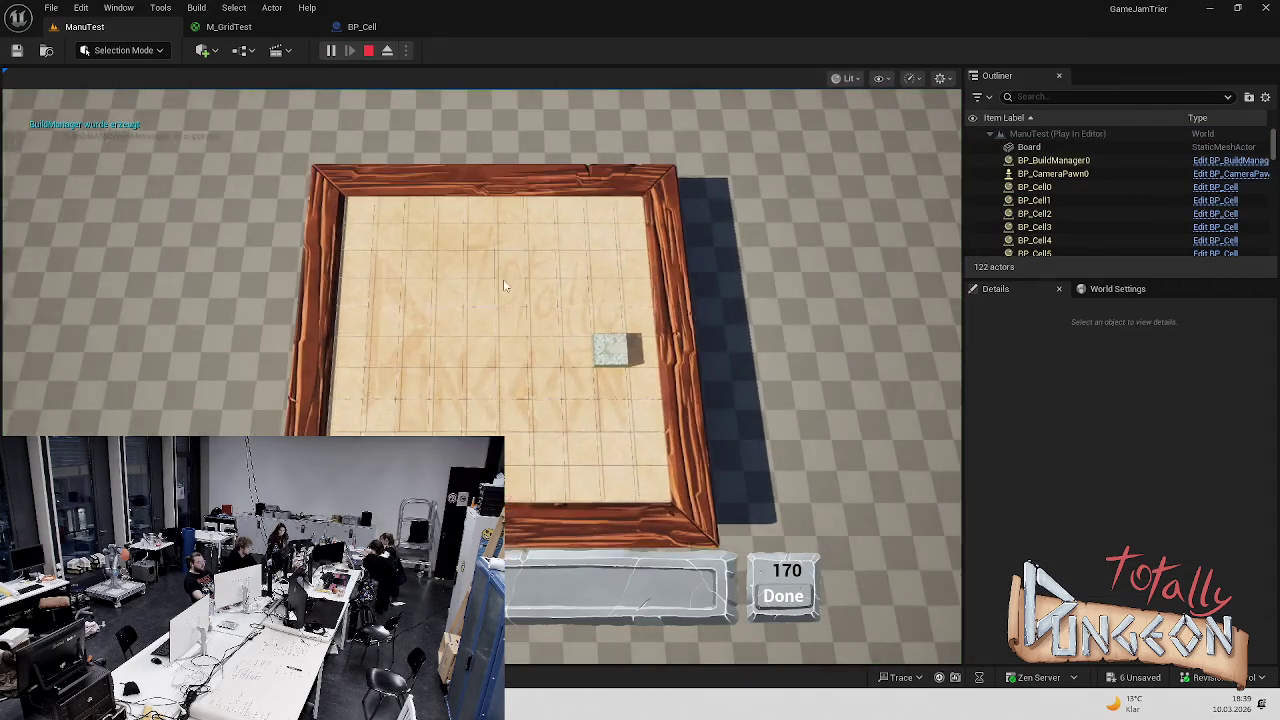
scroll(573, 366, down, 5)
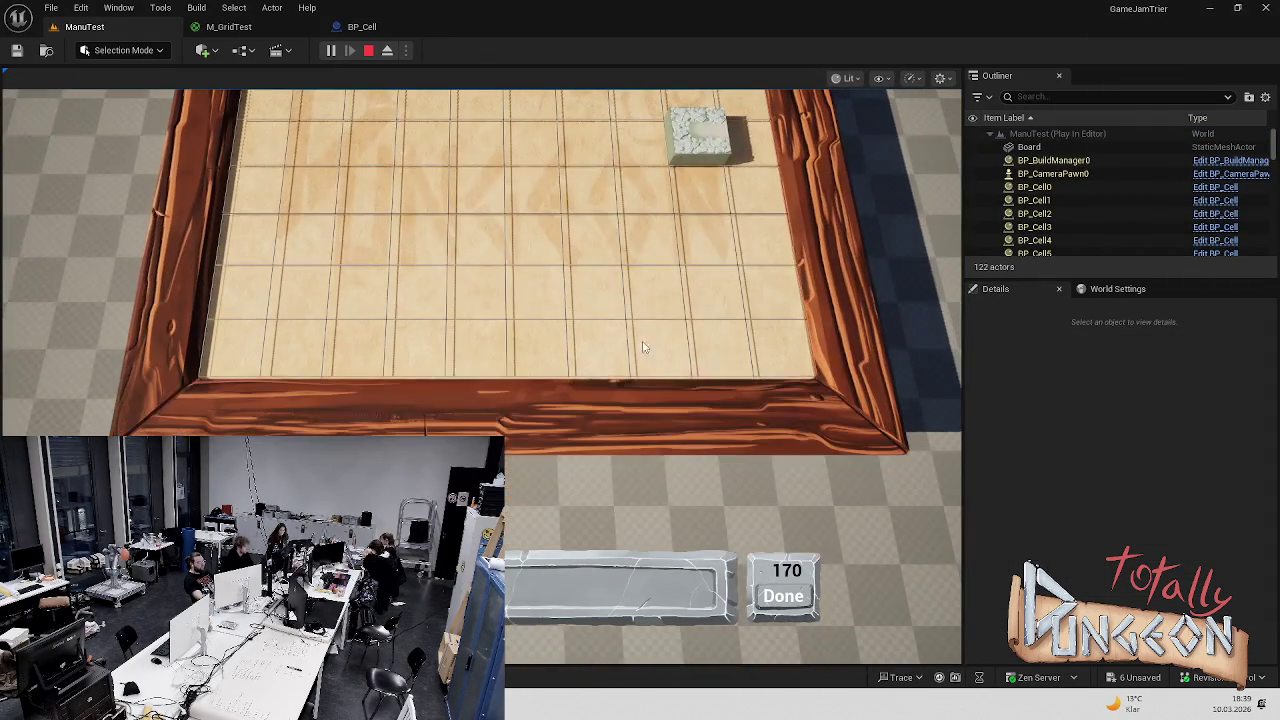
scroll(582, 378, up, 5)
scroll(581, 378, down, 5)
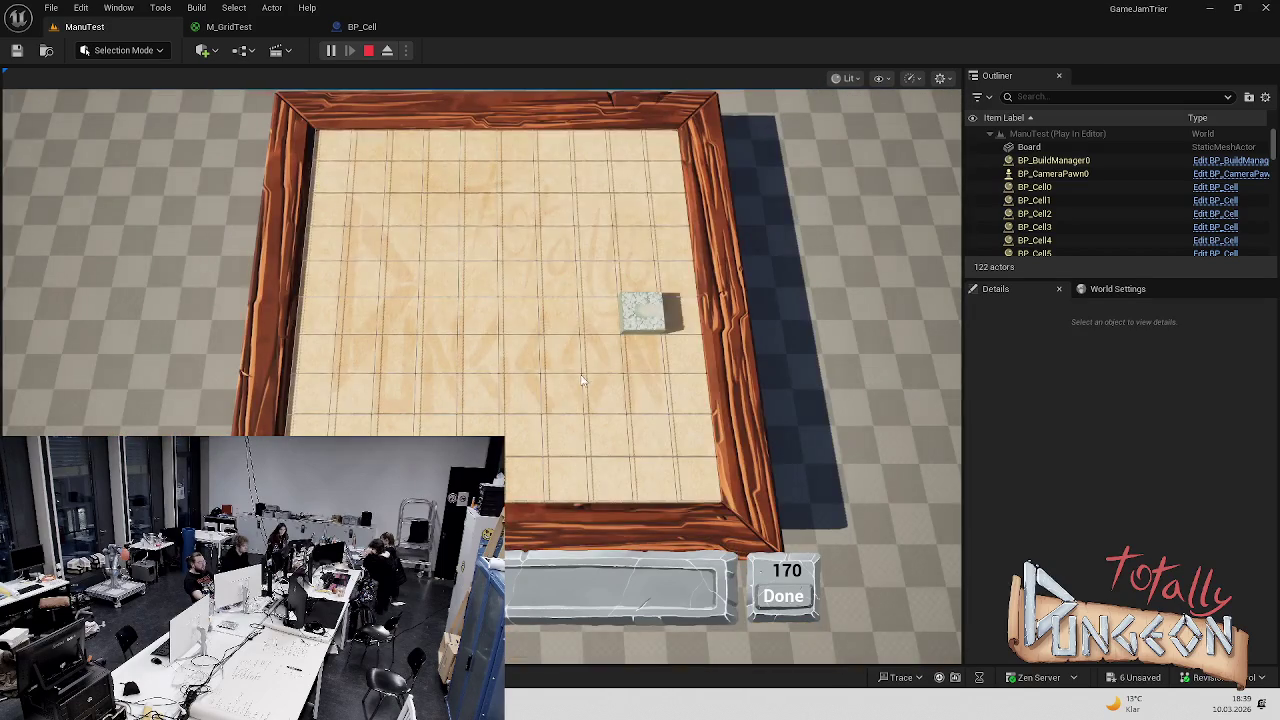
scroll(576, 384, up, 5)
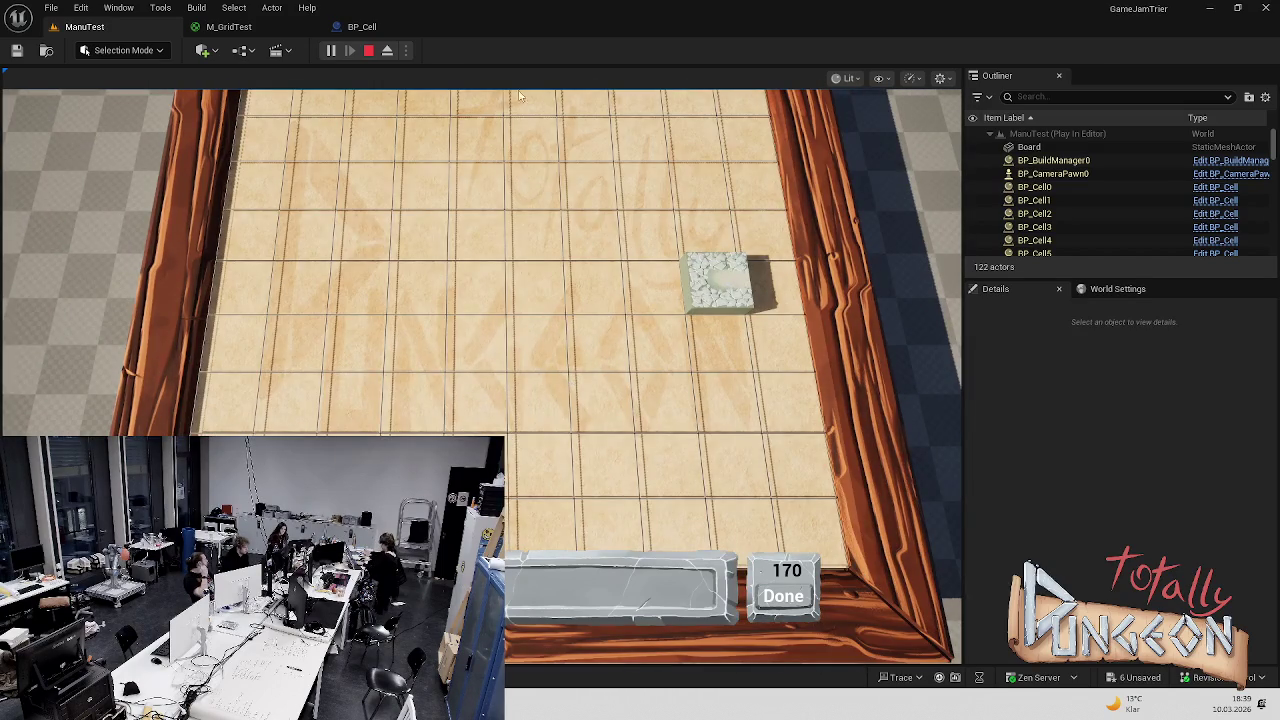
scroll(570, 382, down, 3)
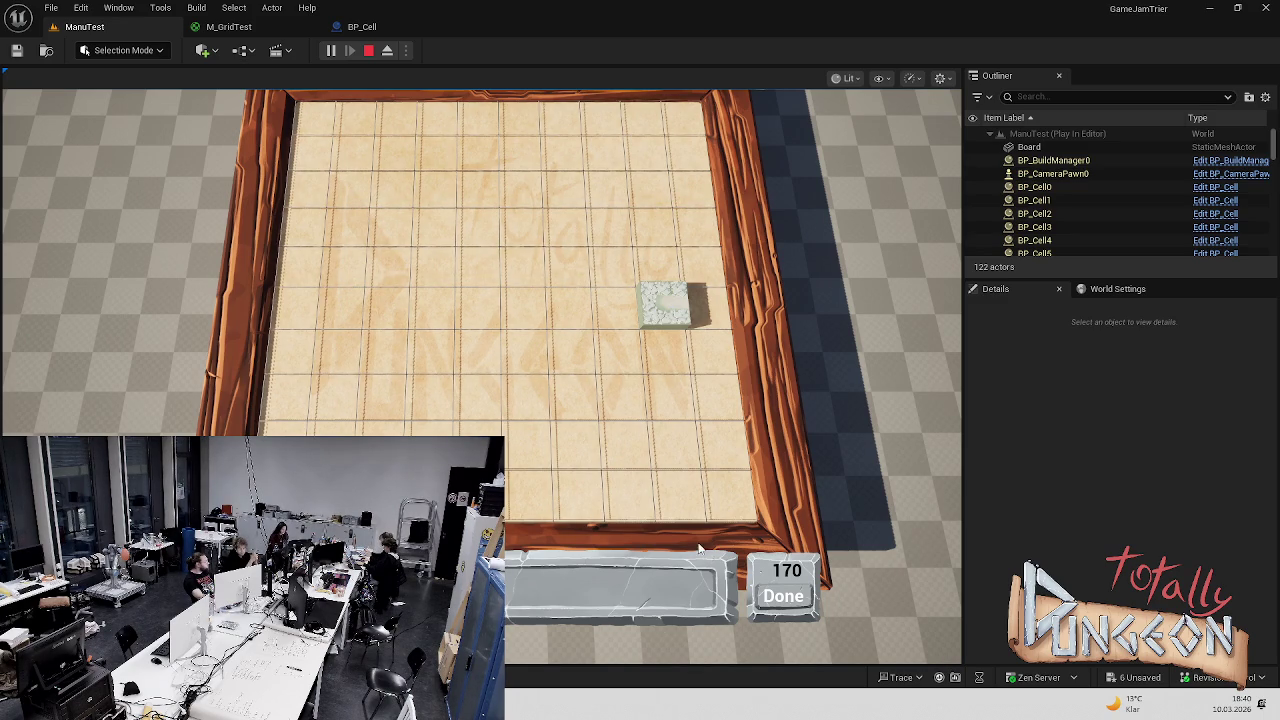
scroll(740, 510, down, 3)
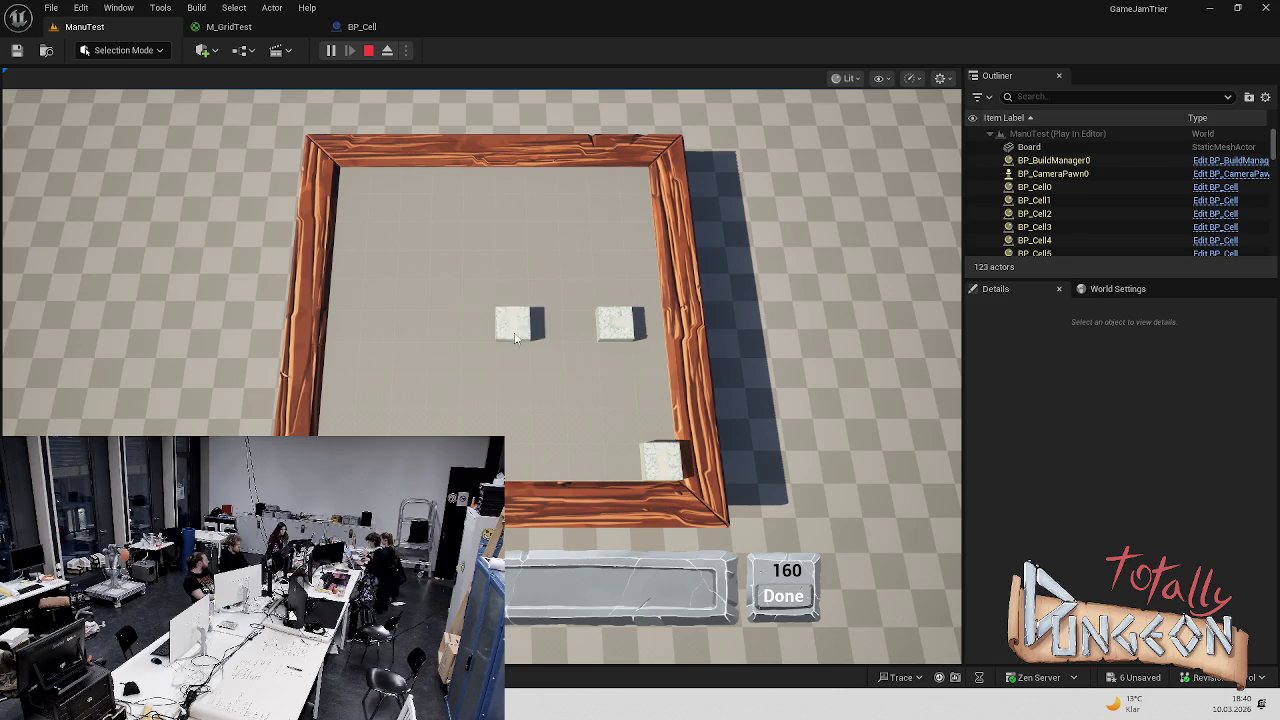
key(Escape)
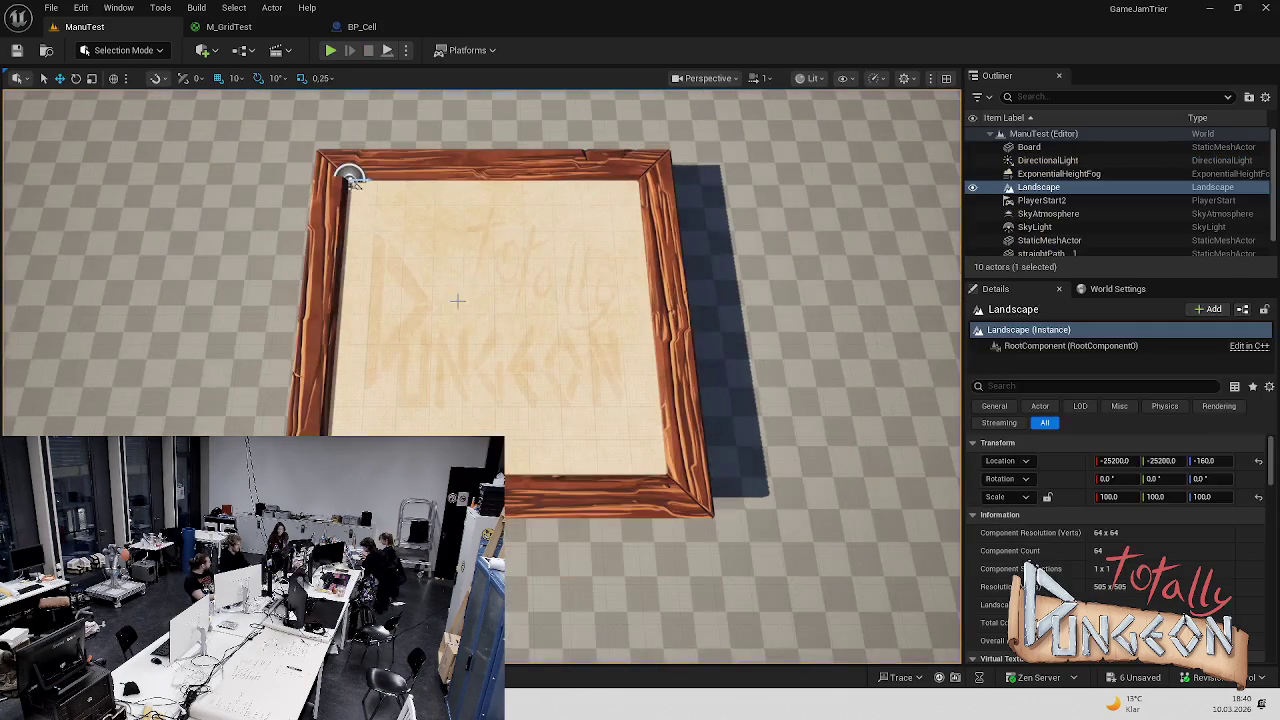
click(331, 50)
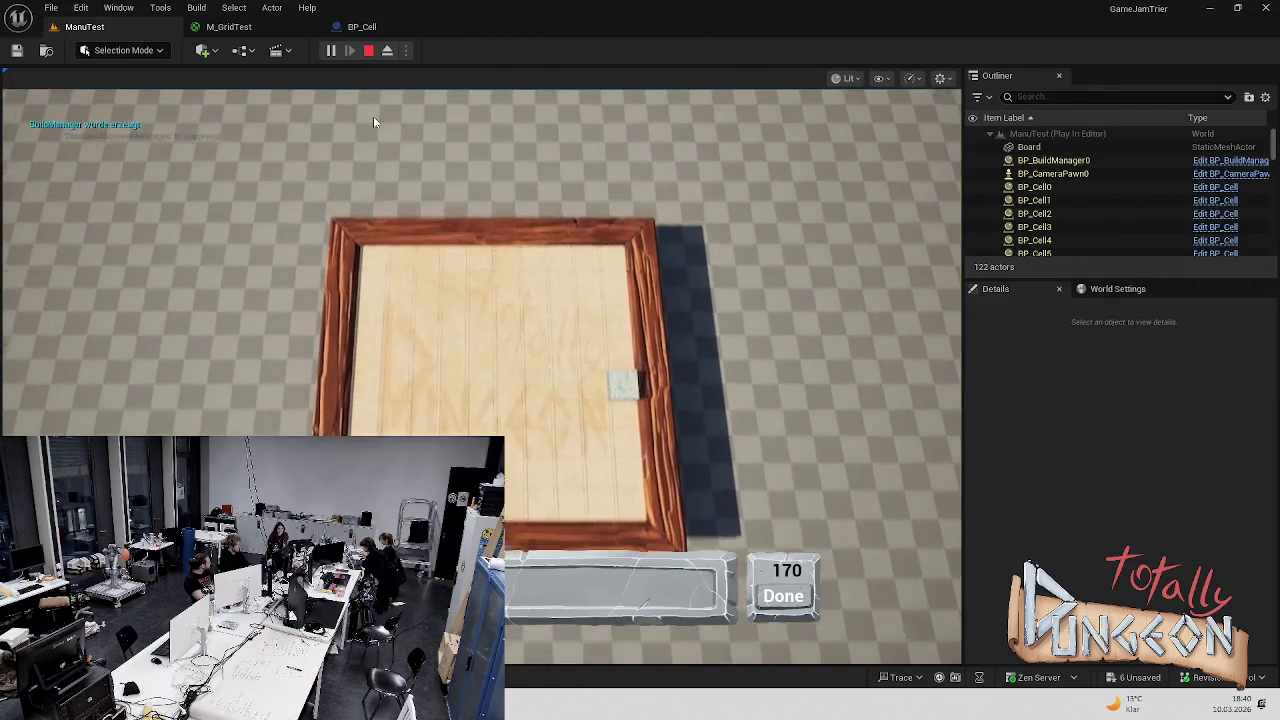
Stop the play test and open BP_Cell's SetCellState function graph
key(Escape)
click(362, 26)
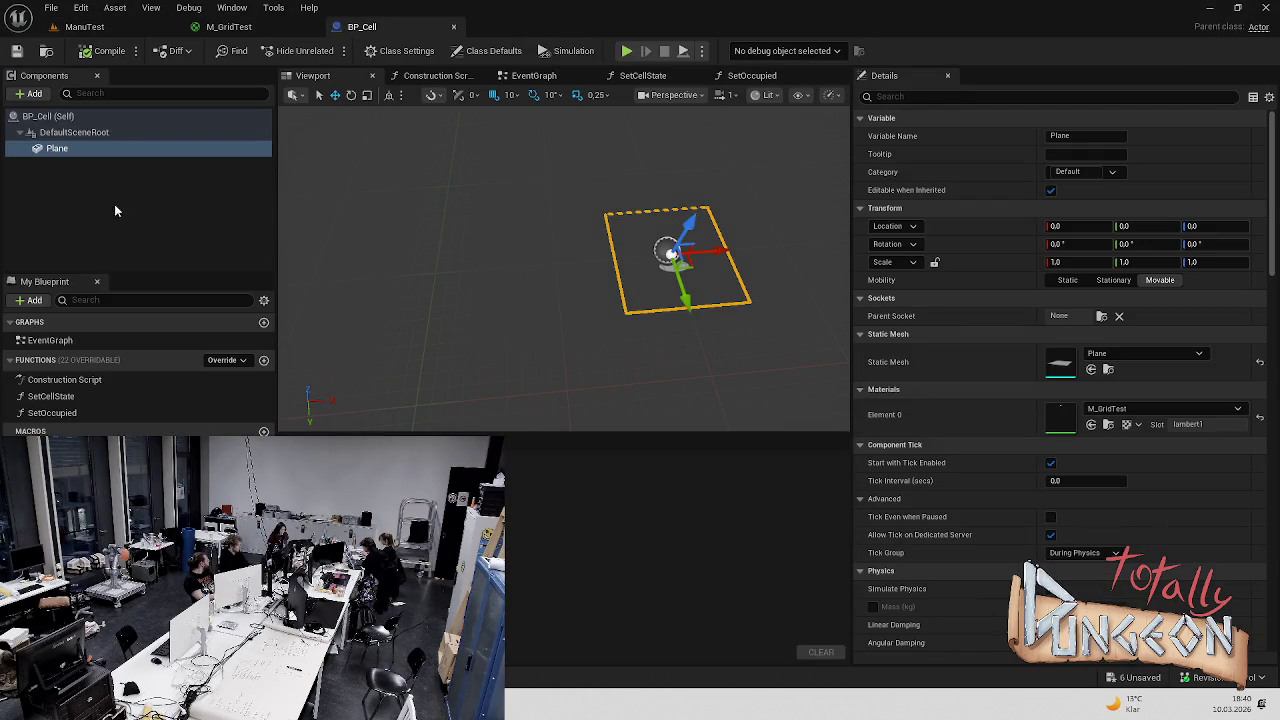
double_click(95, 396)
scroll(672, 292, up, 5)
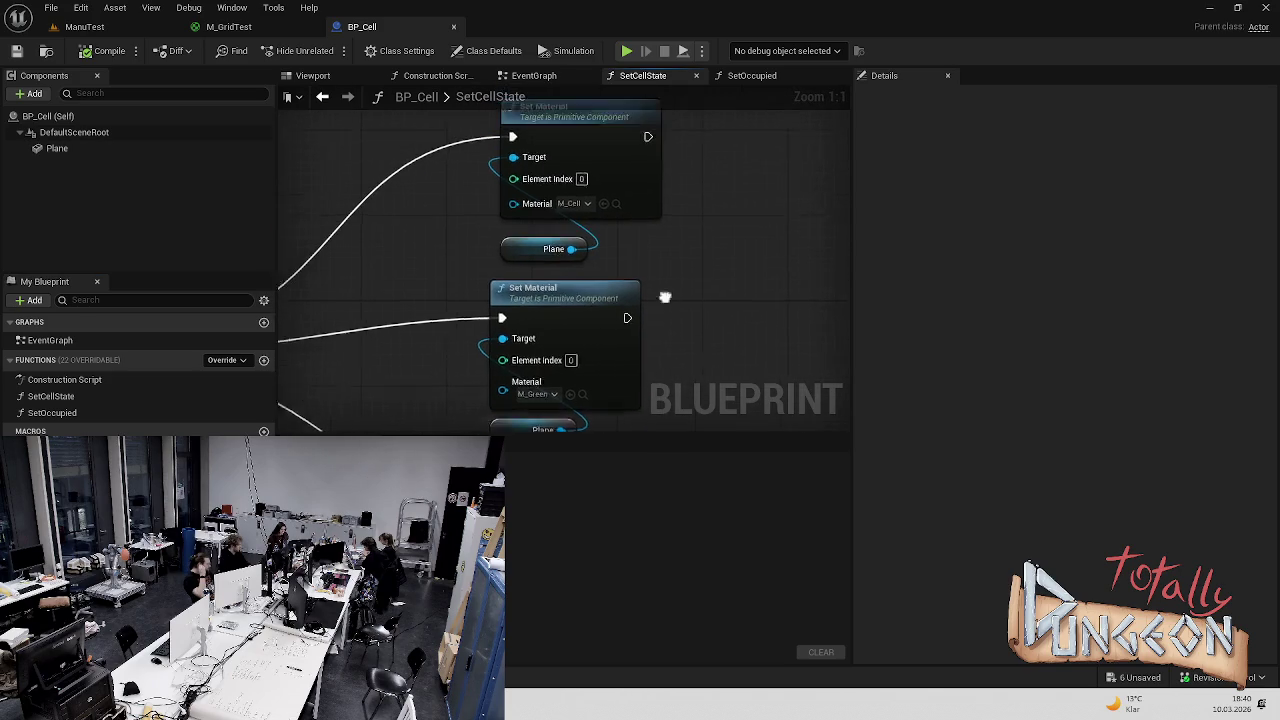
scroll(692, 316, down, 2)
scroll(636, 202, down, 4)
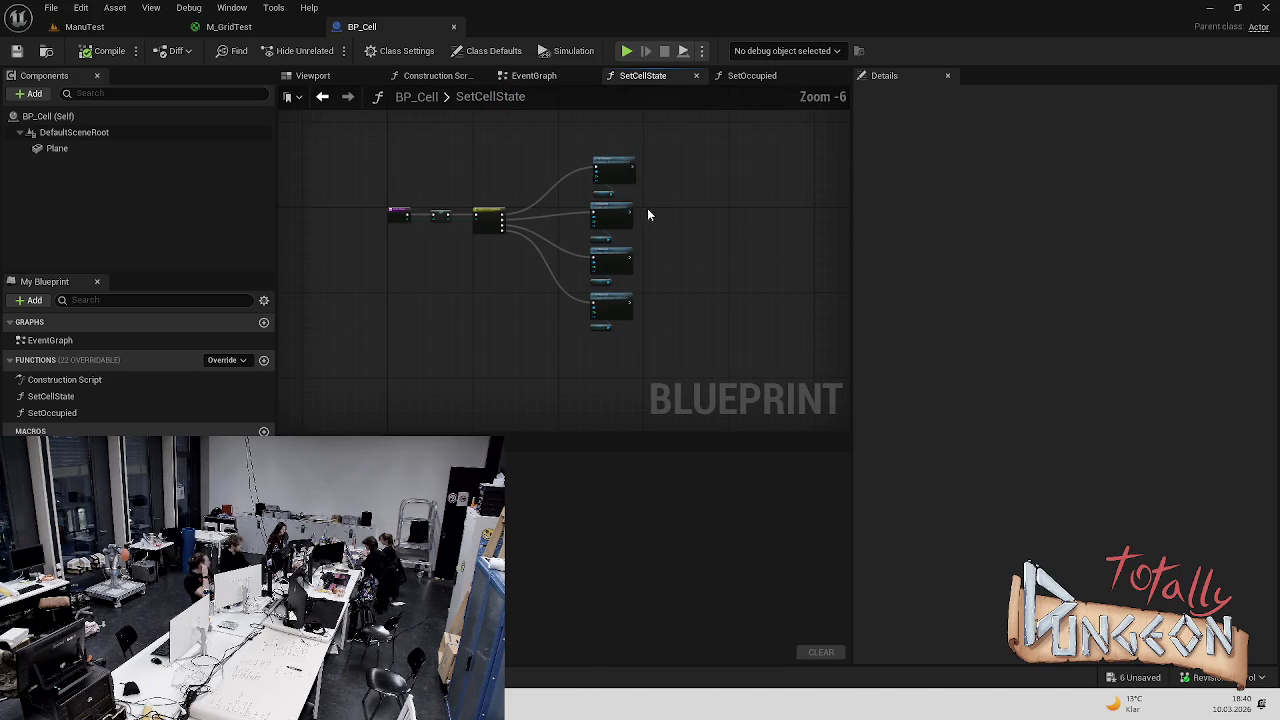
scroll(648, 222, up, 4)
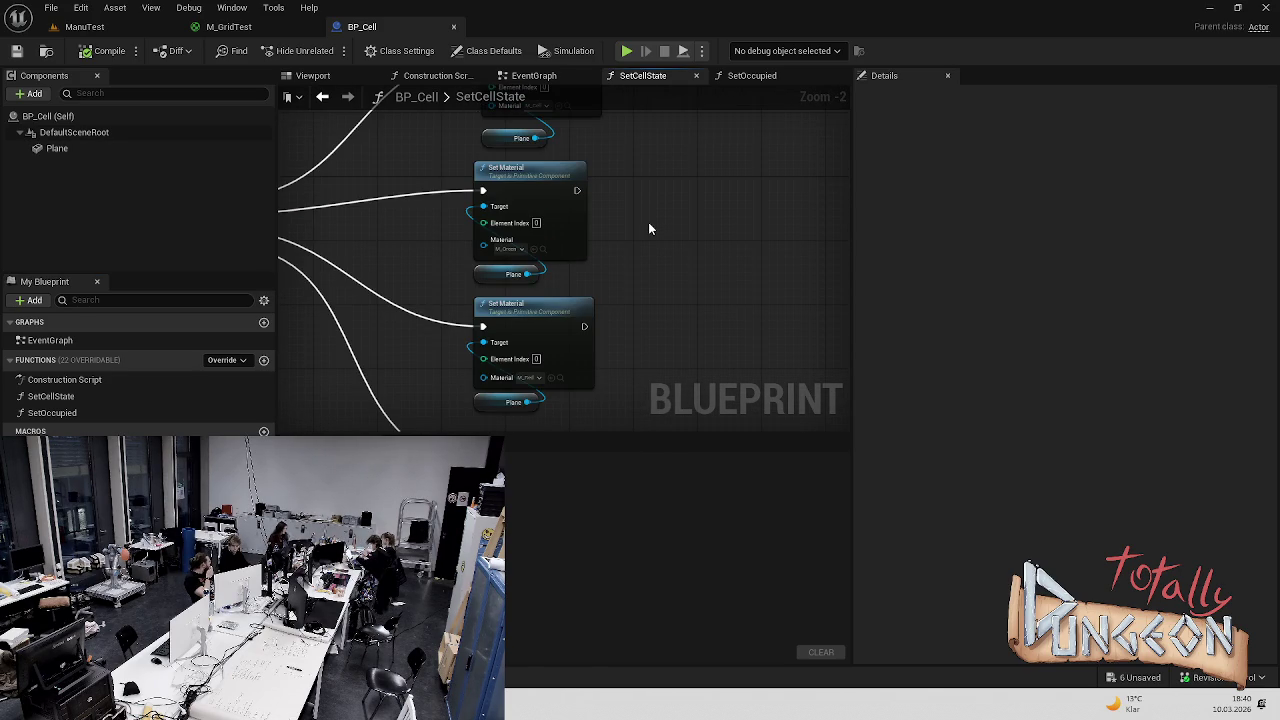
scroll(566, 206, up, 2)
Set the top Set Material node's material to M_GridTest
click(538, 308)
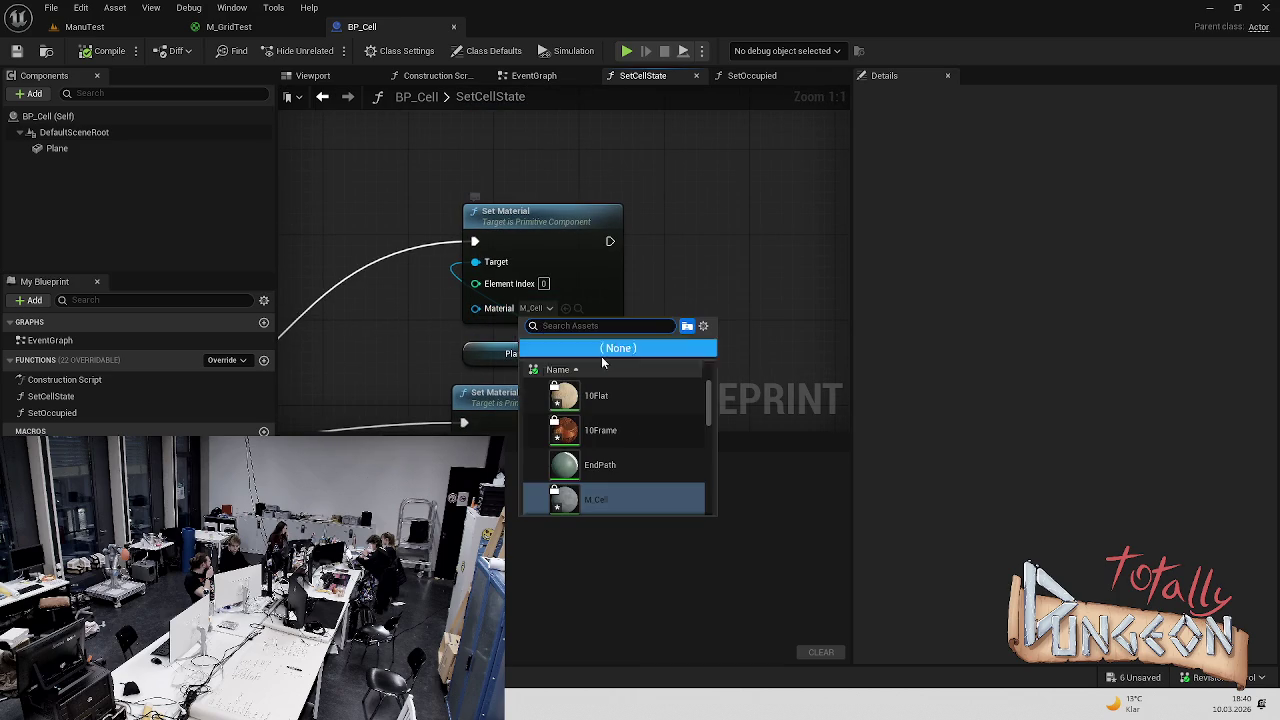
scroll(663, 434, down, 2)
scroll(672, 438, down, 5)
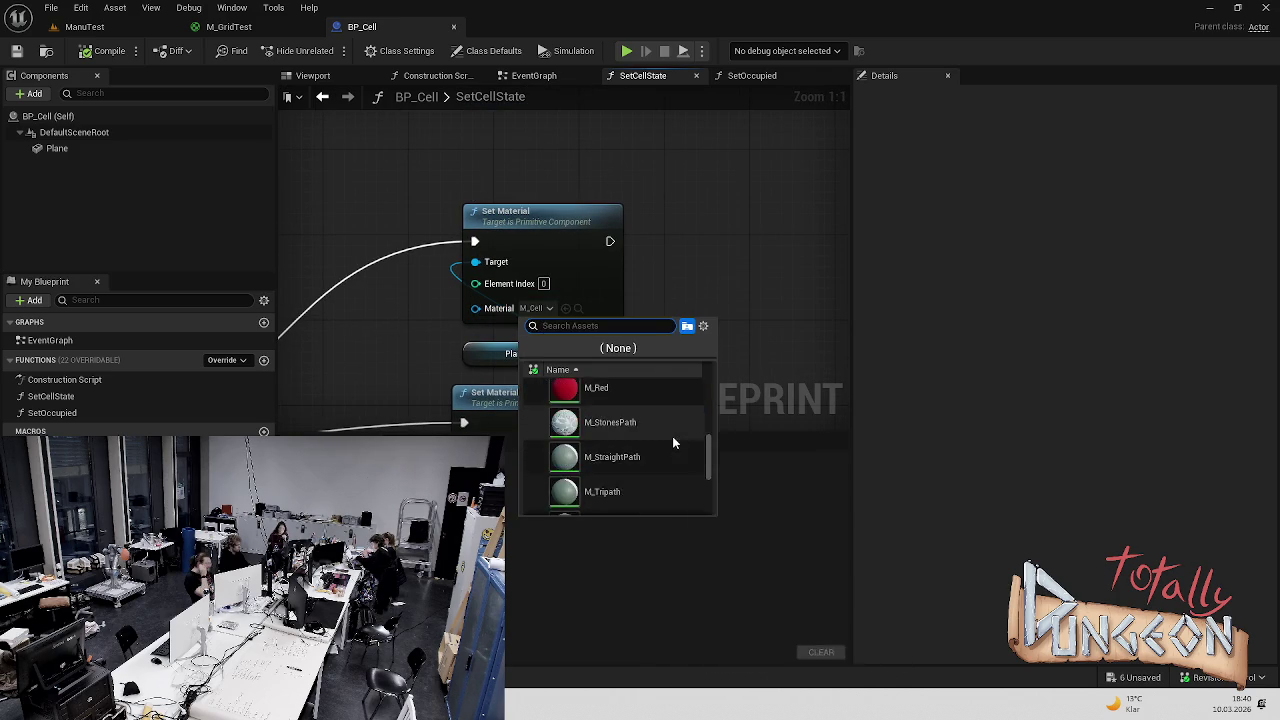
scroll(665, 449, down, 1)
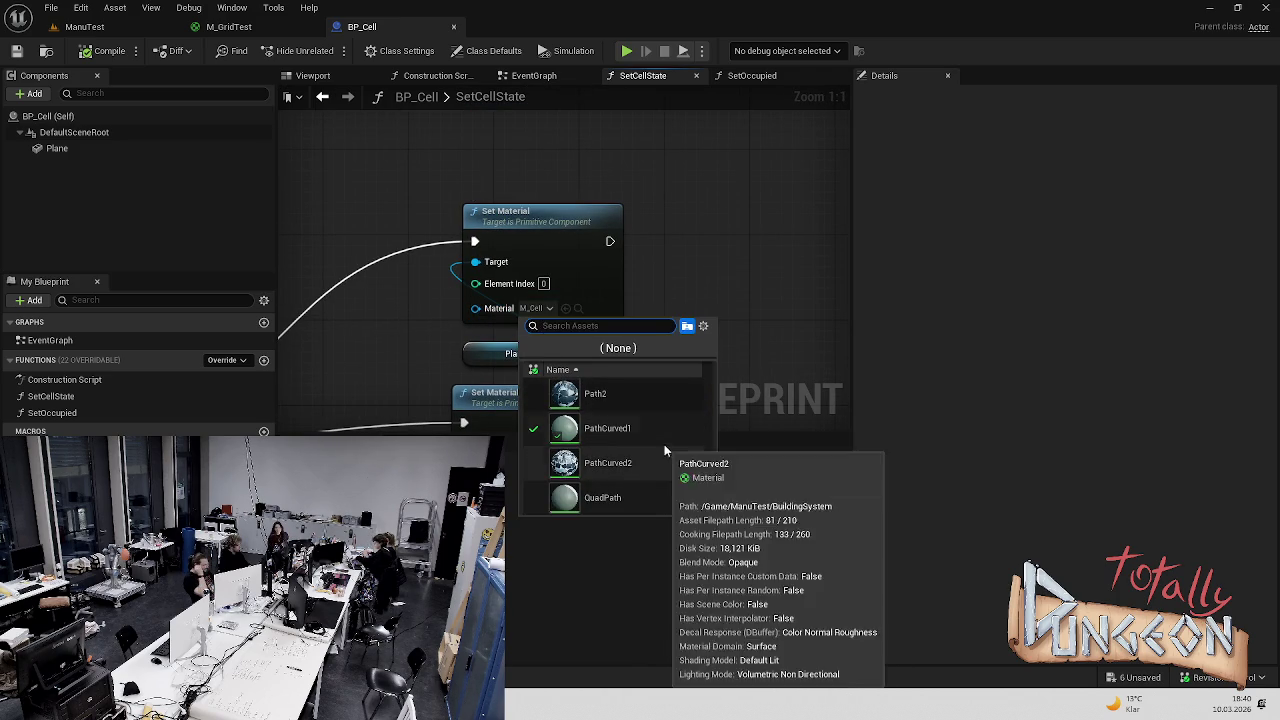
text(Ce)
key(BackSpace)
key(BackSpace)
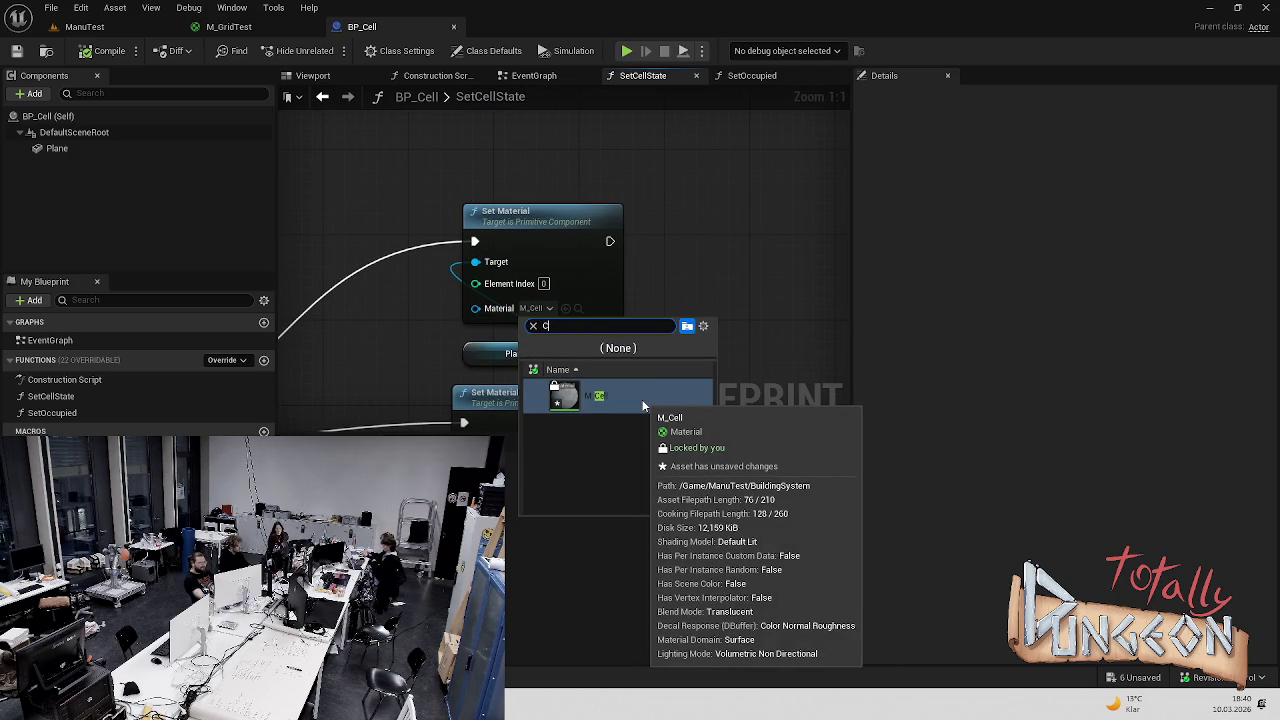
text(gri)
click(643, 400)
Set the remaining two Set Material nodes, including the M_Red one, to M_GridTest
scroll(605, 370, down, 1)
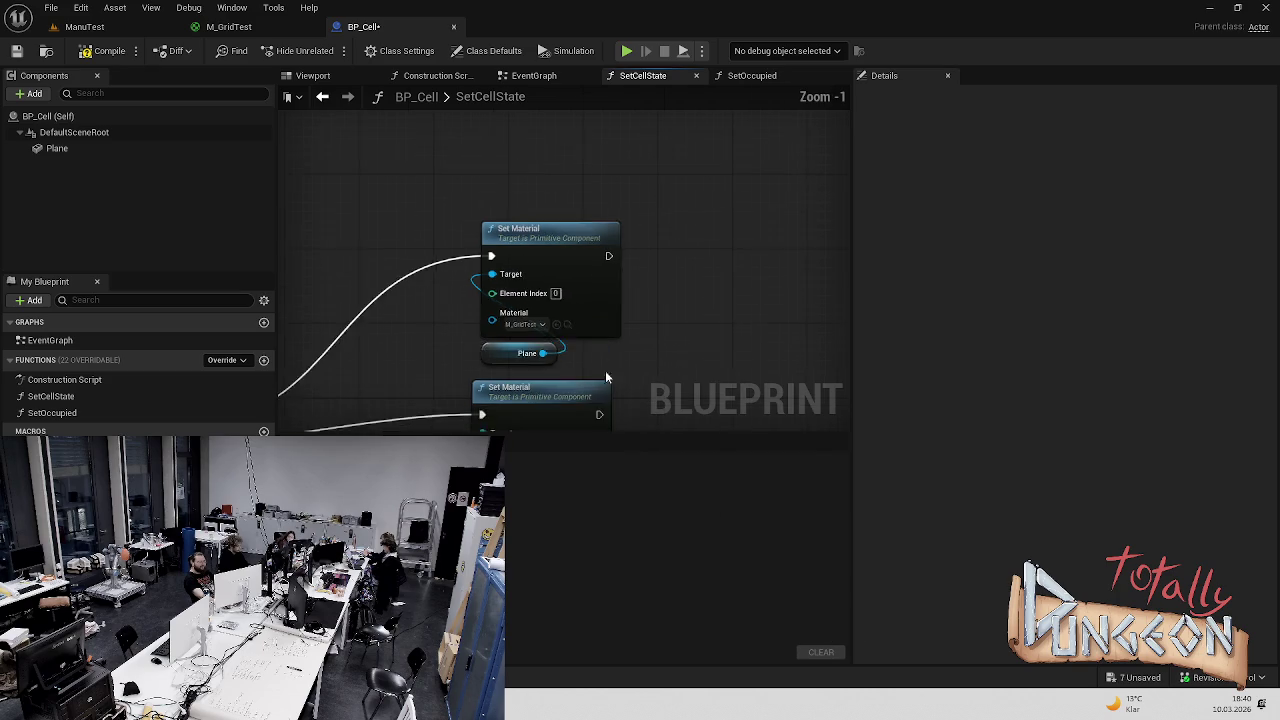
click(524, 294)
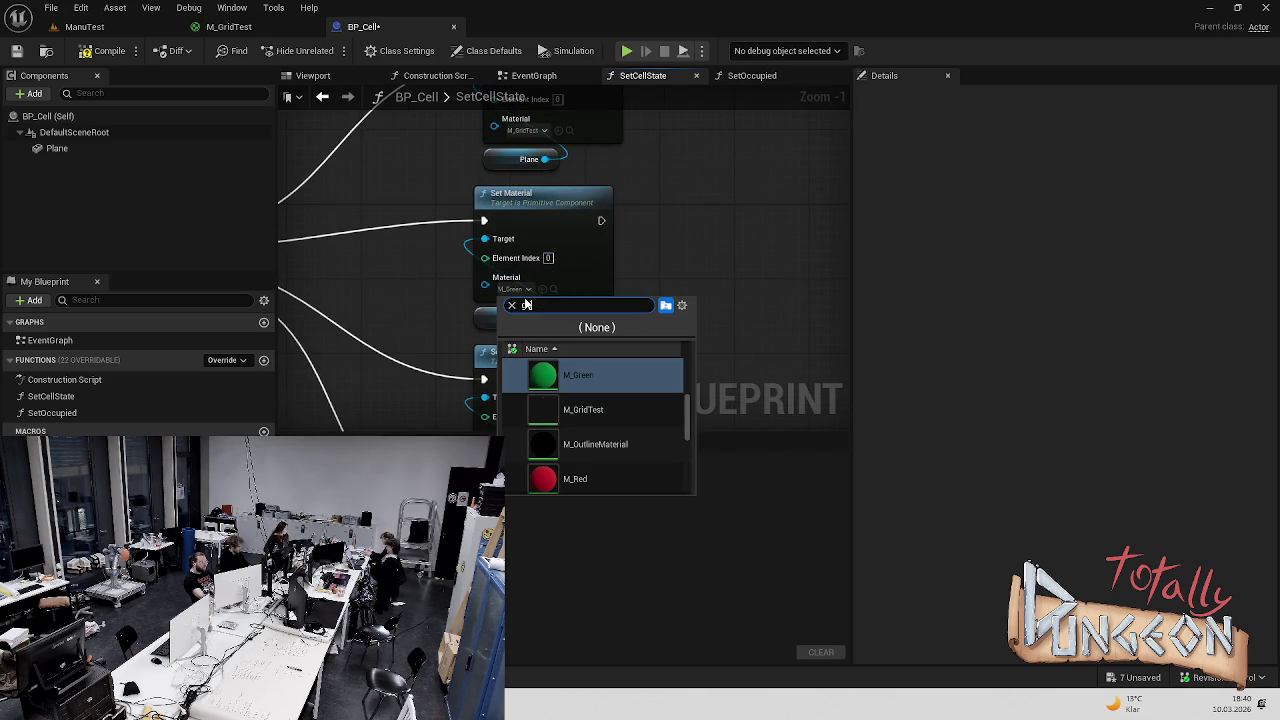
text(gri)
click(594, 378)
click(484, 327)
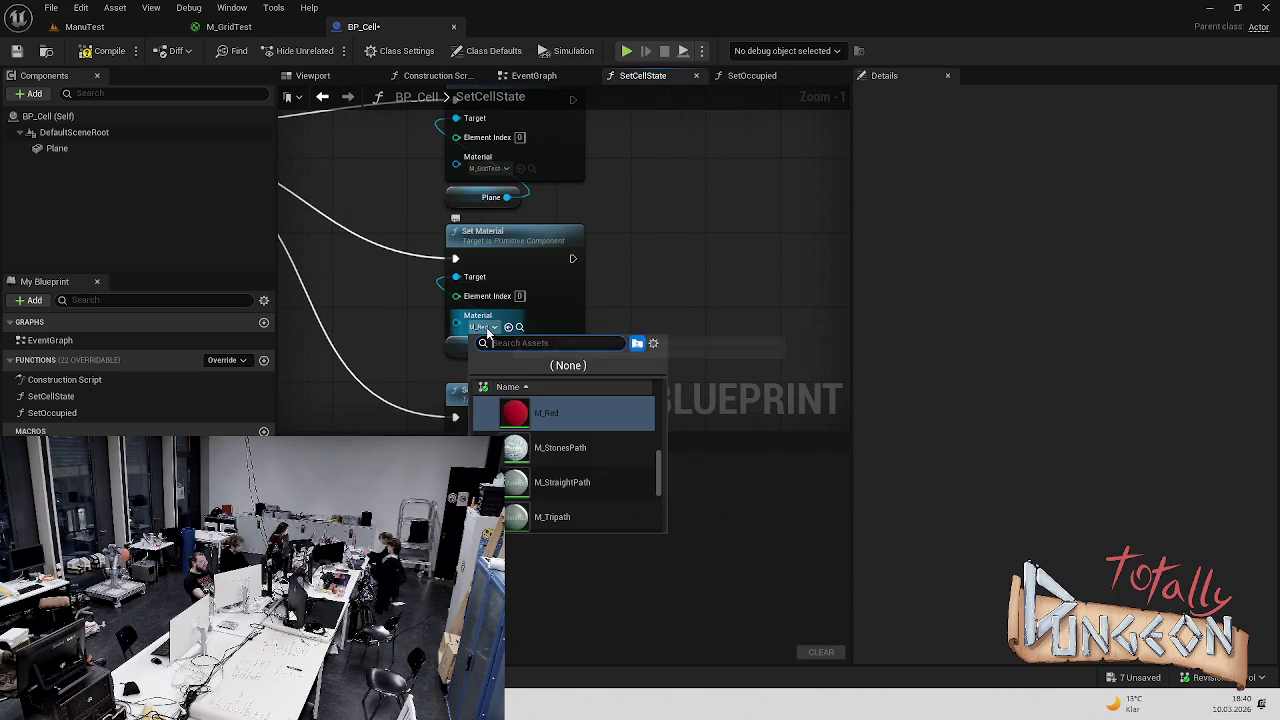
text(gri)
click(655, 208)
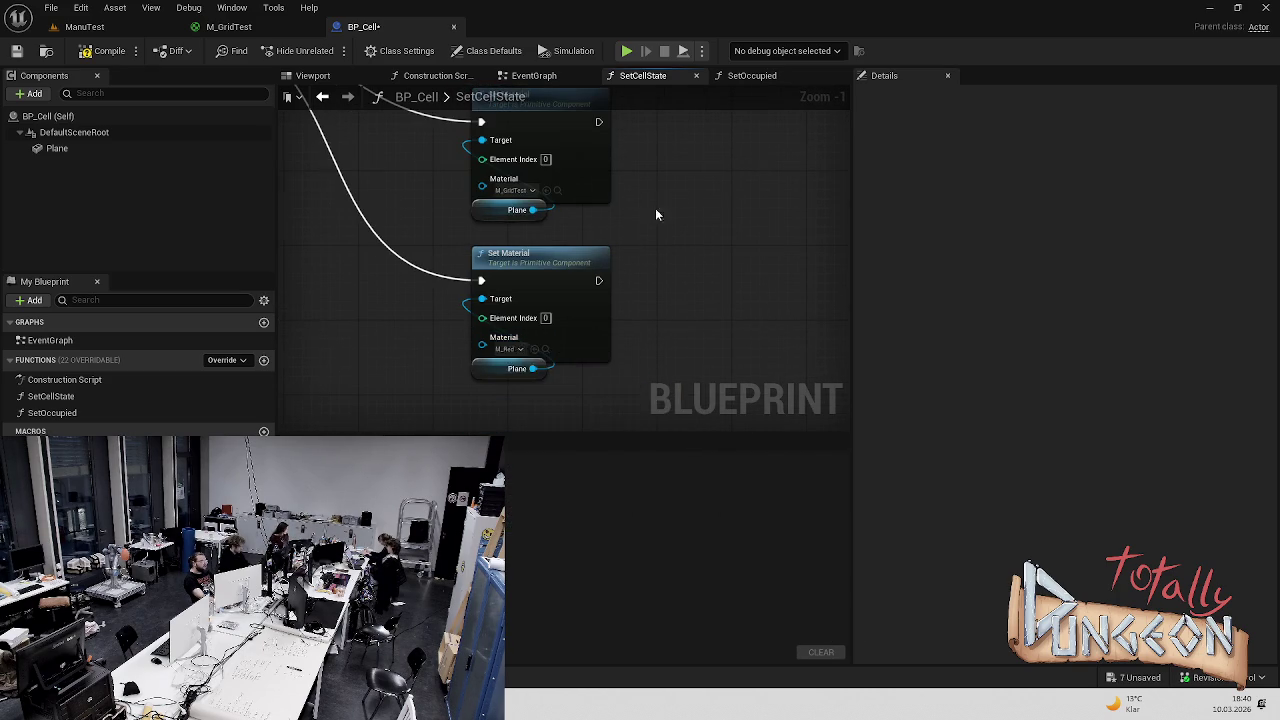
click(510, 349)
text(gri)
click(575, 434)
click(95, 32)
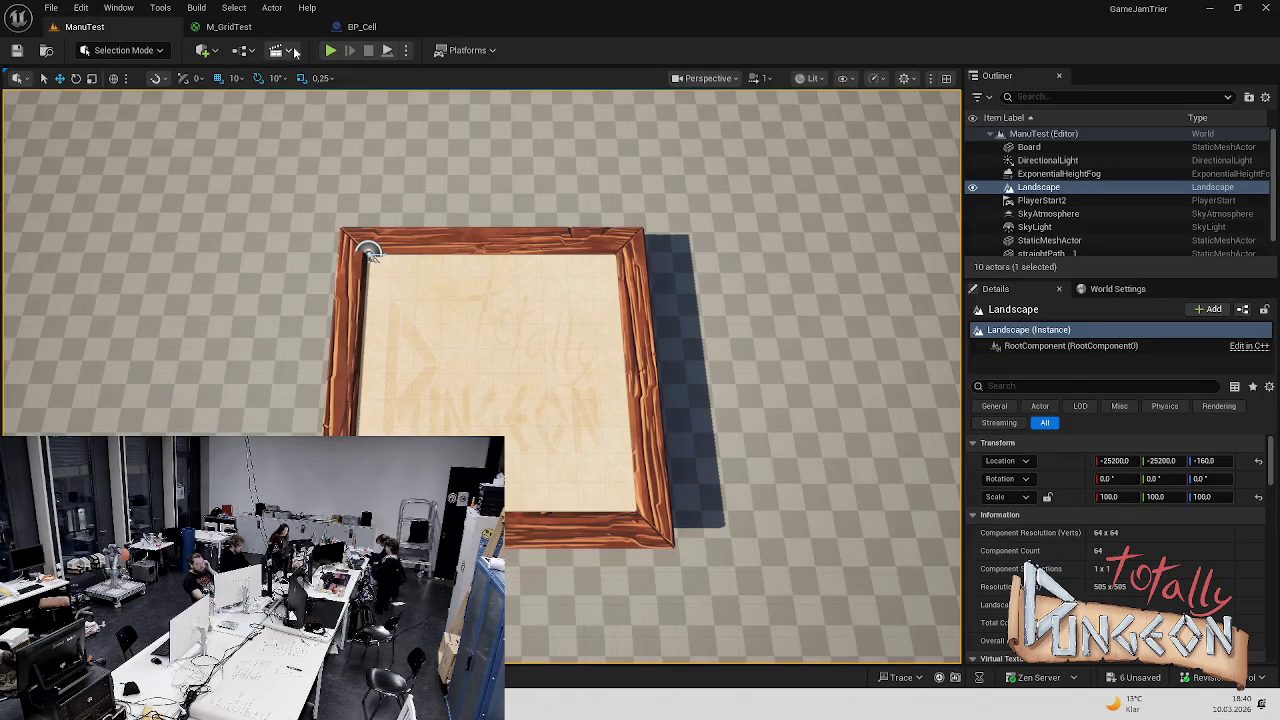
Play-test the level by placing one tile on the board, then return to BP_GameMode's EventGraph
click(330, 50)
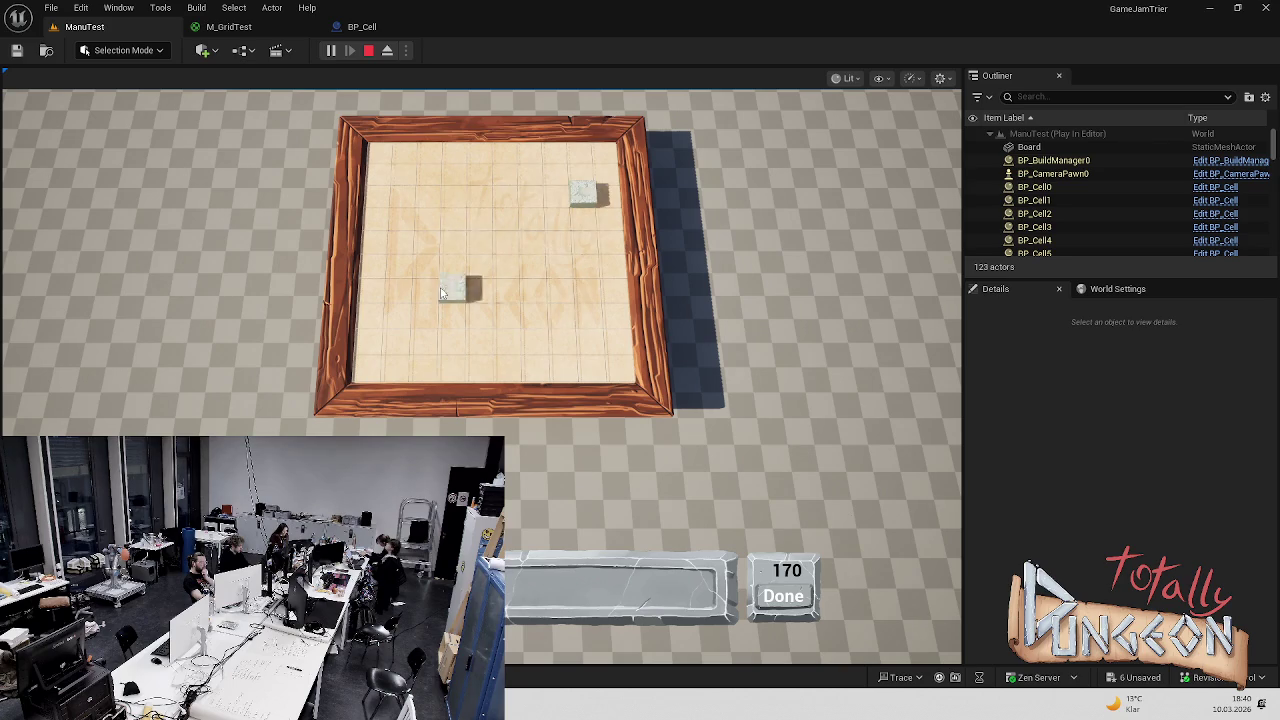
click(573, 227)
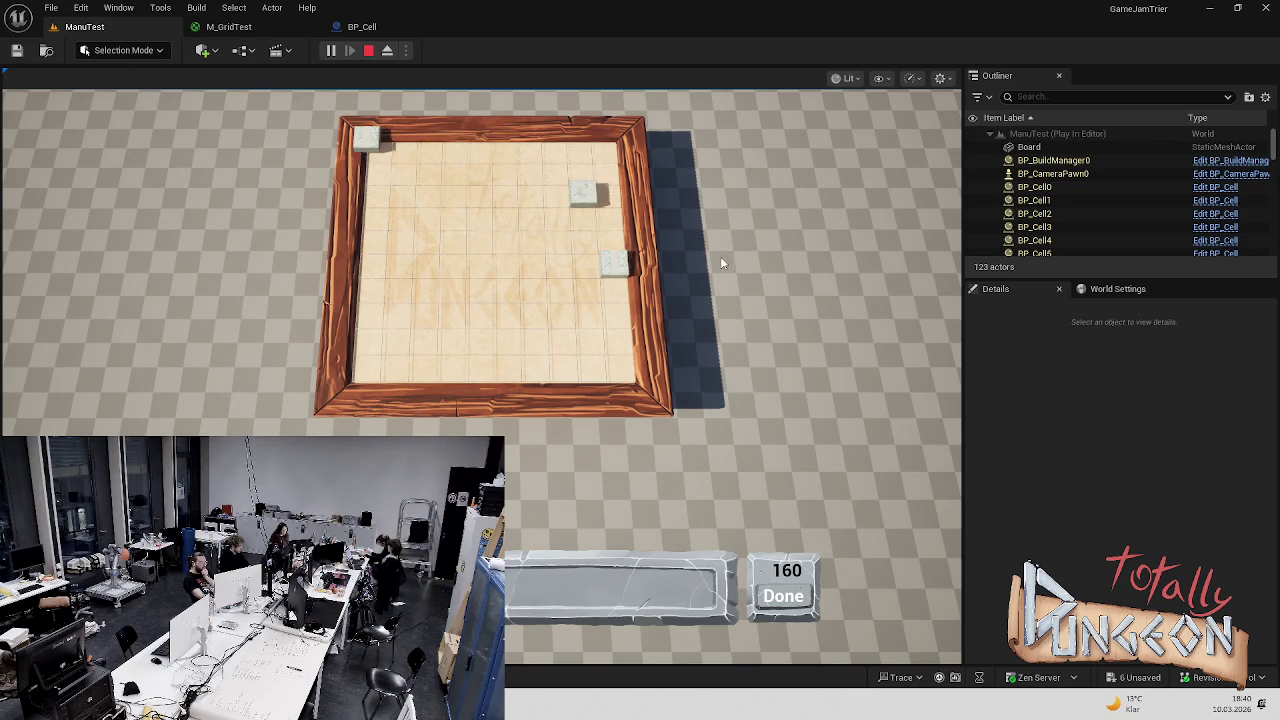
key(Escape)
scroll(588, 104, up, 5)
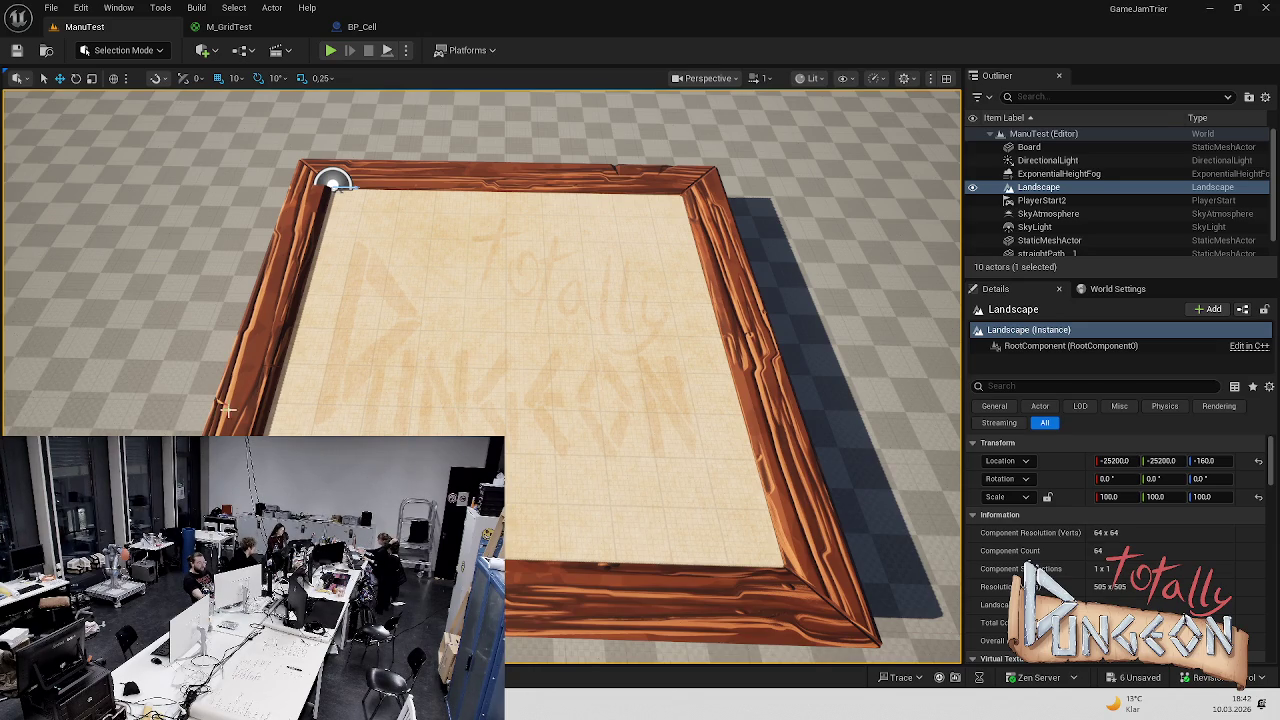
scroll(480, 376, up, 2)
scroll(286, 371, up, 1)
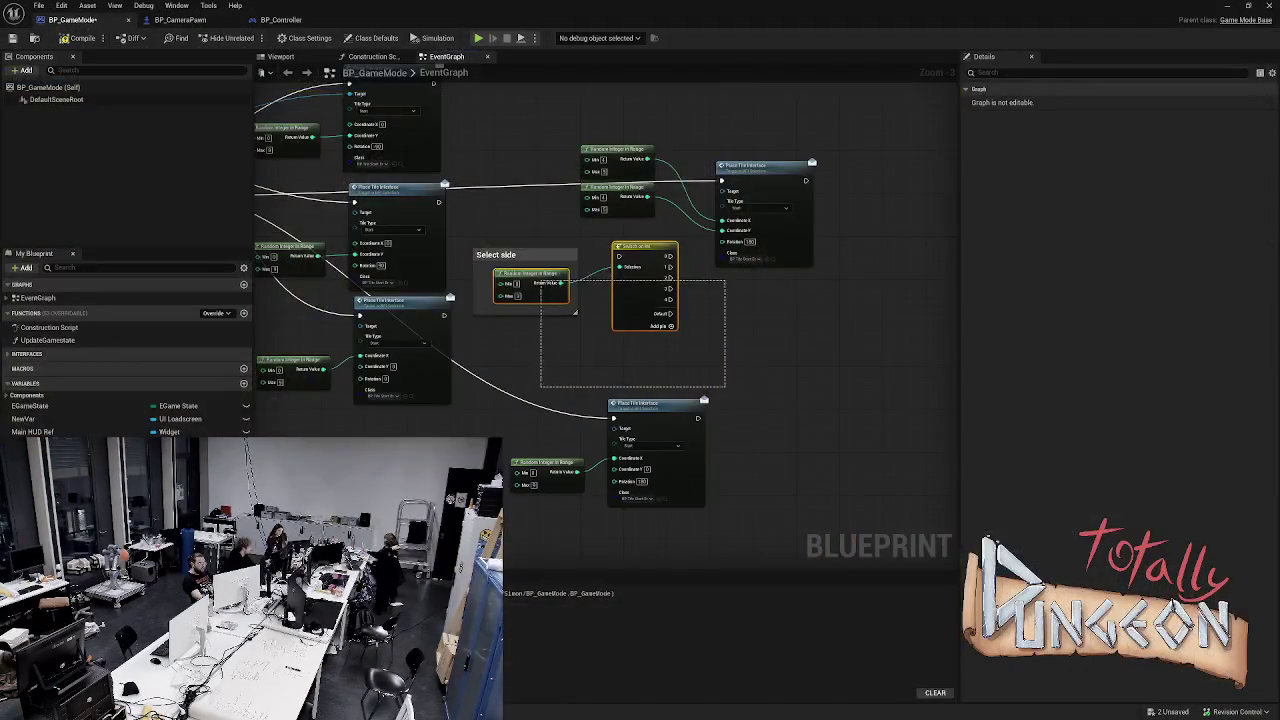
Delete the duplicate Switch and Random Integer nodes, then move the two Random Integer nodes down-left
key(Delete)
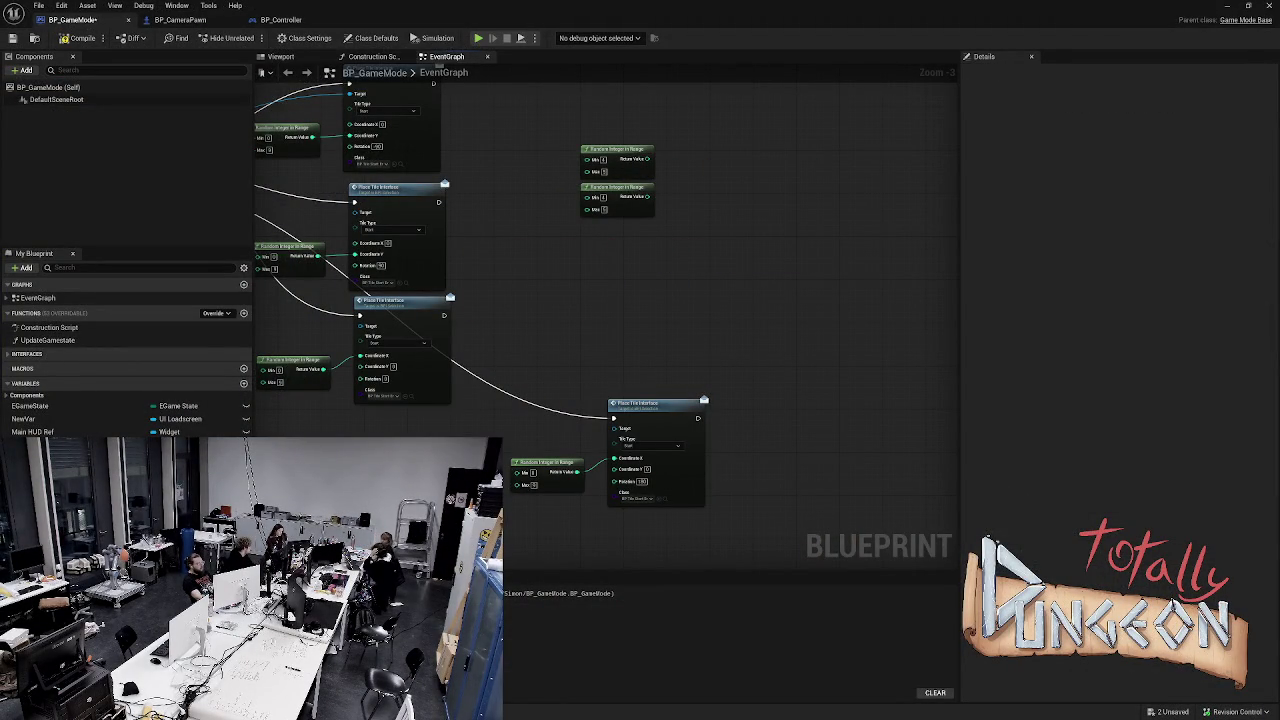
drag(532, 311, 608, 363)
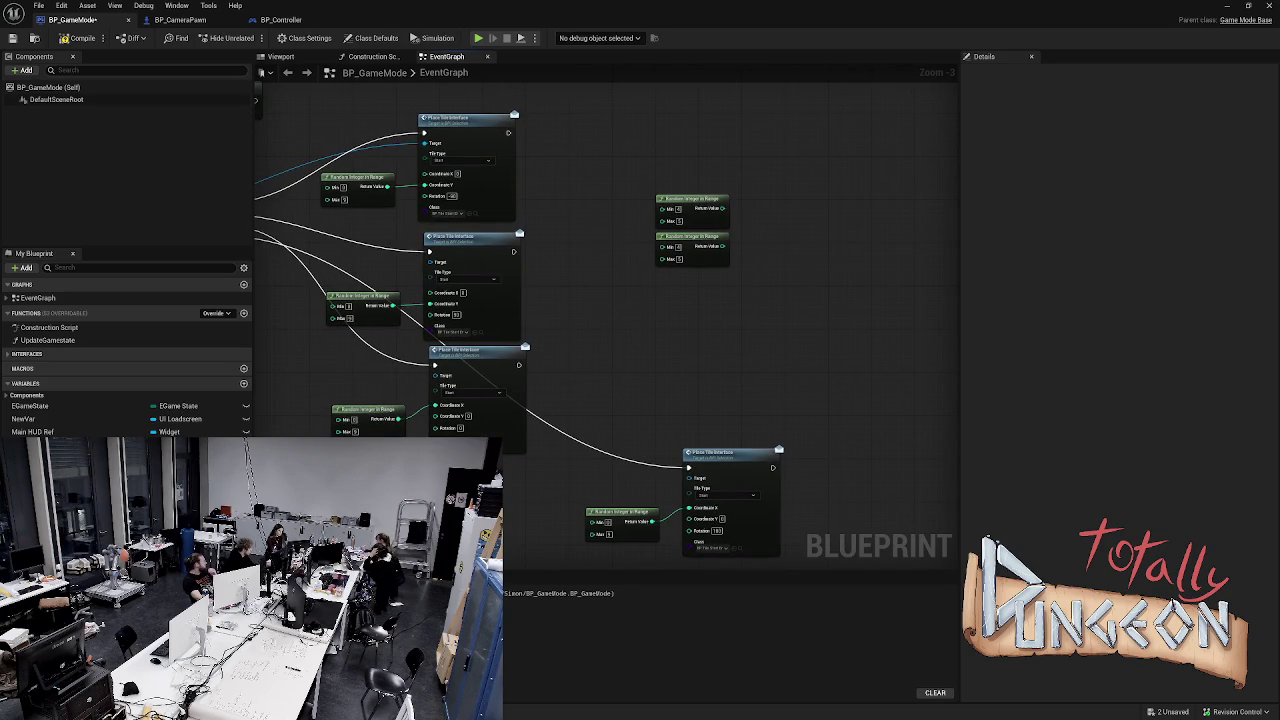
key(ctrl+z)
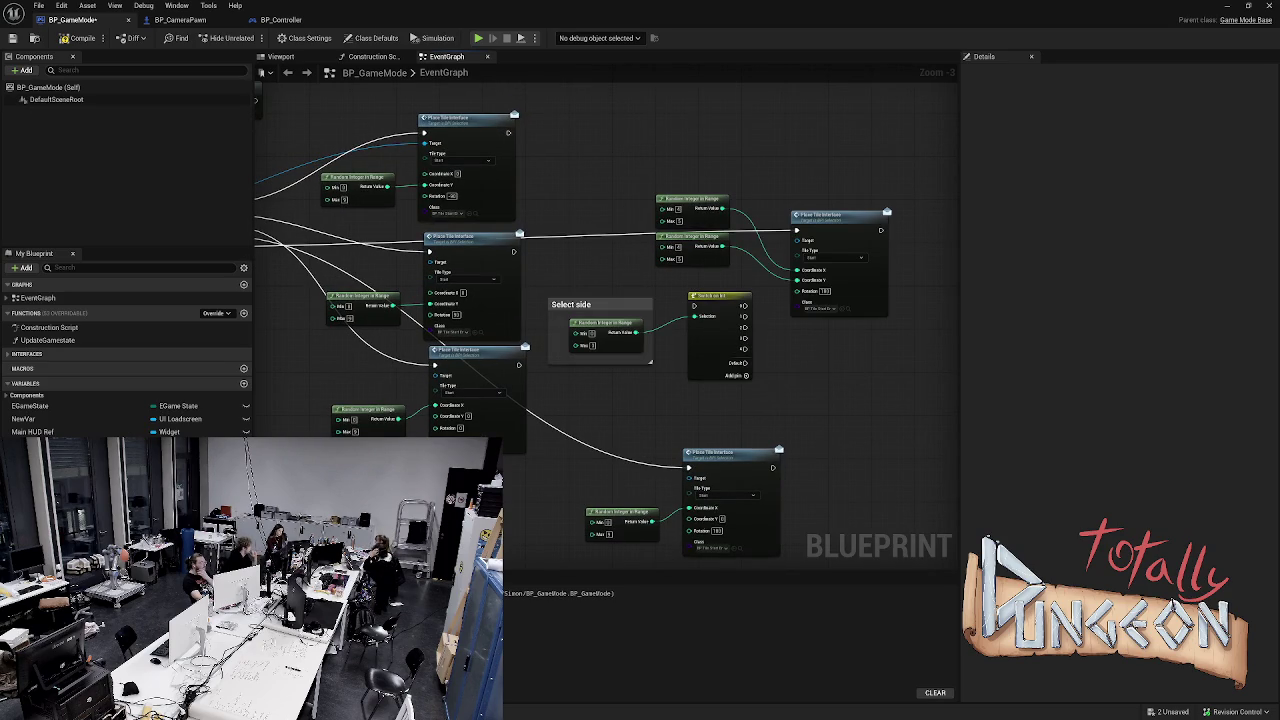
key(Delete)
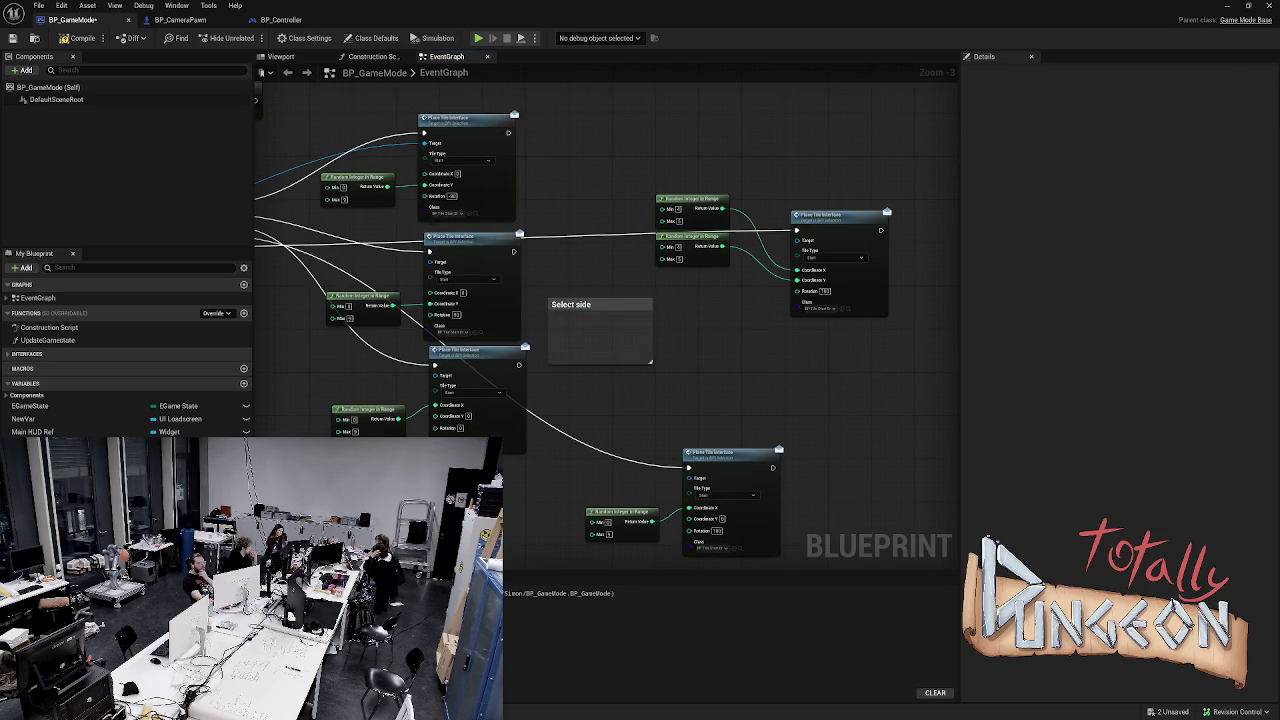
key(ctrl+z)
mouse_move(634, 178)
mouse_down()
mouse_move(732, 232)
mouse_move(732, 268)
mouse_up()
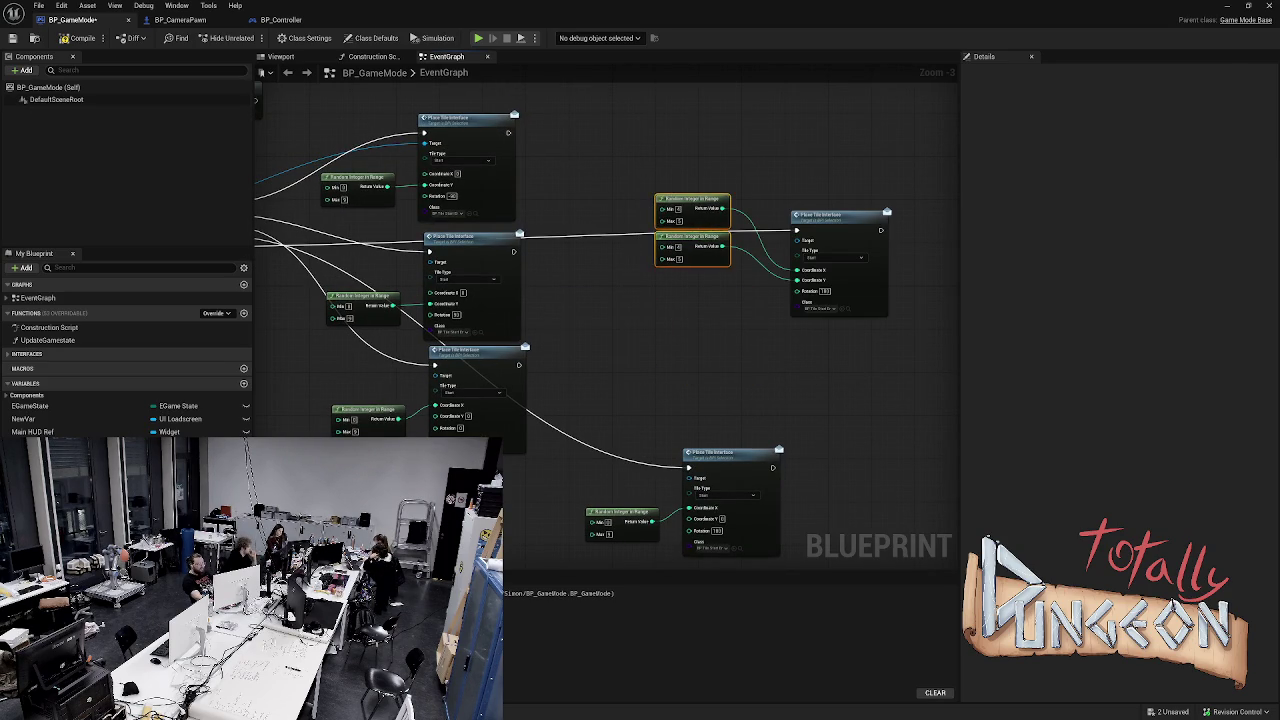
drag(692, 199, 676, 280)
click(600, 250)
Compile, add a BM getter feeding the Place Tile Interface Targets, and start simulating
click(80, 38)
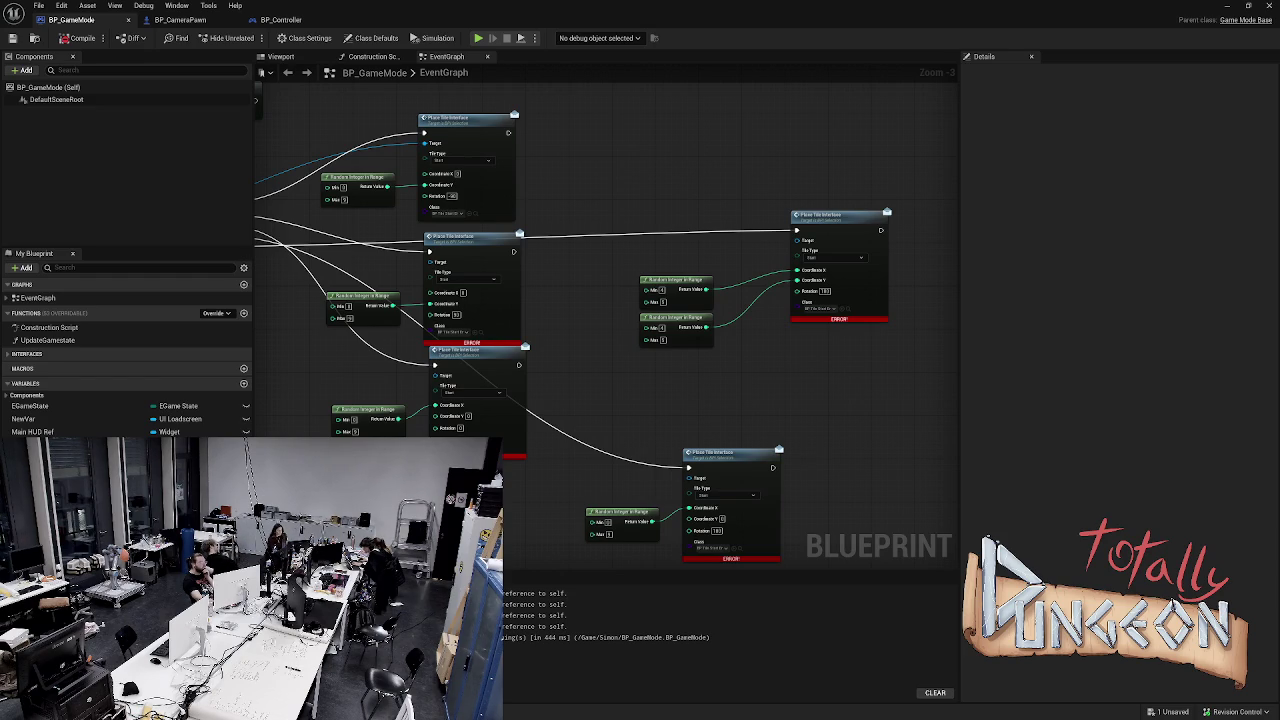
mouse_move(294, 341)
mouse_down()
mouse_move(431, 329)
mouse_move(696, 381)
mouse_up()
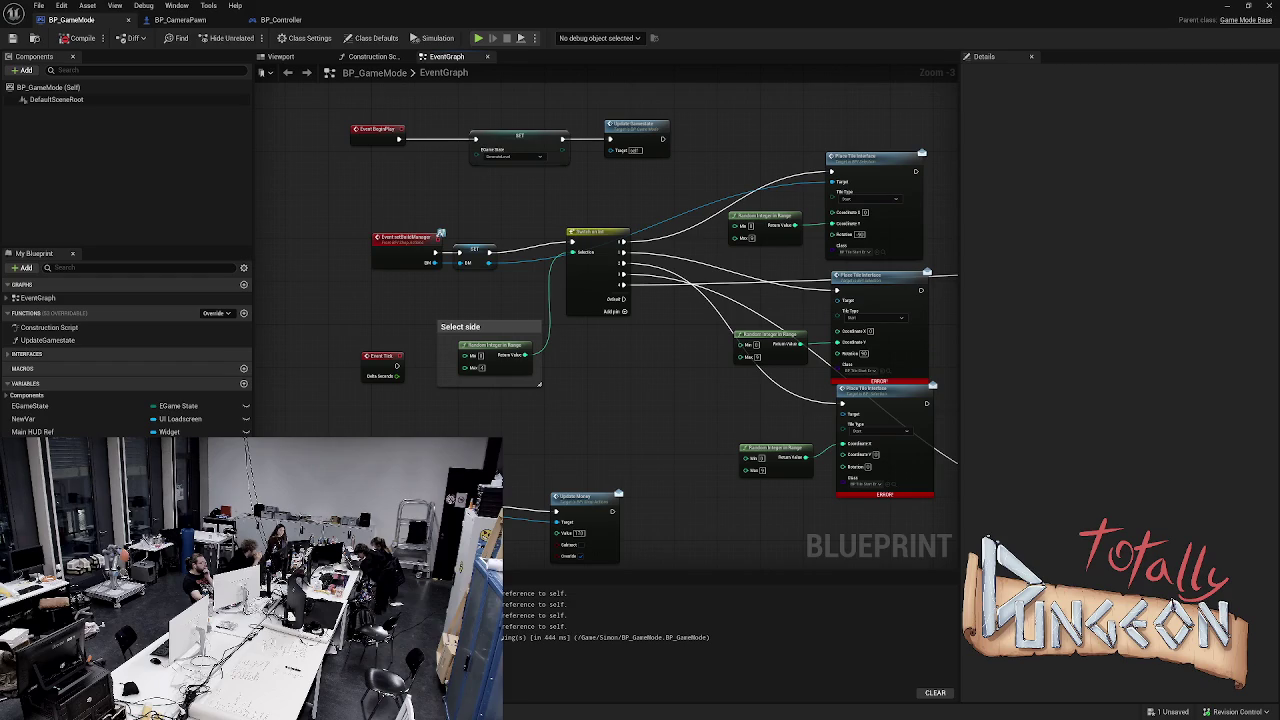
mouse_move(30, 444)
mouse_down()
mouse_move(790, 164)
mouse_move(778, 157)
mouse_move(831, 181)
mouse_up()
click(799, 171)
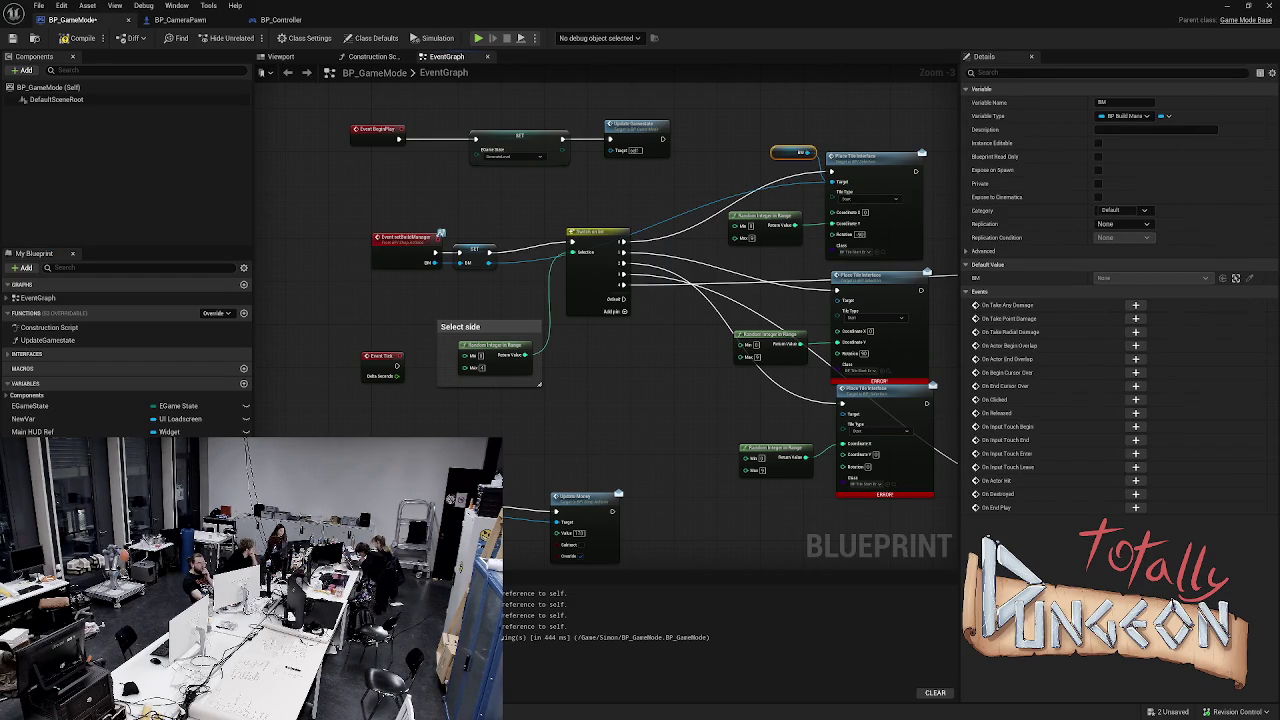
drag(809, 201, 752, 195)
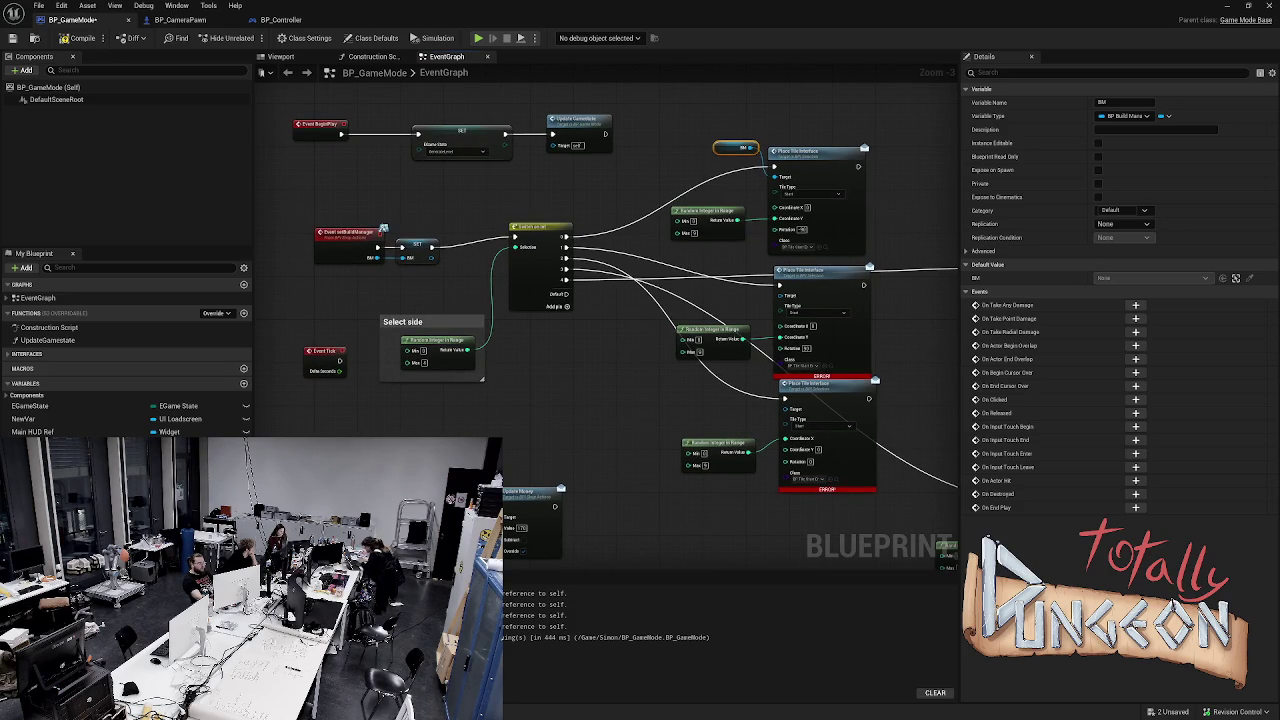
click(752, 195)
key(alt+p)
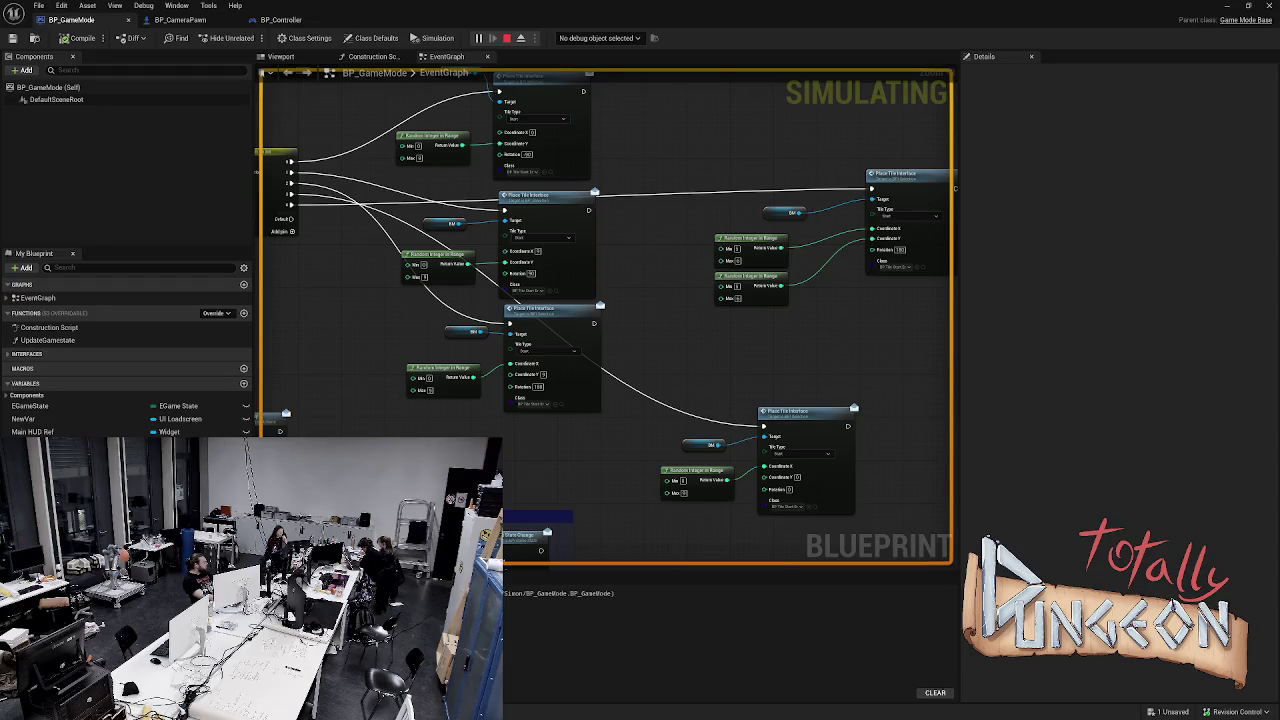
Run several quick simulations of the game mode to check tile placement
key(Escape)
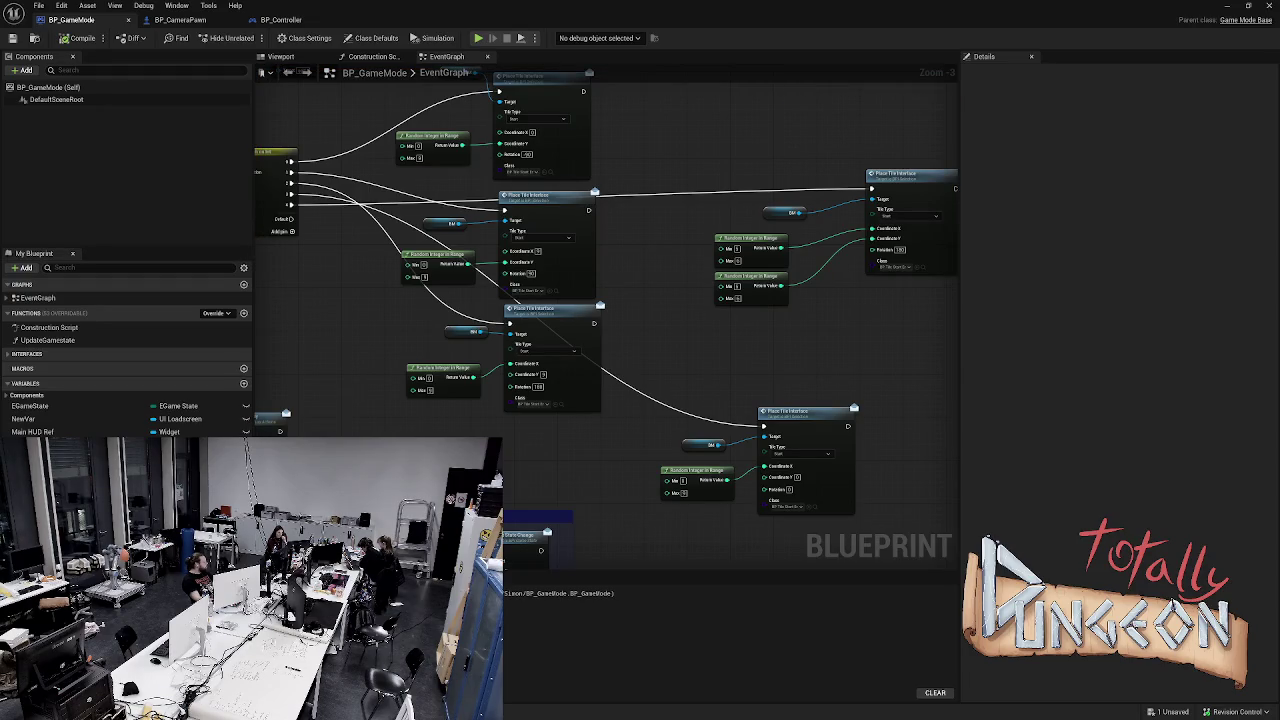
key(alt+p)
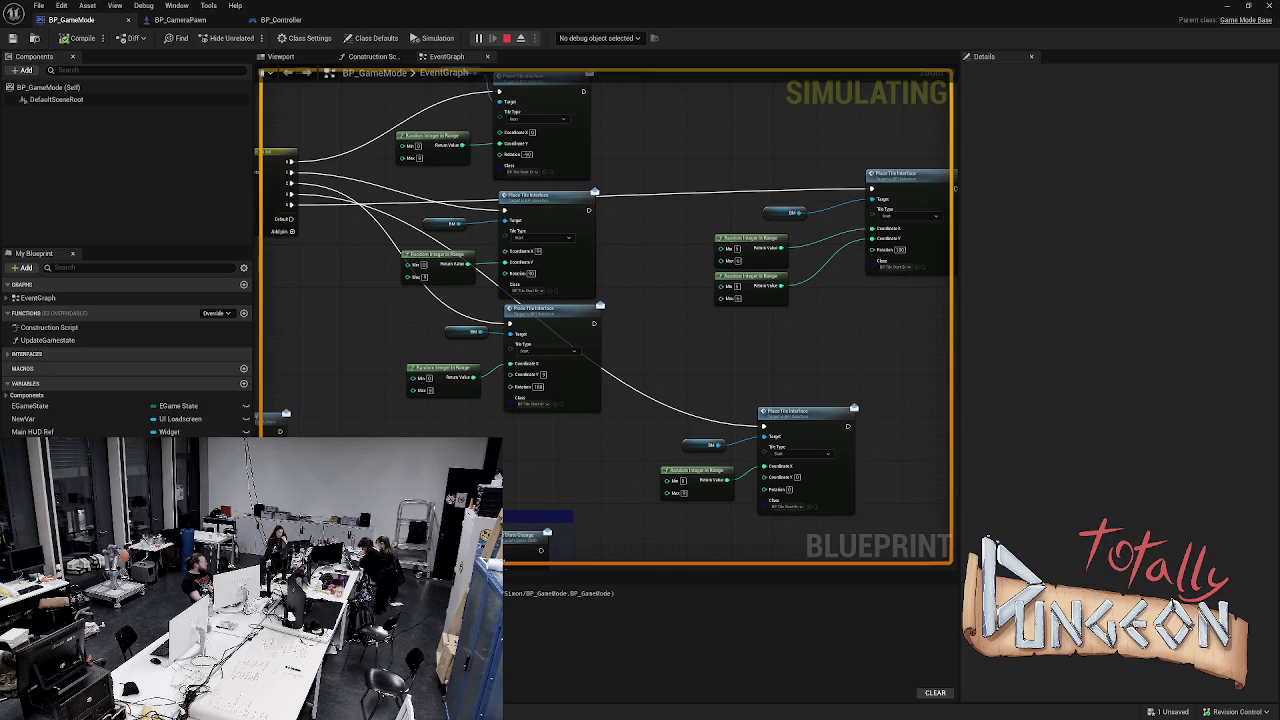
key(Escape)
key(alt+s)
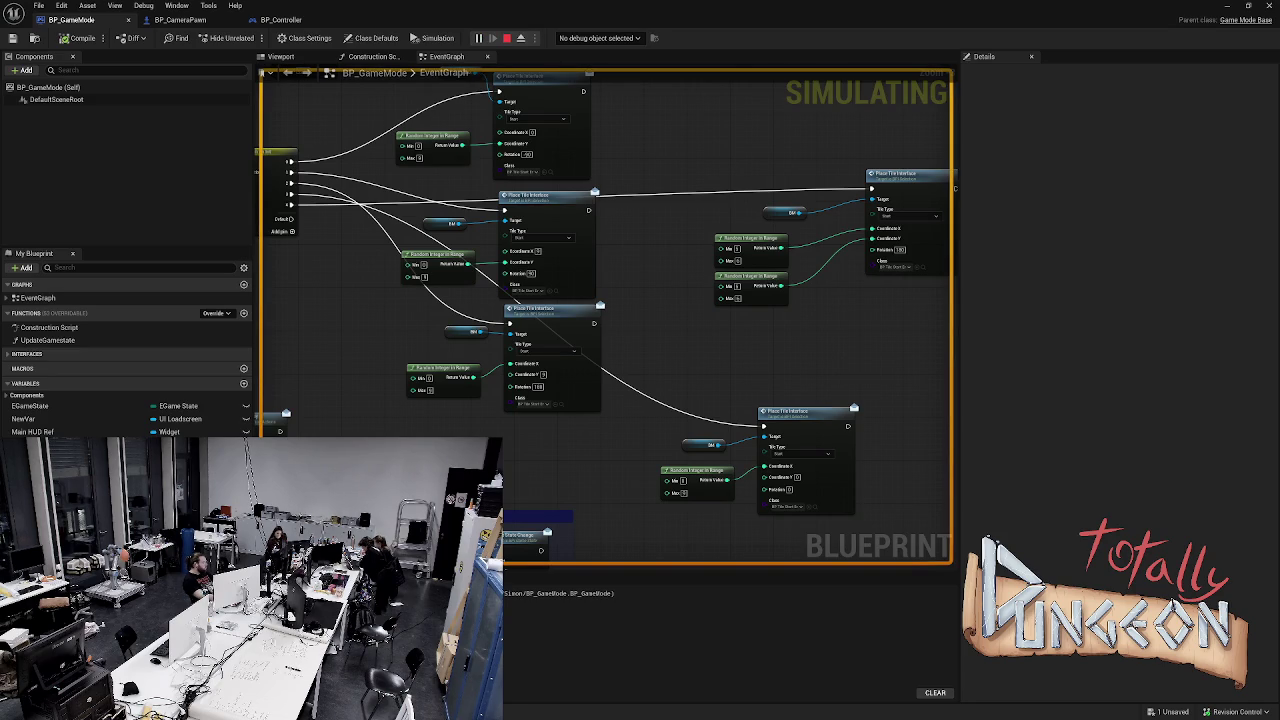
key(Escape)
key(alt+s)
key(Escape)
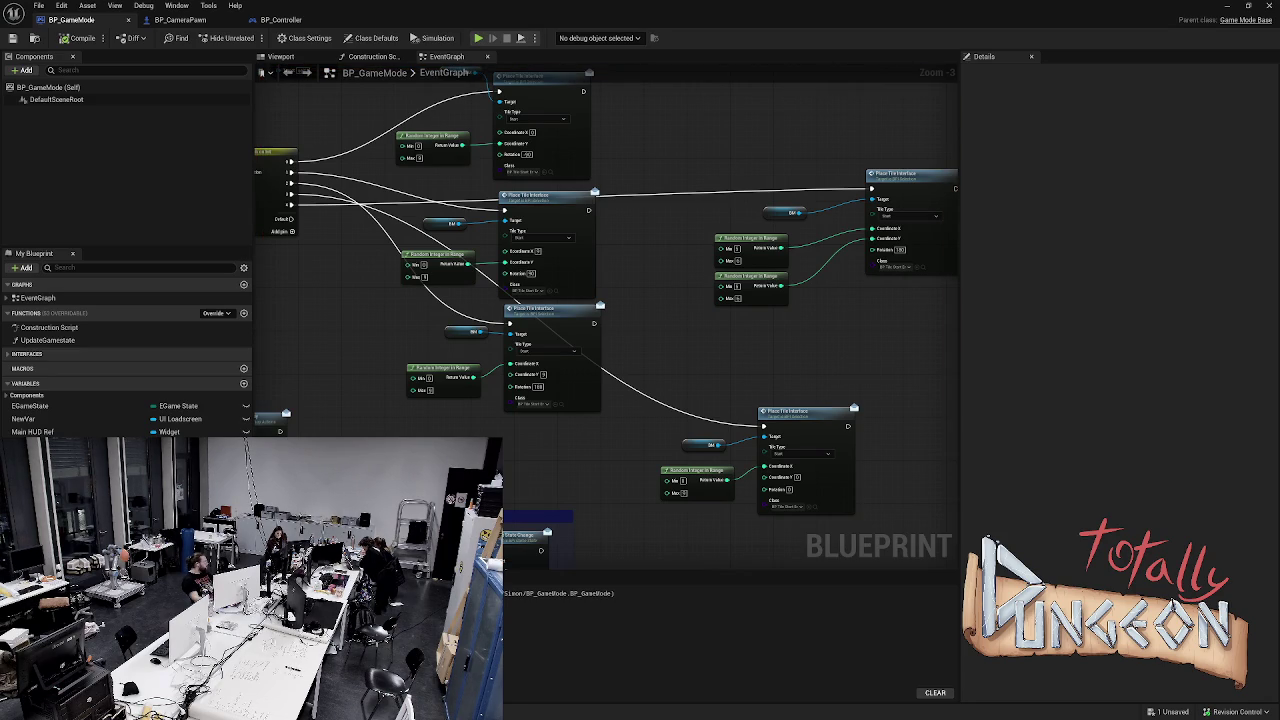
key(alt+s)
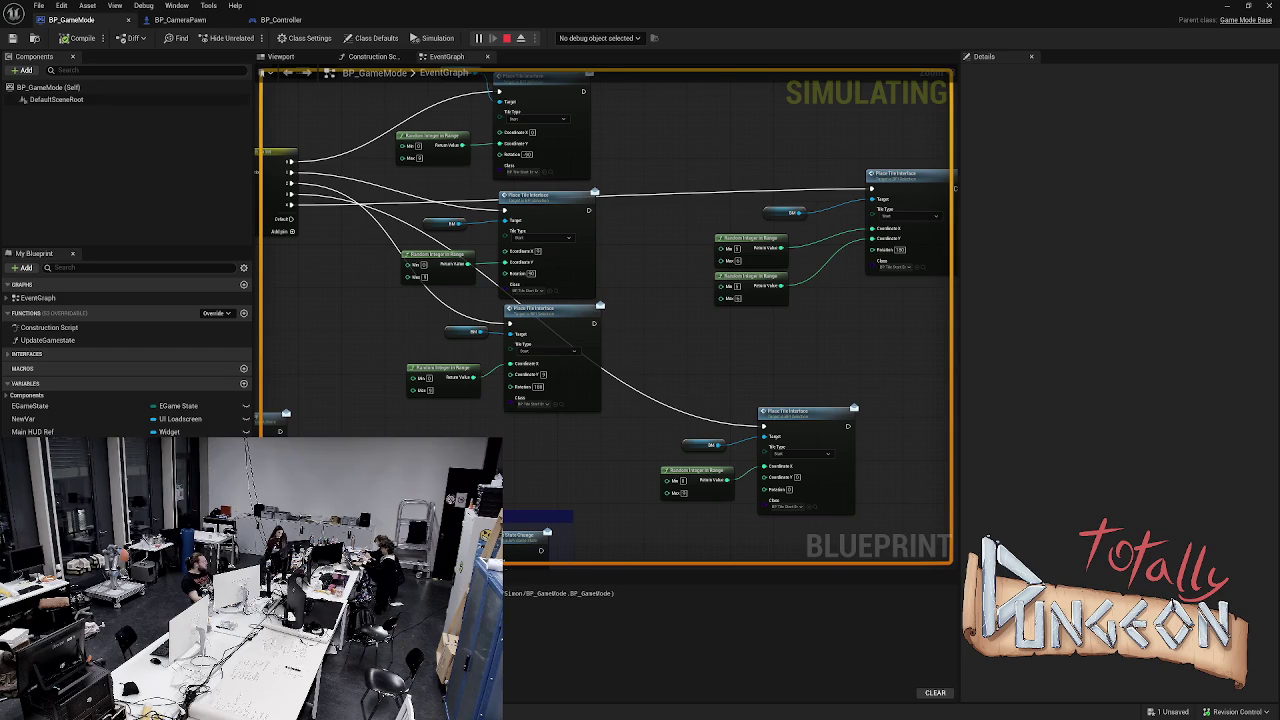
key(Escape)
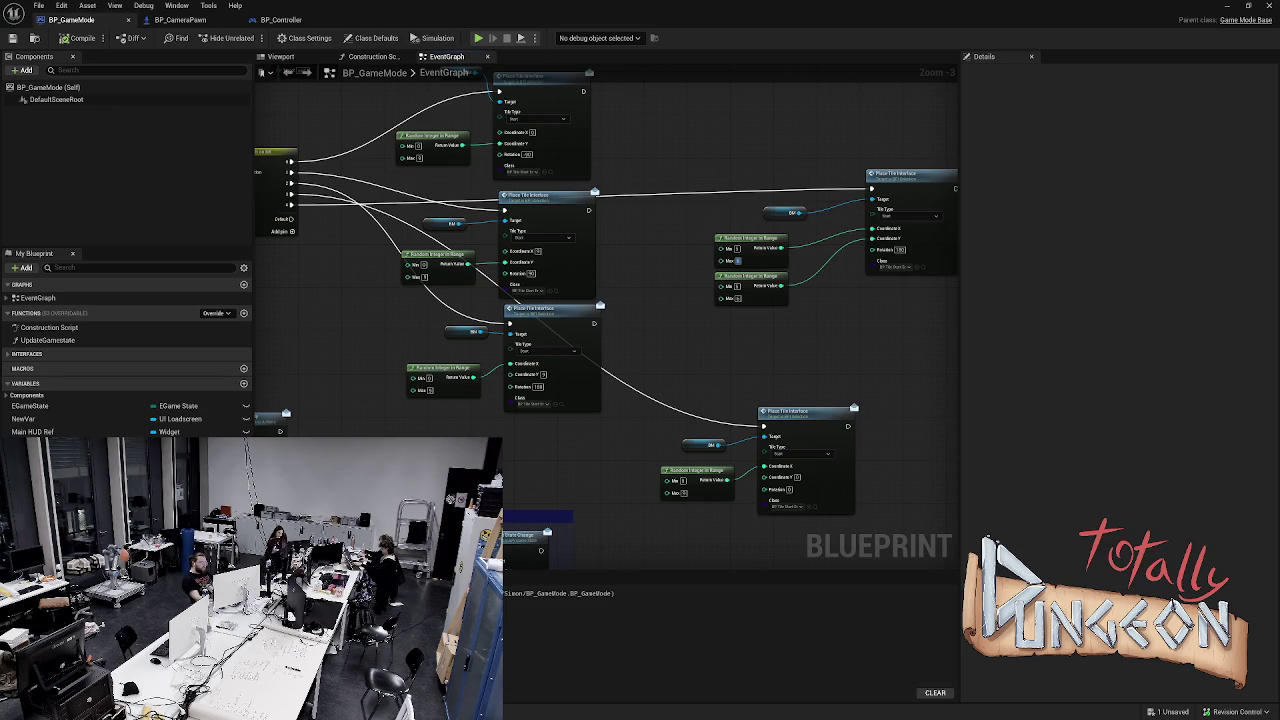
Set the Random Integer in Range node's Max to 3, compile, and retest in simulation
click(738, 260)
text(3)
click(78, 38)
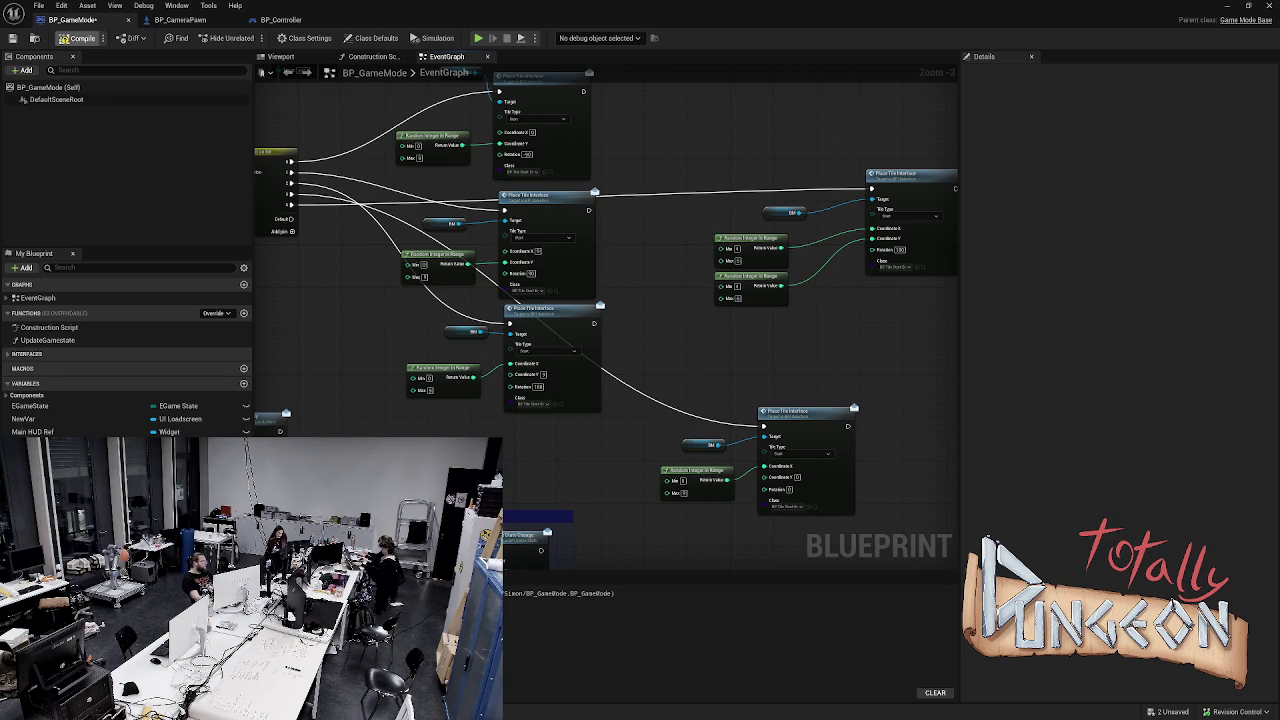
key(alt+s)
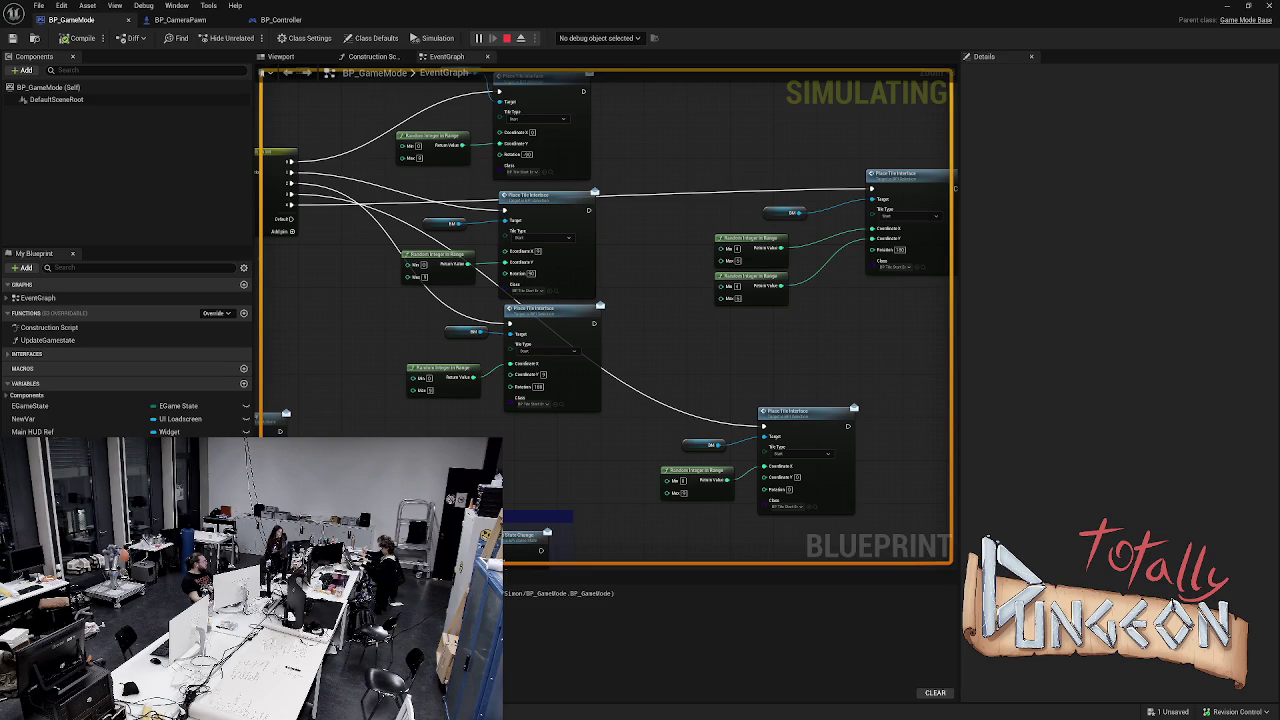
key(Escape)
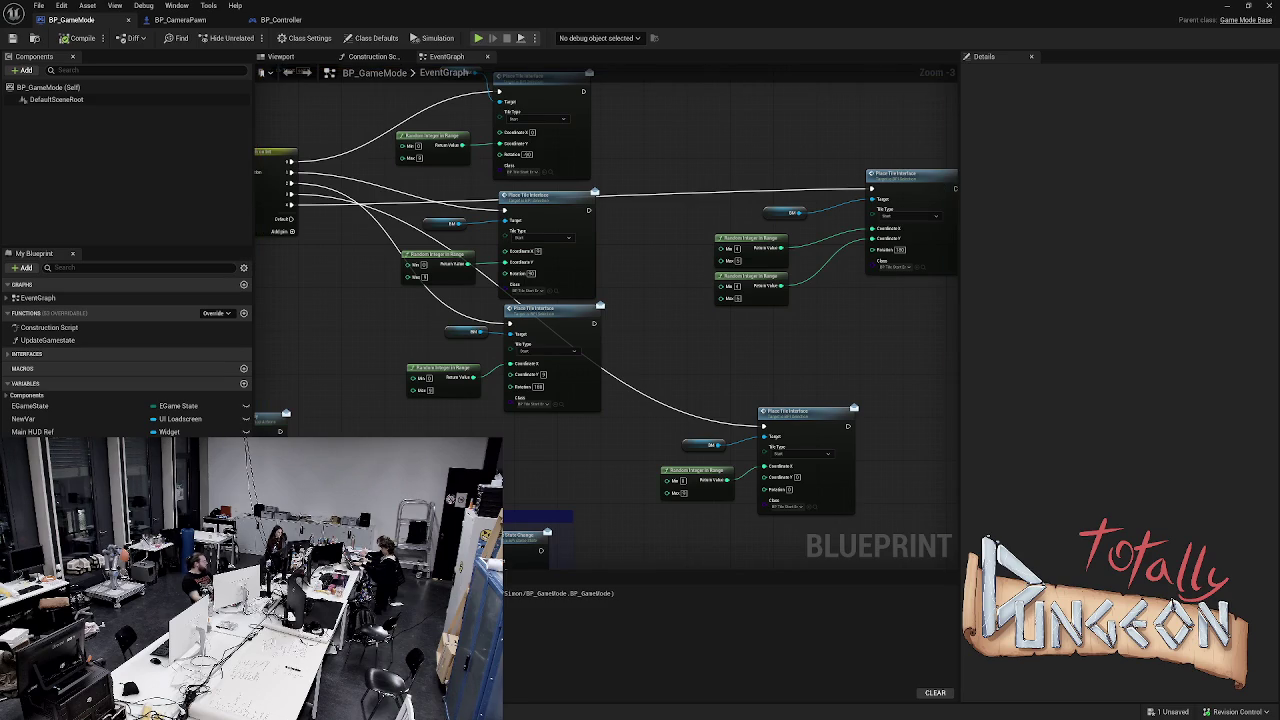
key(alt+p)
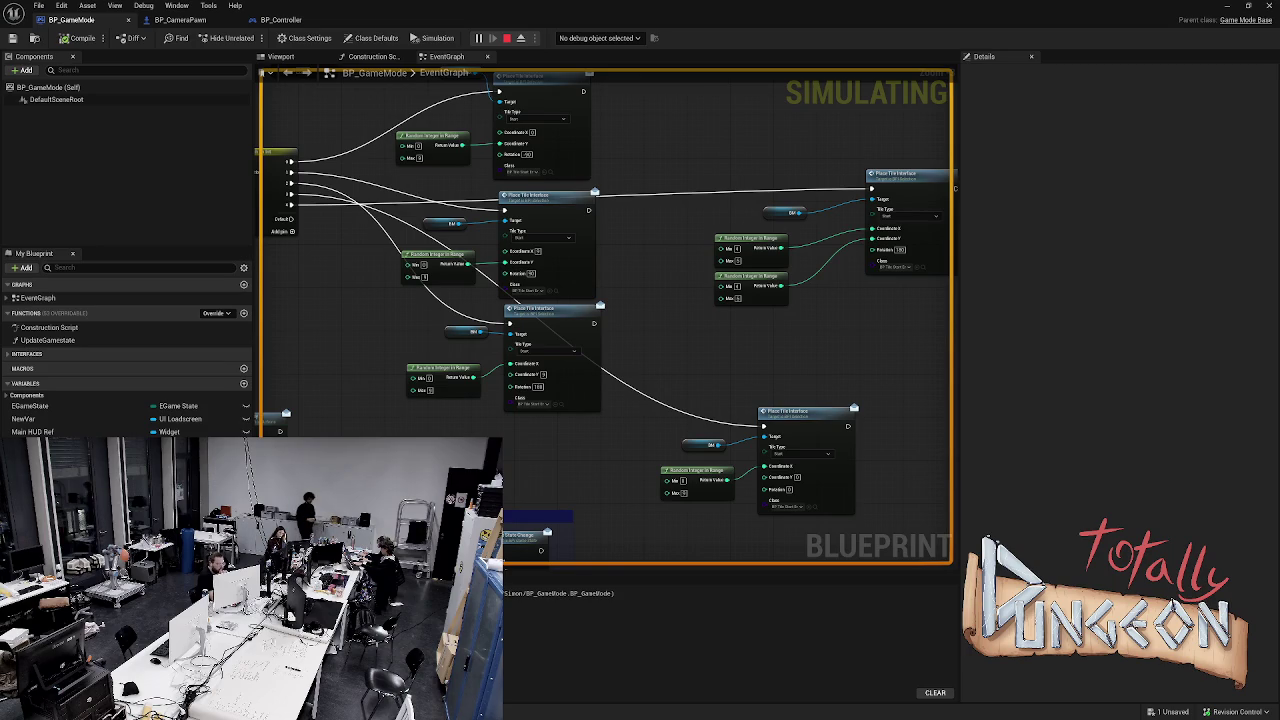
Restart and stop the simulation a few more times to test the graph
key(Escape)
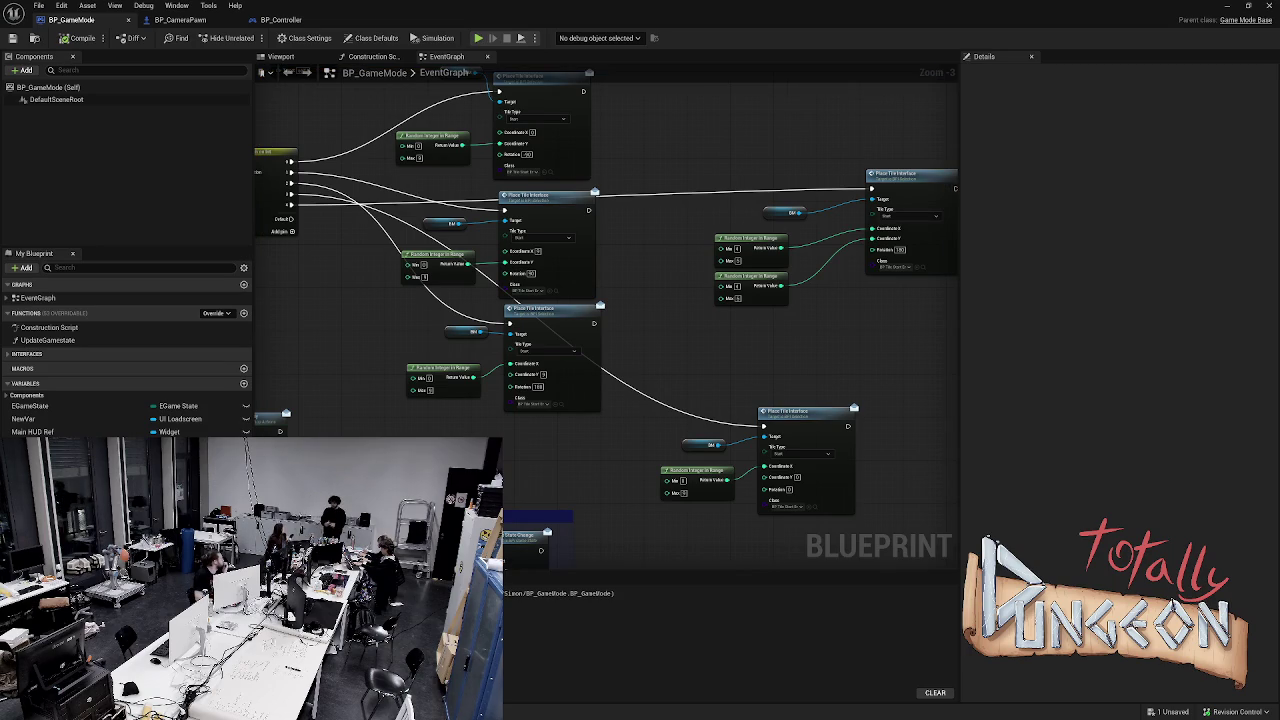
key(alt+s)
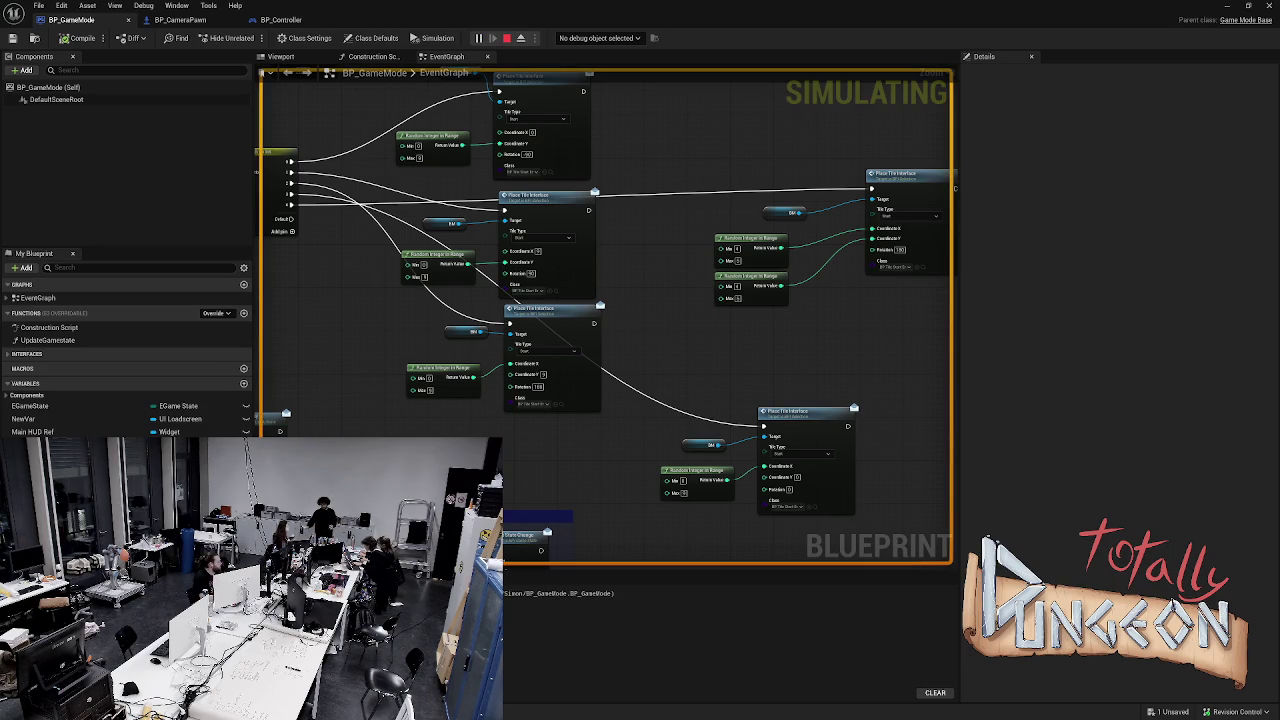
key(Escape)
key(alt+s)
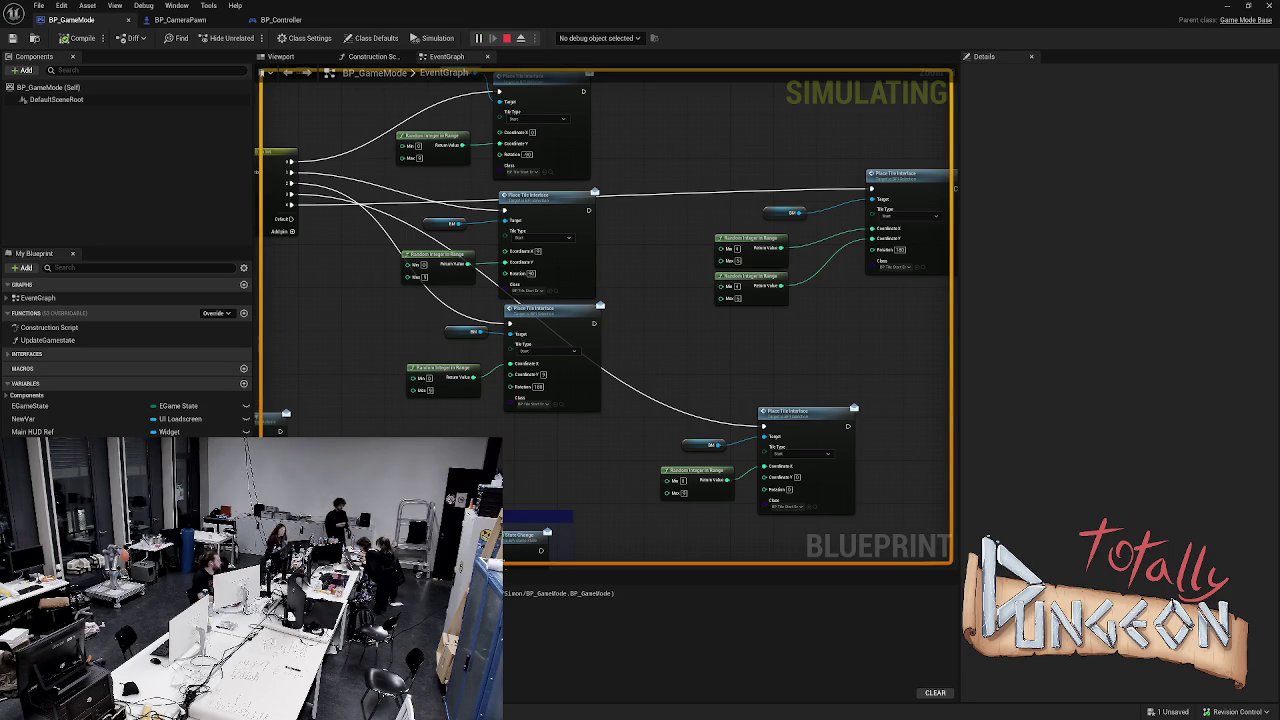
key(Escape)
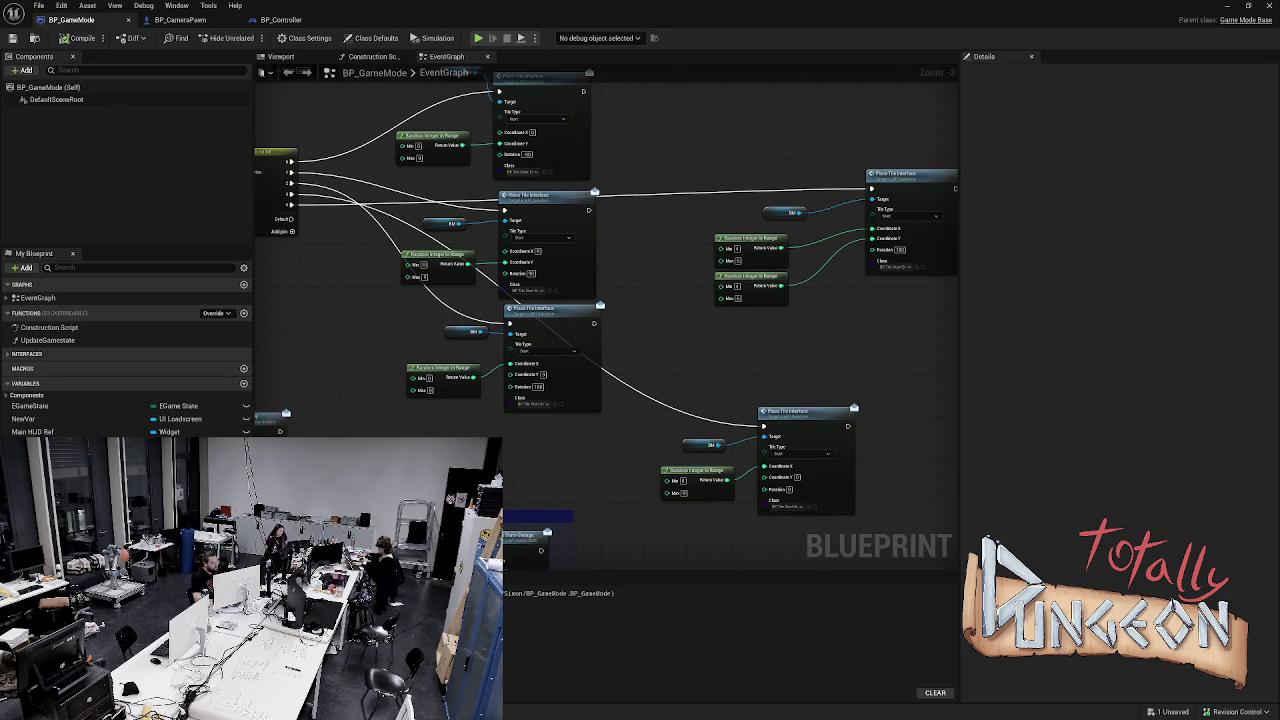
Select the Sequence and Place Tile Interface node group and move it to the right
scroll(811, 284, down, 4)
scroll(811, 284, up, 2)
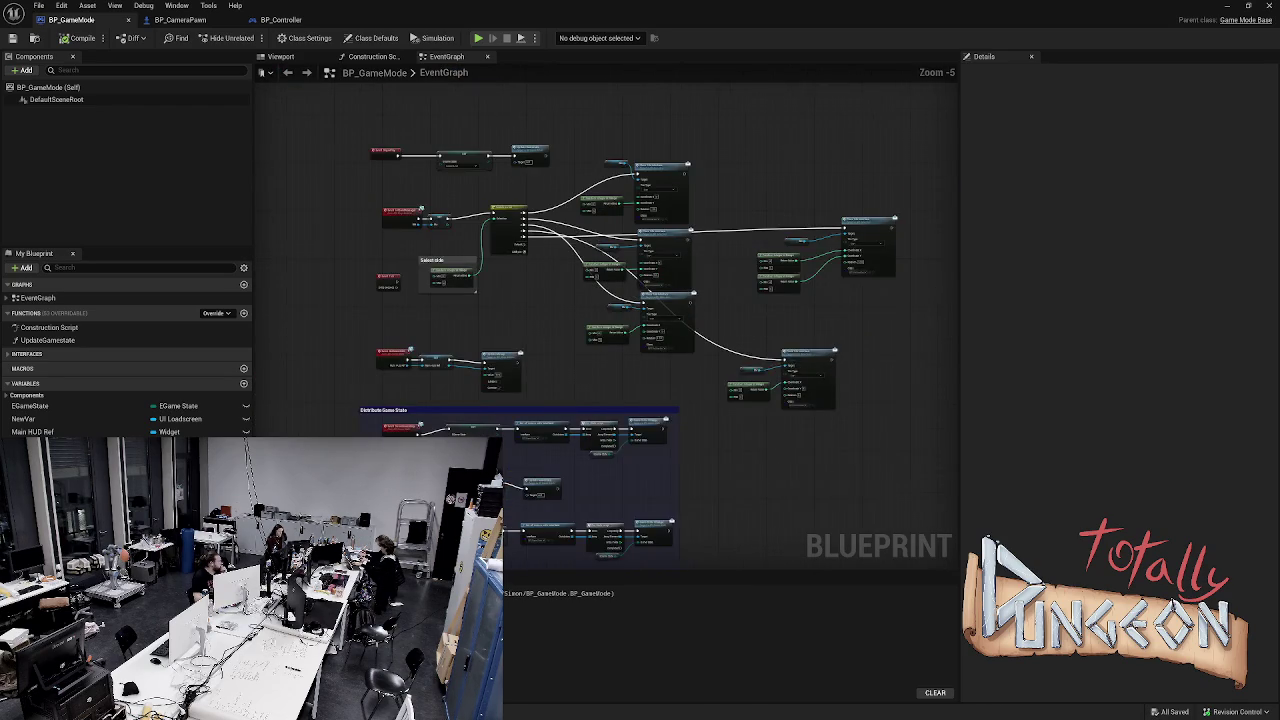
scroll(699, 337, up, 1)
mouse_move(416, 160)
mouse_down()
mouse_move(900, 415)
mouse_move(893, 358)
mouse_up()
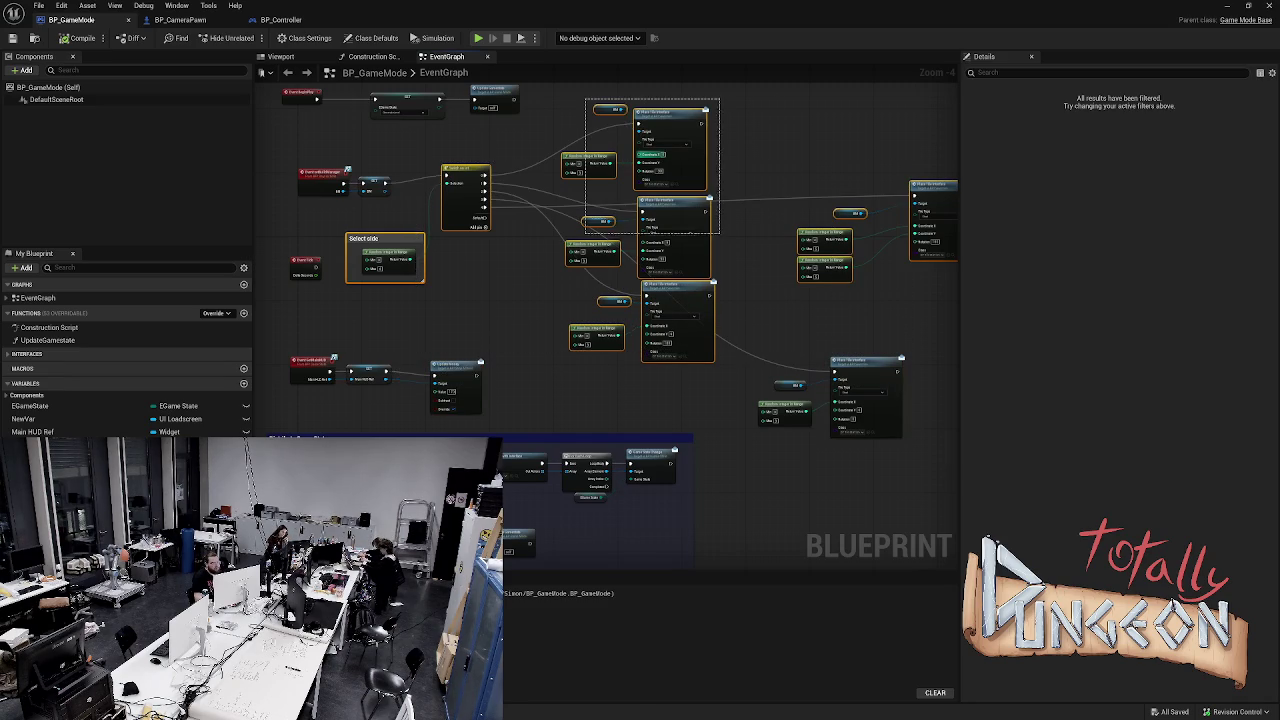
click(850, 378)
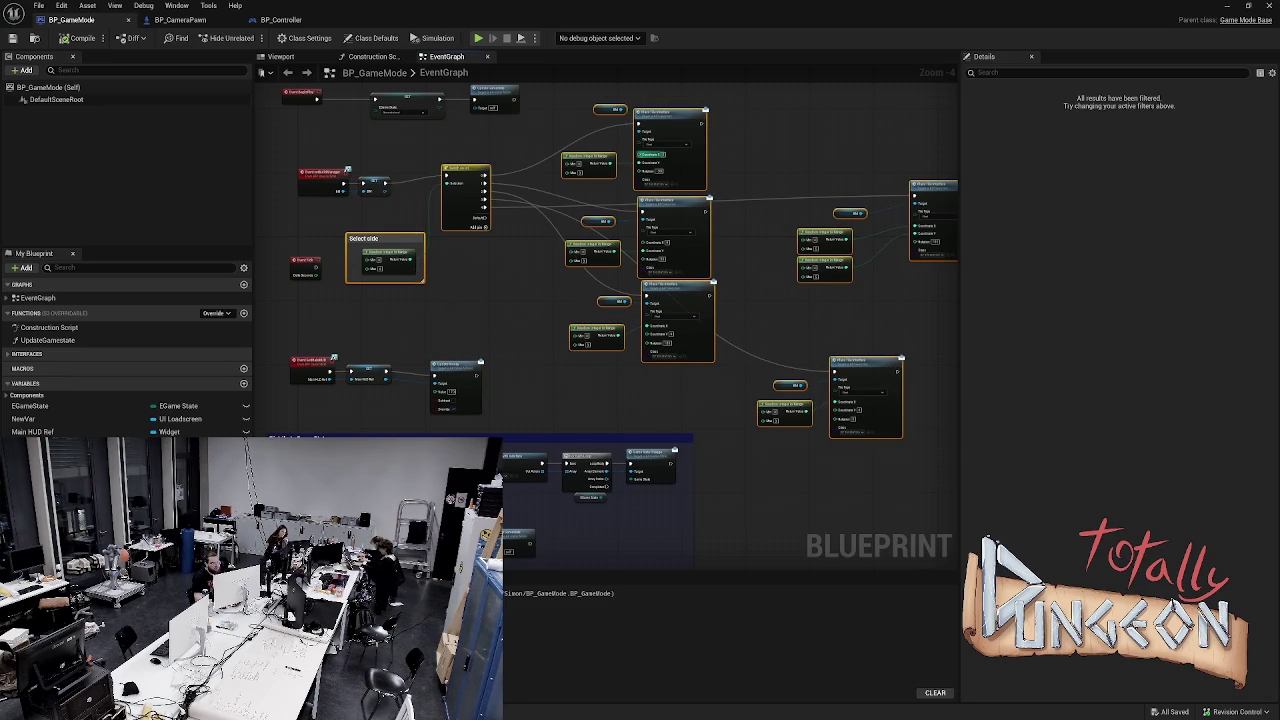
drag(375, 238, 632, 230)
key(Escape)
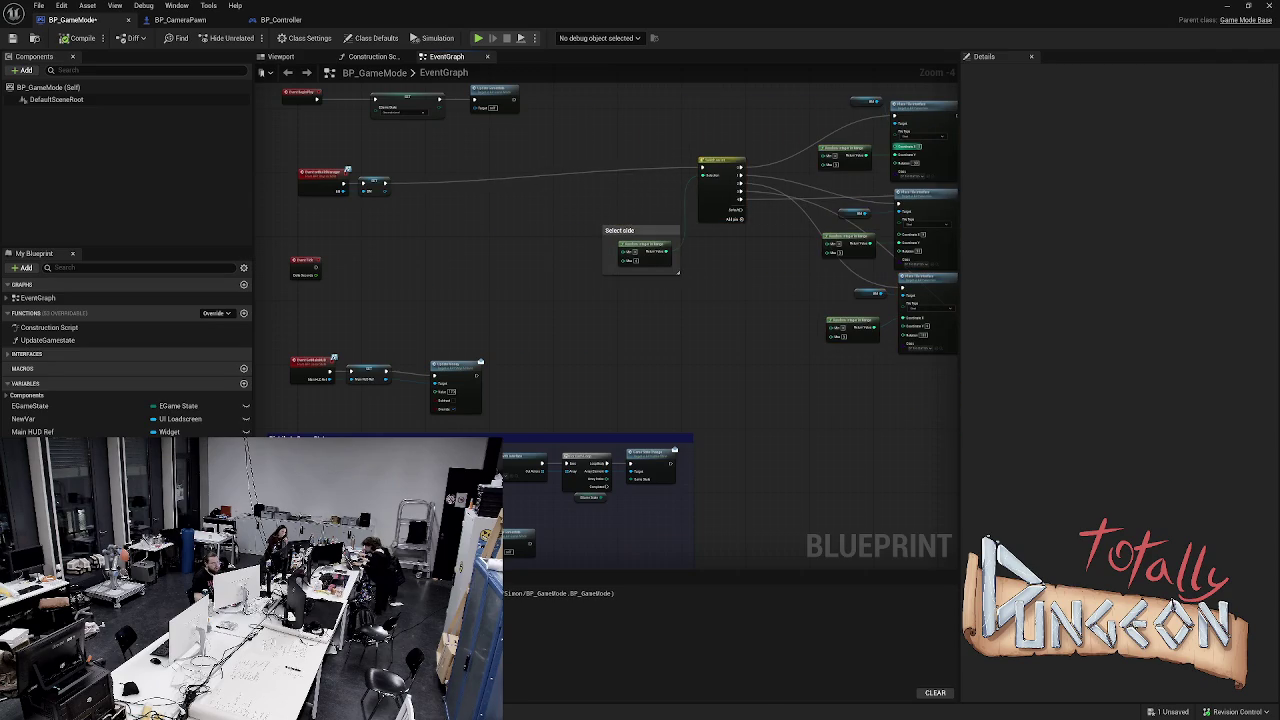
drag(773, 291, 593, 297)
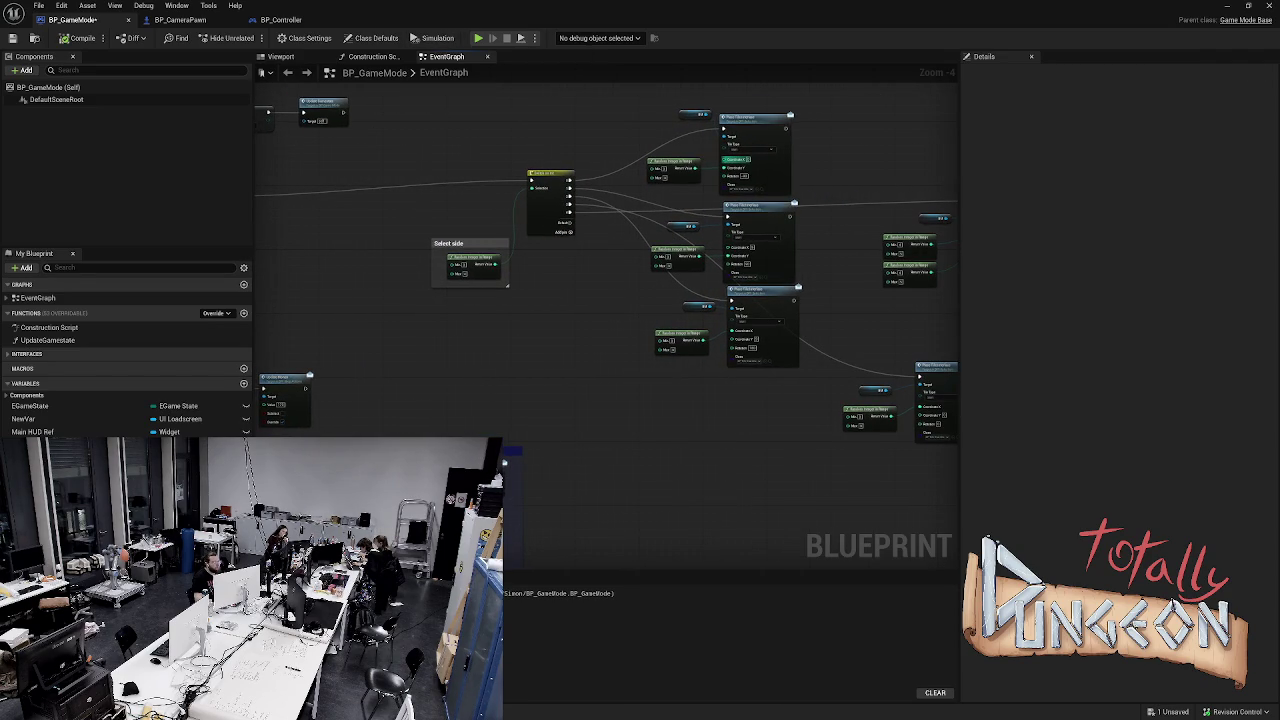
Simulate once more, then select the group of tile-placement nodes
key(alt+s)
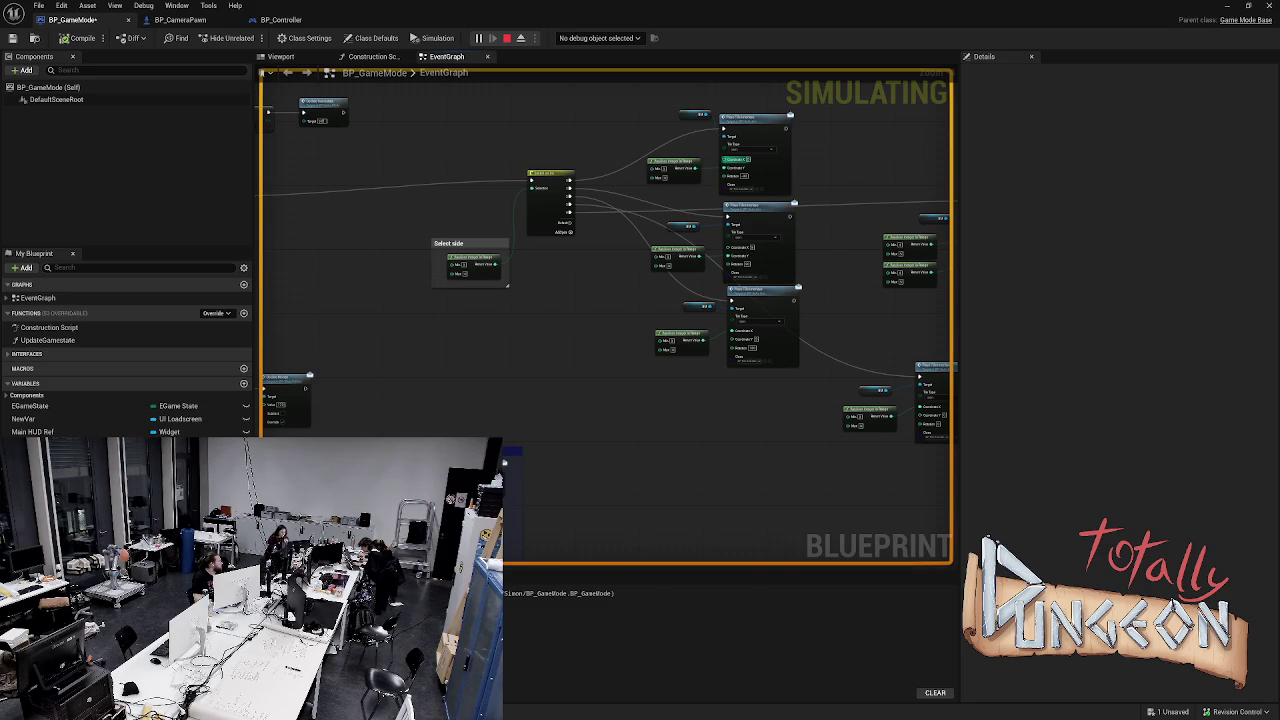
key(Escape)
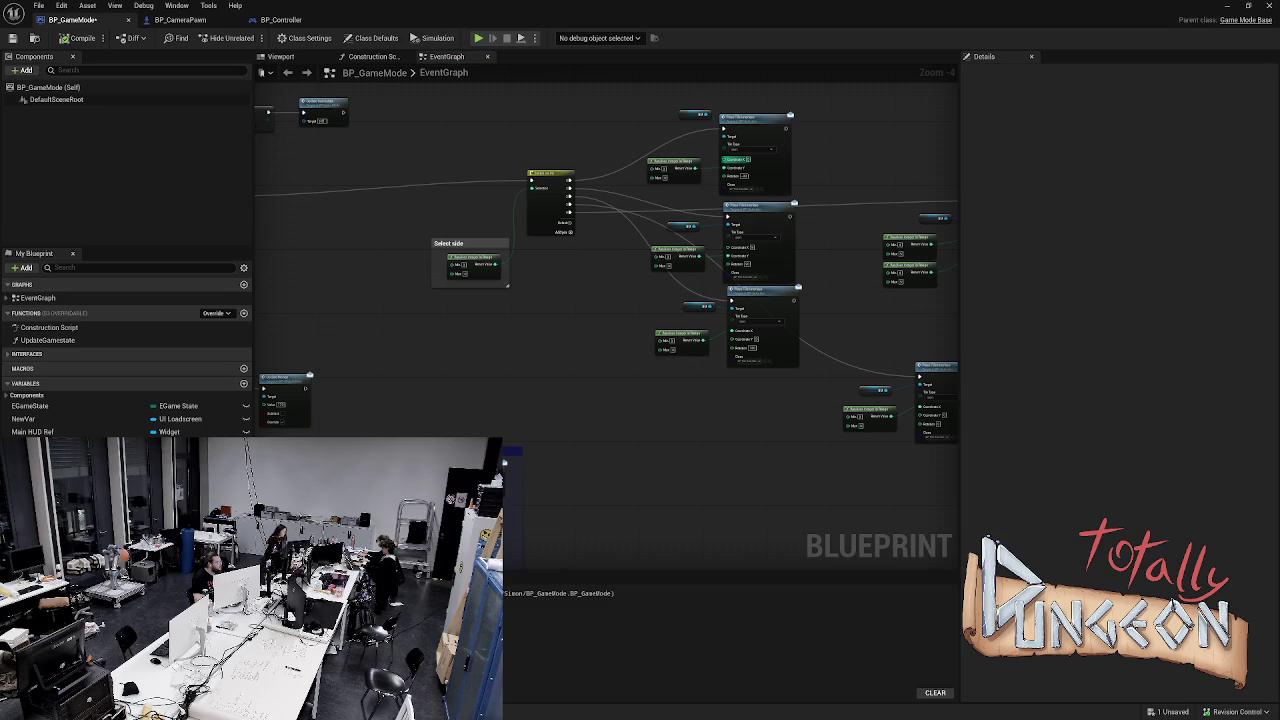
scroll(403, 177, down, 3)
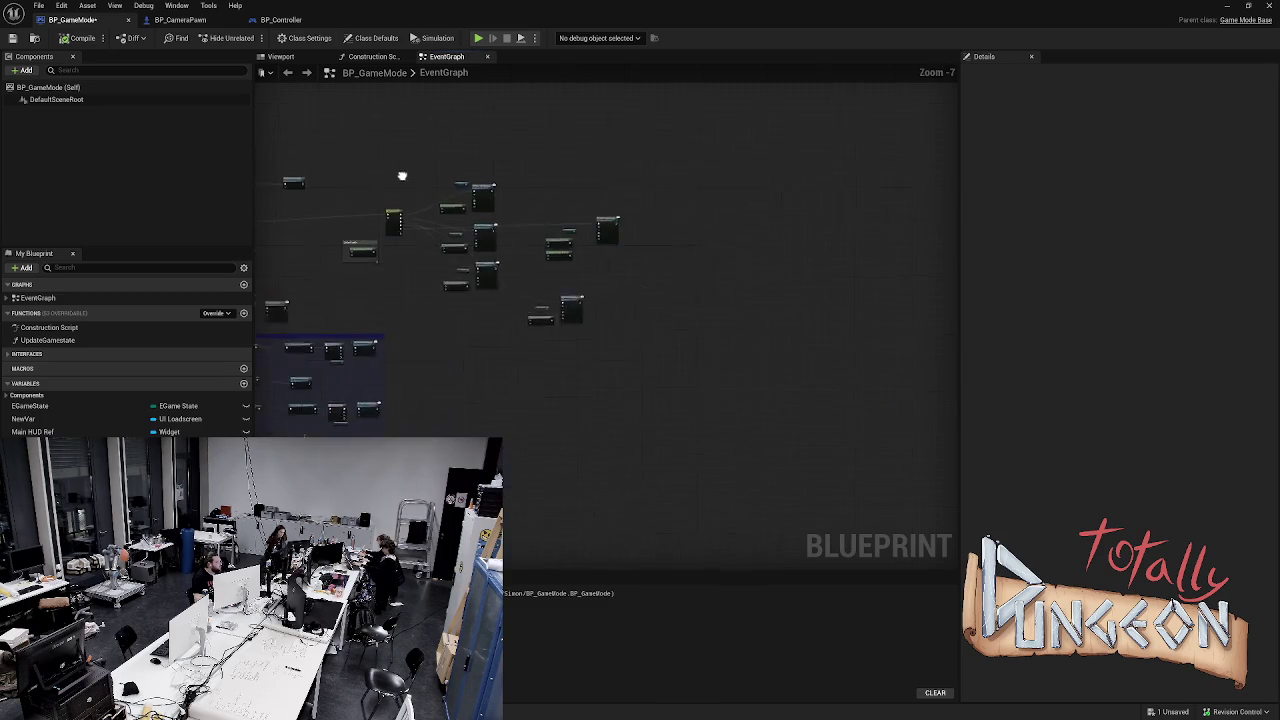
drag(577, 271, 592, 314)
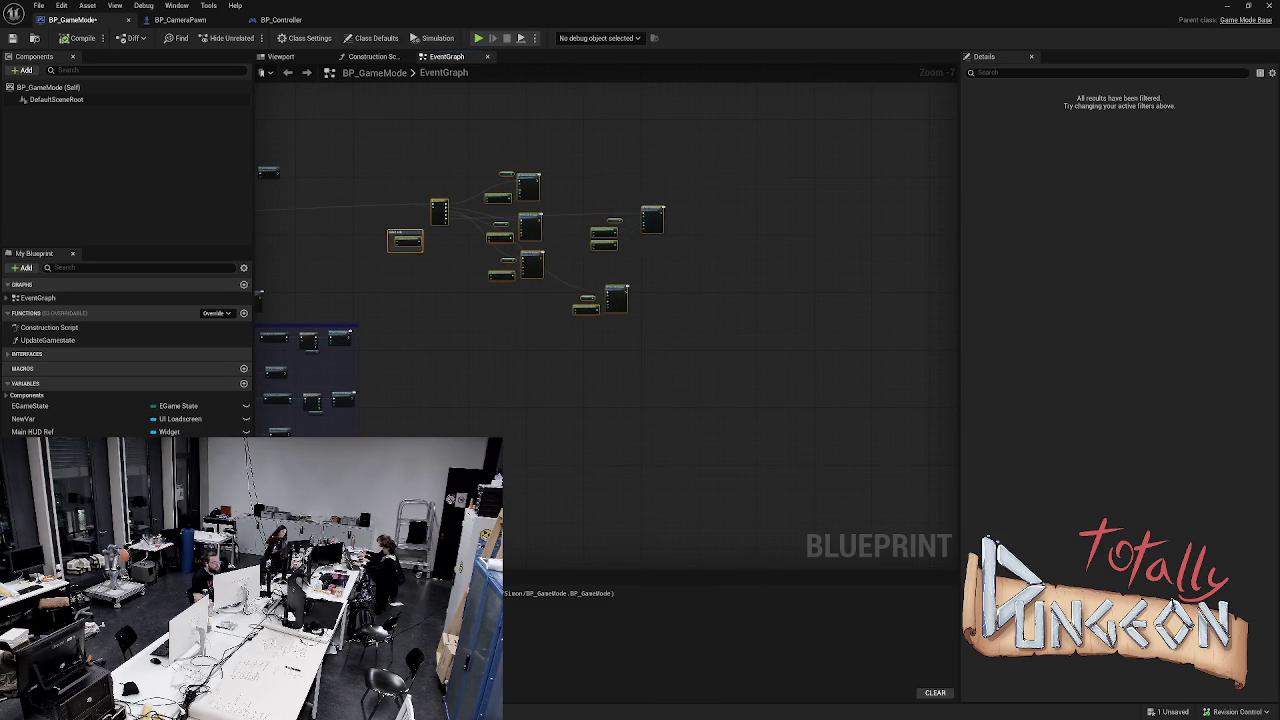
scroll(528, 200, up, 3)
Add a SET StartCoord node after the first Place Tile call, split its pin, and wire Y
click(600, 470)
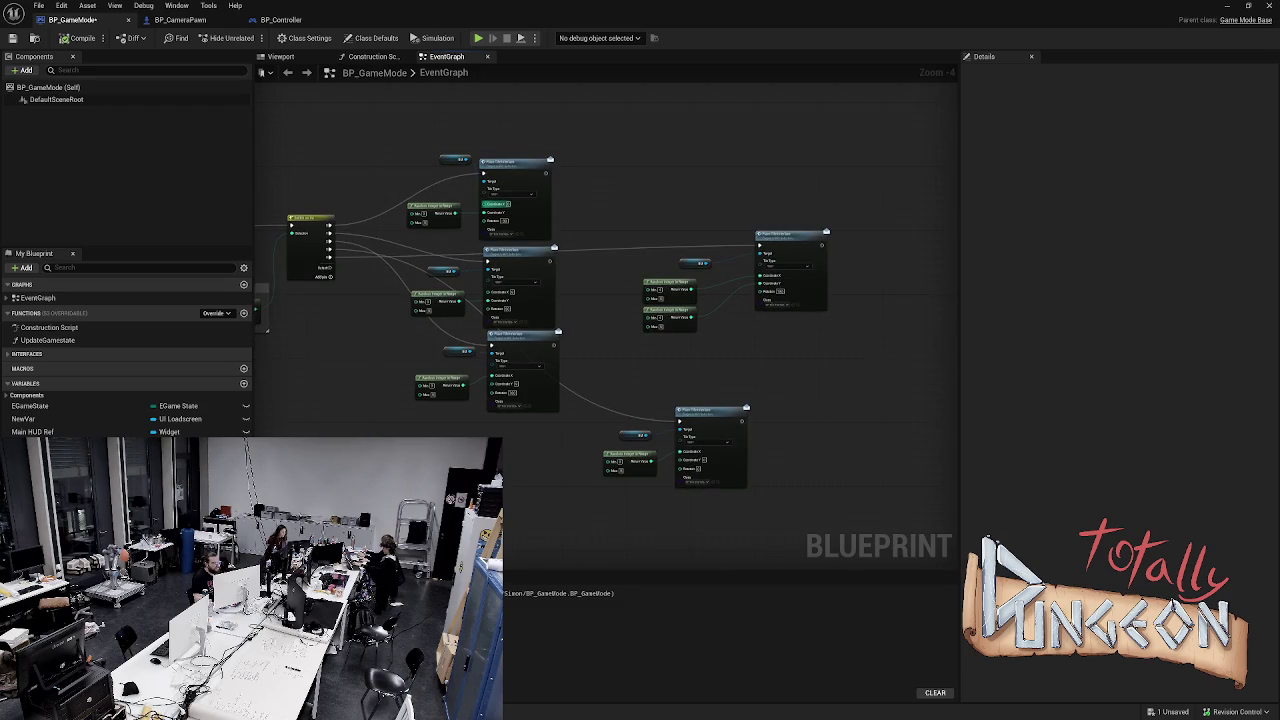
mouse_move(35, 444)
mouse_down()
mouse_move(626, 232)
mouse_move(612, 190)
mouse_move(590, 183)
mouse_up()
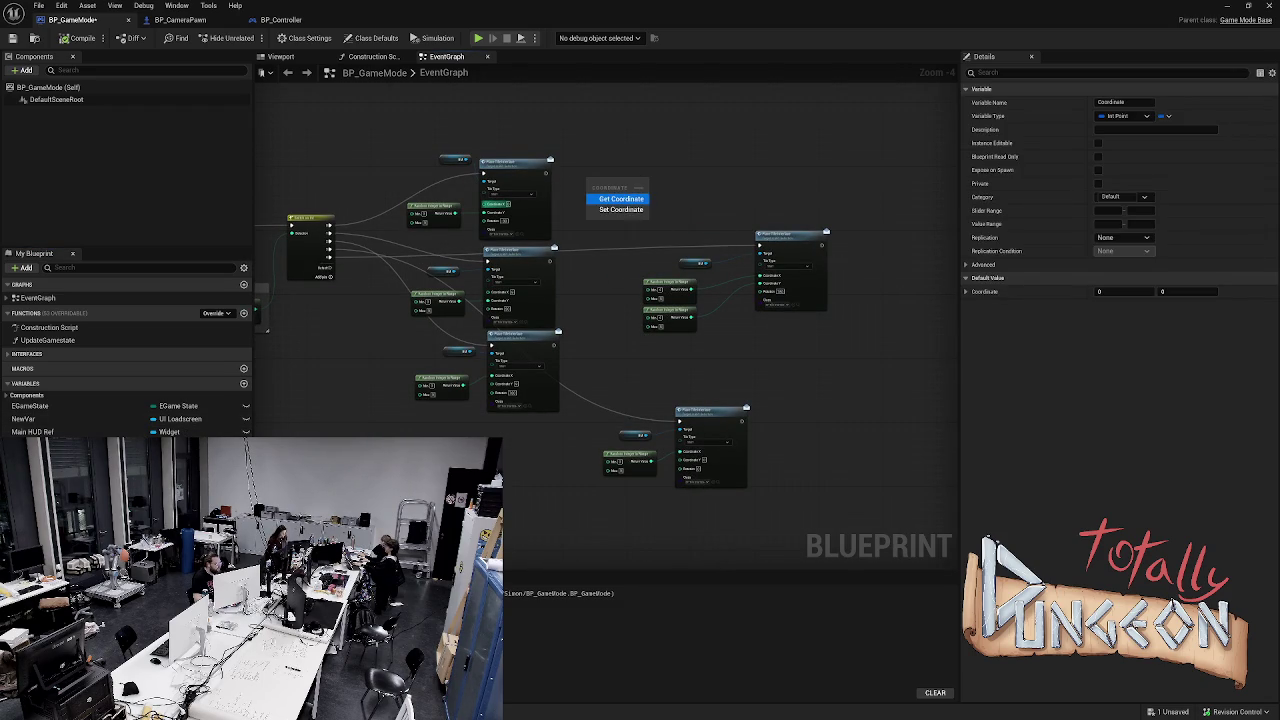
click(621, 199)
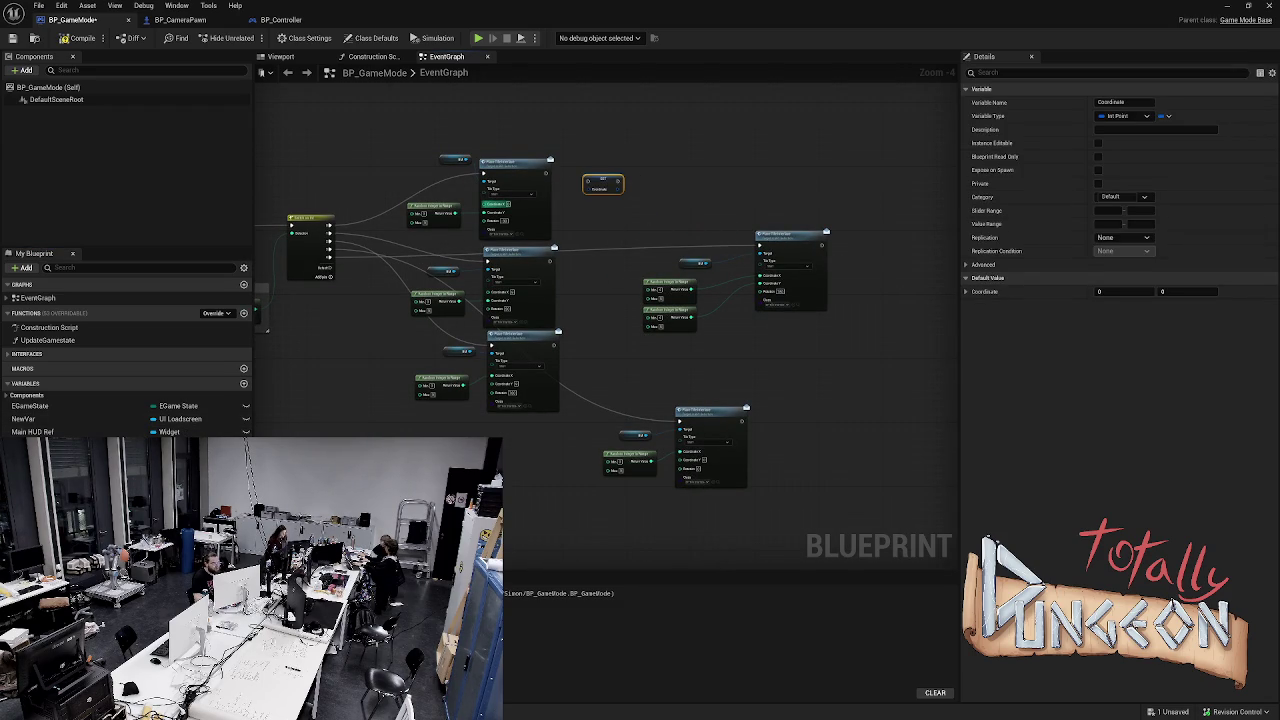
click(35, 444)
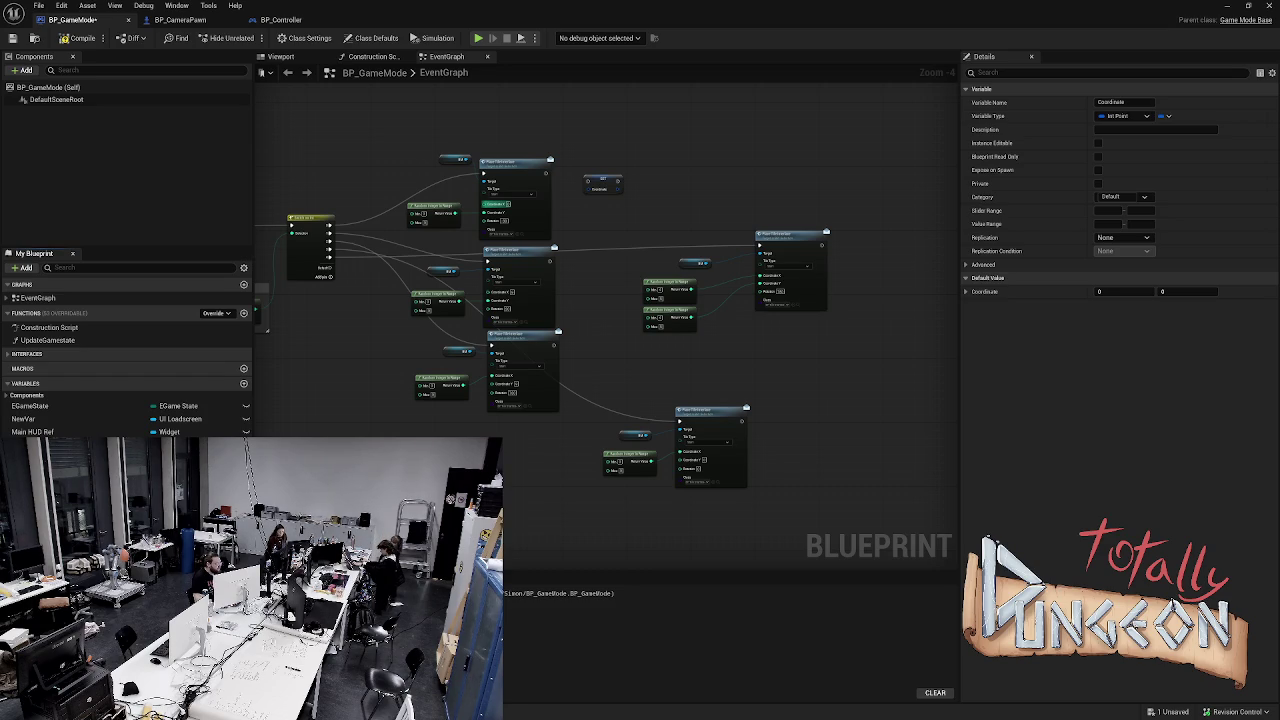
key(Return)
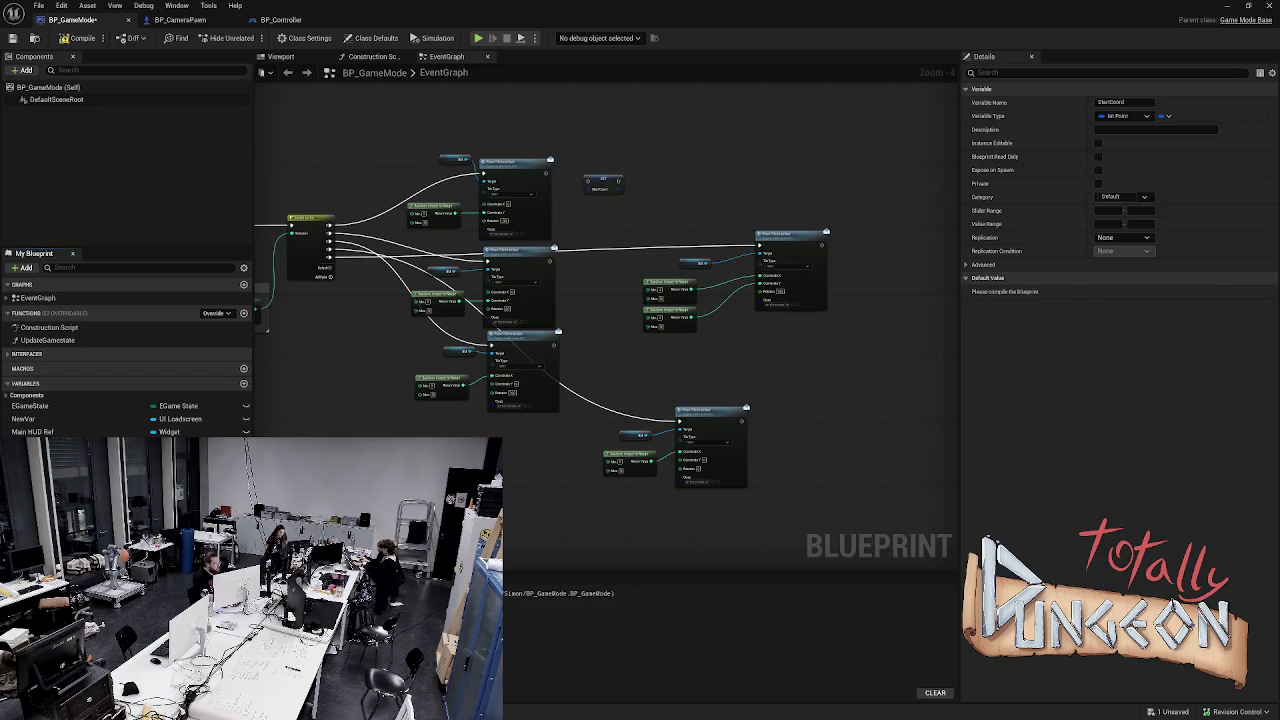
scroll(600, 185, up, 2)
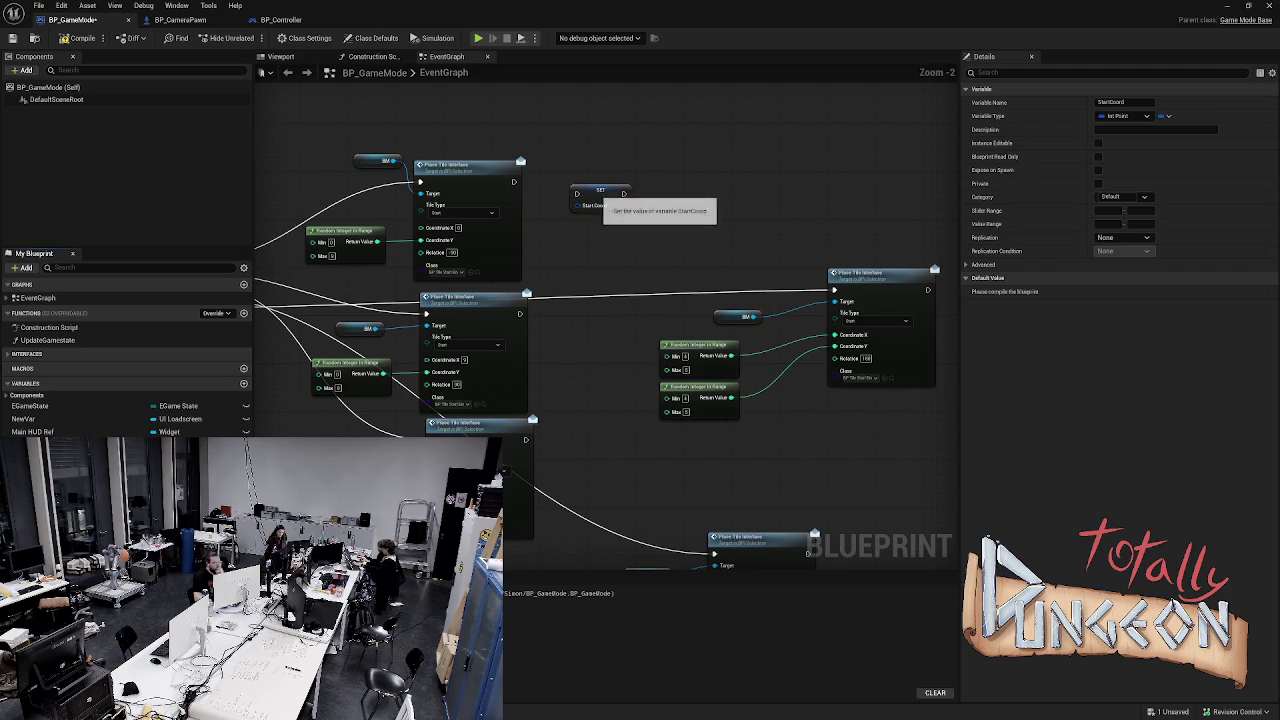
click(596, 182)
mouse_move(514, 181)
mouse_down()
mouse_move(586, 189)
mouse_move(571, 177)
mouse_up()
right_click(575, 188)
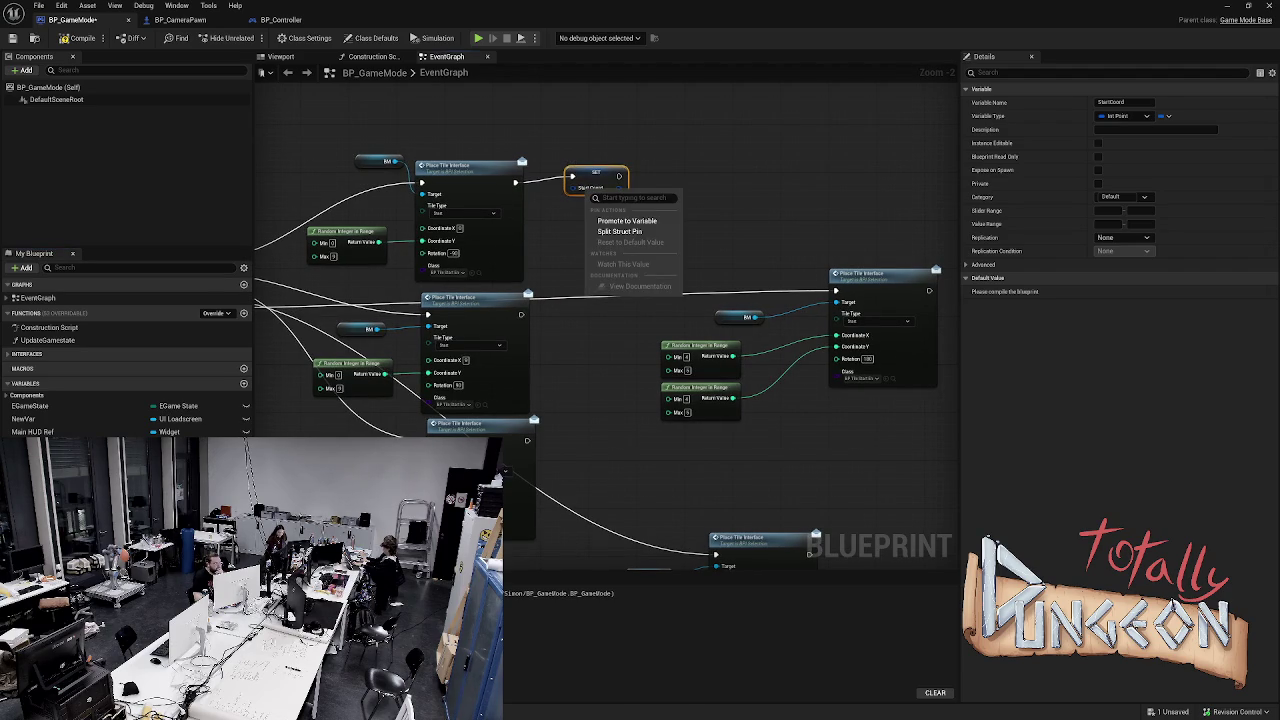
click(630, 222)
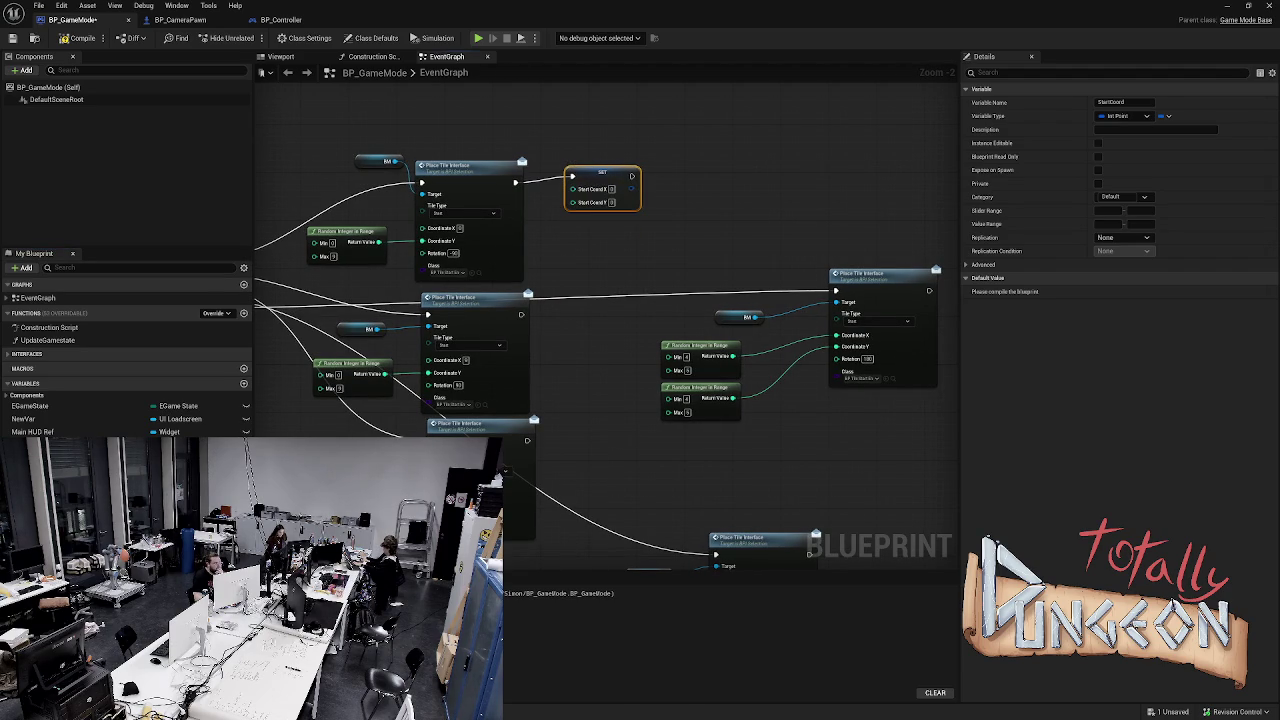
drag(379, 242, 578, 205)
drag(591, 251, 591, 213)
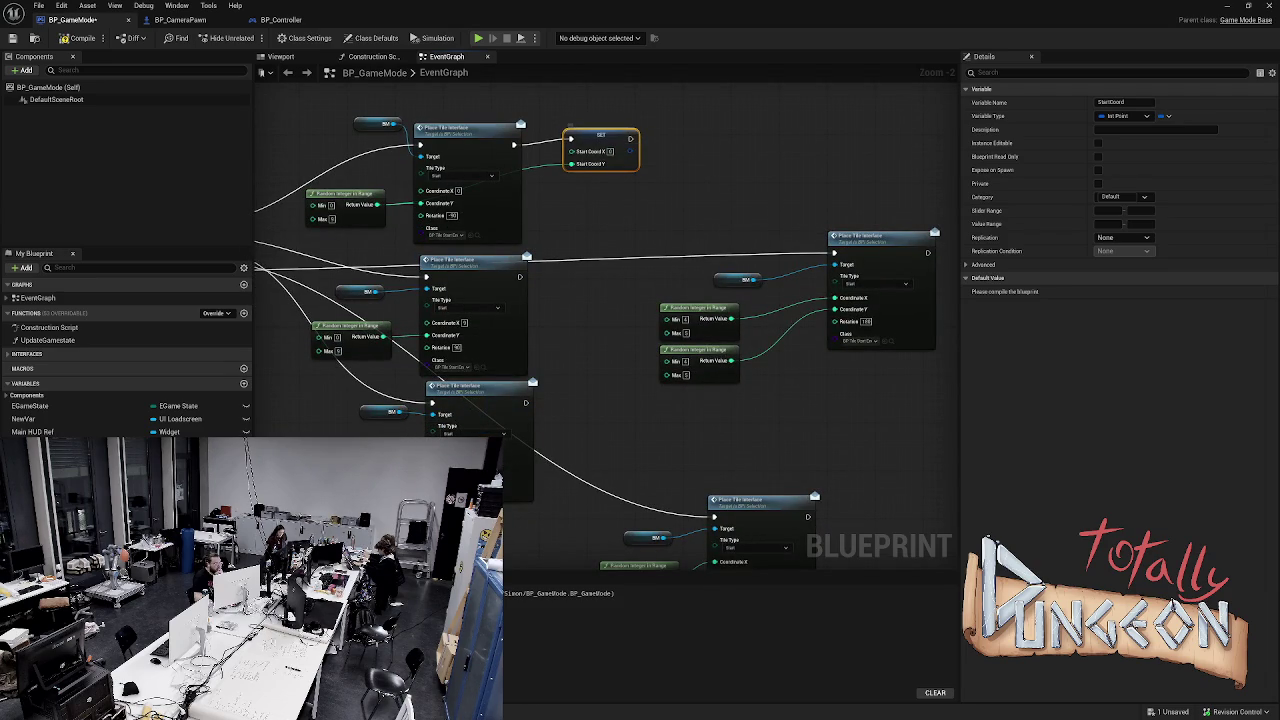
Duplicate SET StartCoord beside the next Place Tile node and wire both random integers to X and Y
key(ctrl+d)
mouse_move(655, 220)
mouse_down()
mouse_move(928, 249)
mouse_move(890, 253)
mouse_move(903, 252)
mouse_up()
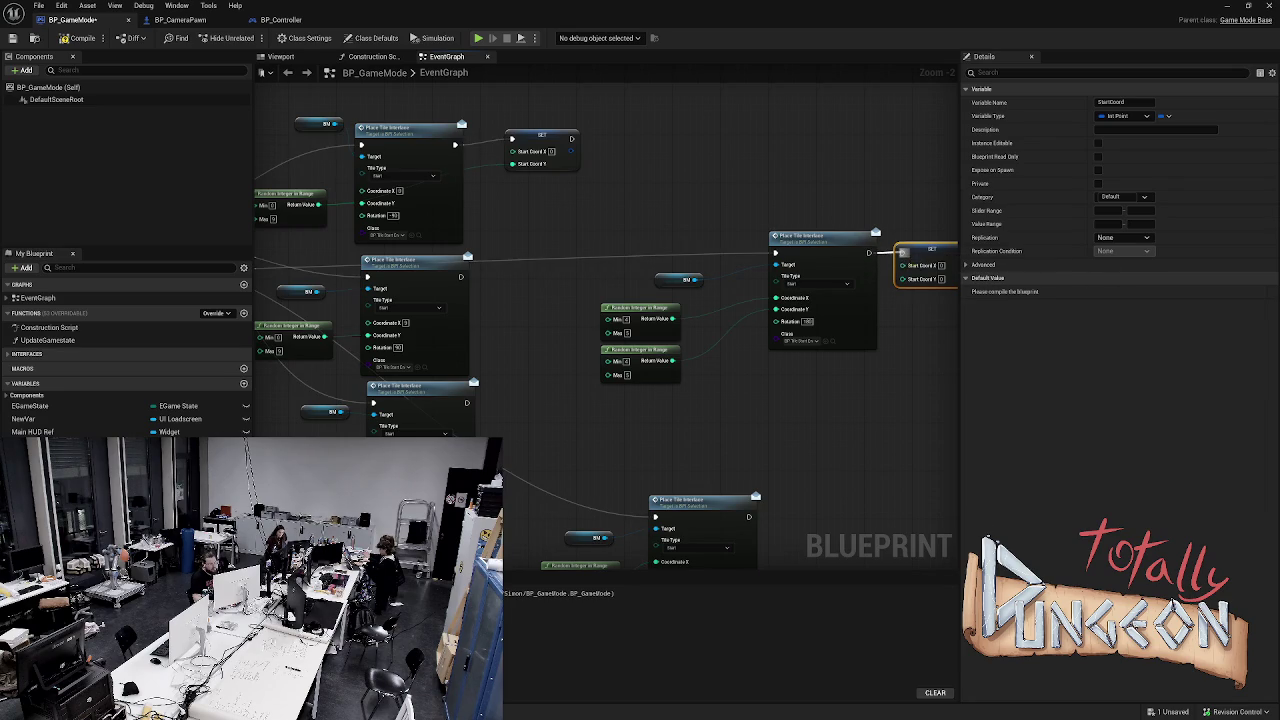
mouse_move(672, 318)
mouse_down()
mouse_move(714, 322)
mouse_move(890, 272)
mouse_move(915, 278)
mouse_move(905, 265)
mouse_up()
mouse_move(672, 360)
mouse_down()
mouse_move(905, 278)
mouse_move(920, 285)
mouse_up()
drag(558, 320, 585, 287)
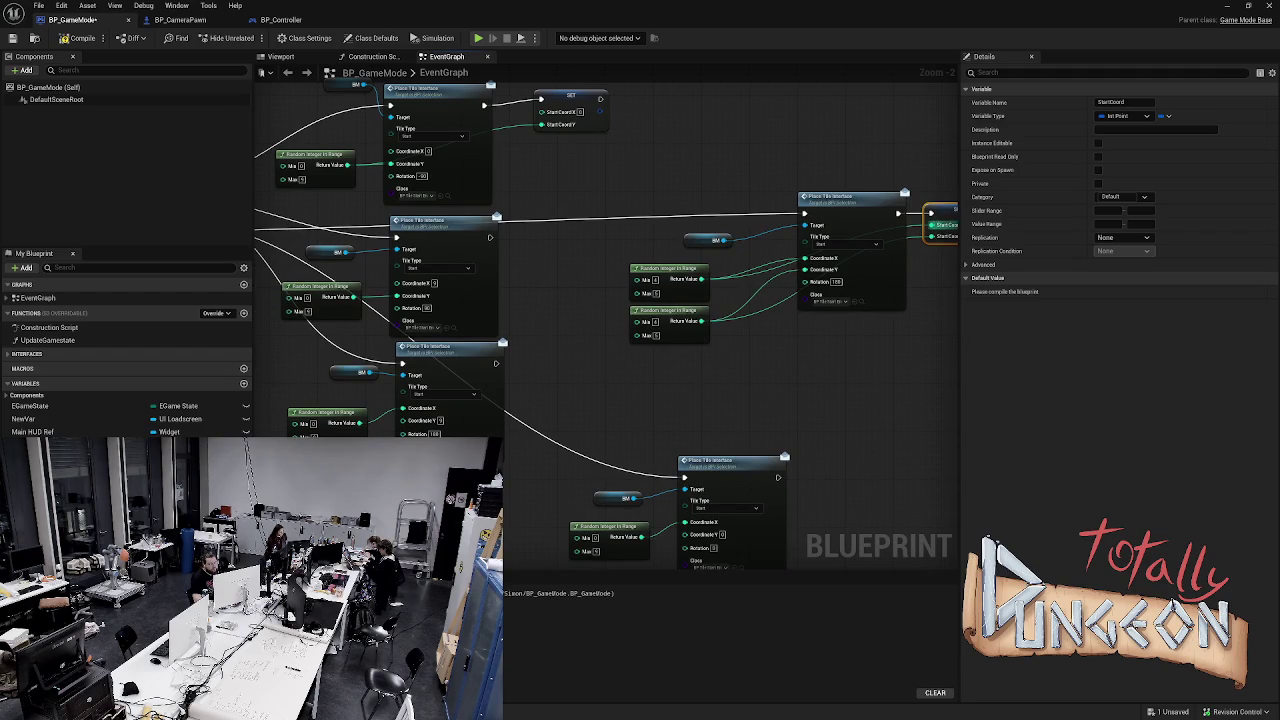
key(ctrl+c)
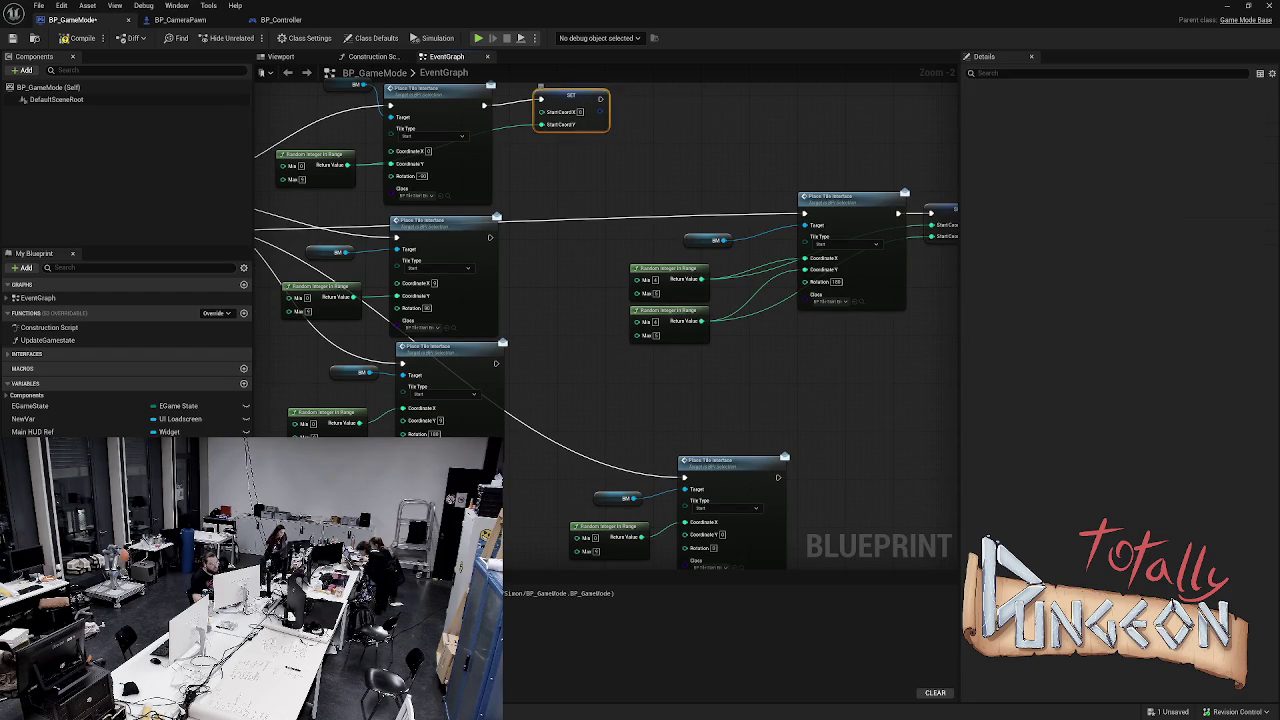
Paste a SET StartCoord after the second Place Tile call and wire its random Y value
key(ctrl+v)
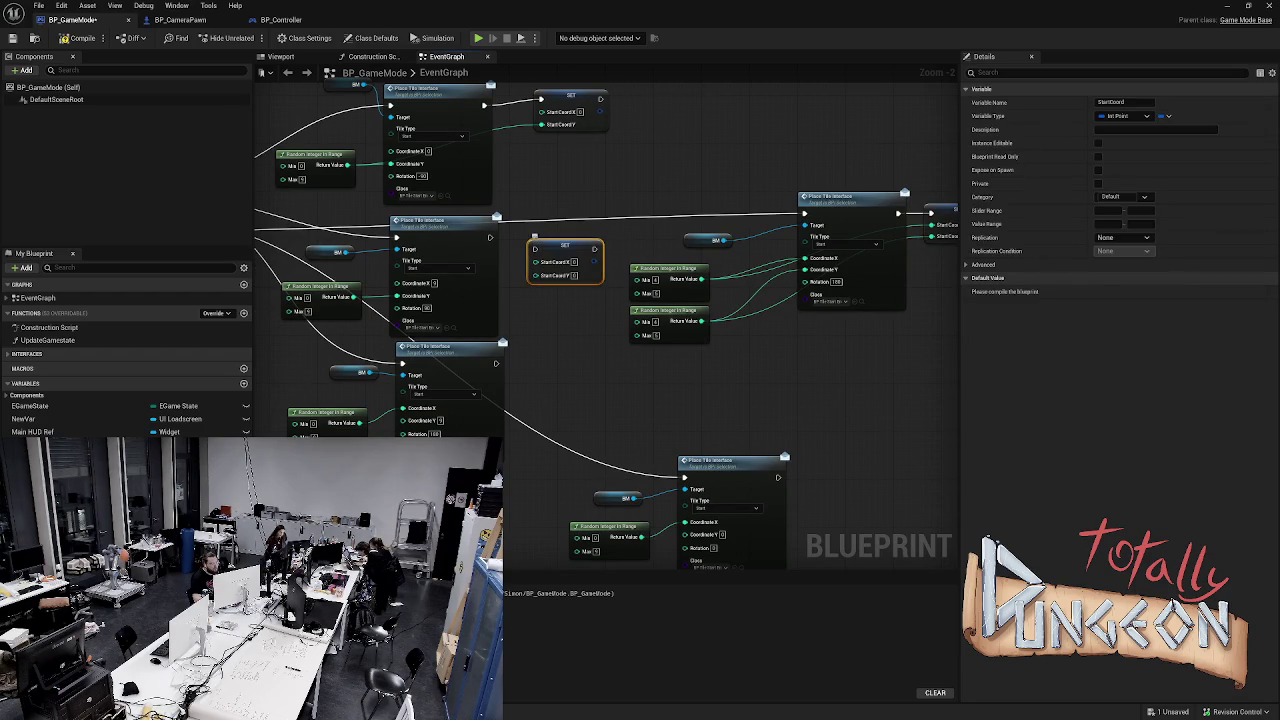
mouse_move(490, 237)
mouse_down()
mouse_move(535, 249)
mouse_move(536, 238)
mouse_up()
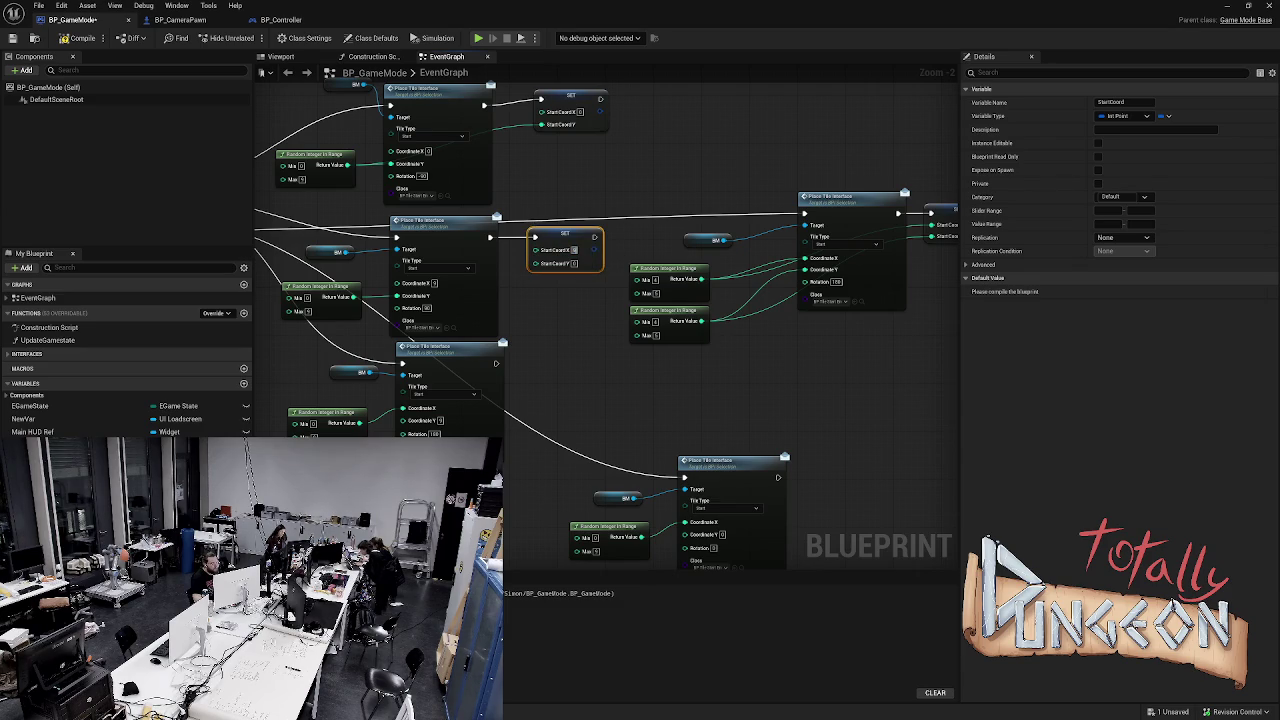
mouse_move(352, 297)
mouse_down()
mouse_move(575, 276)
mouse_move(536, 262)
mouse_up()
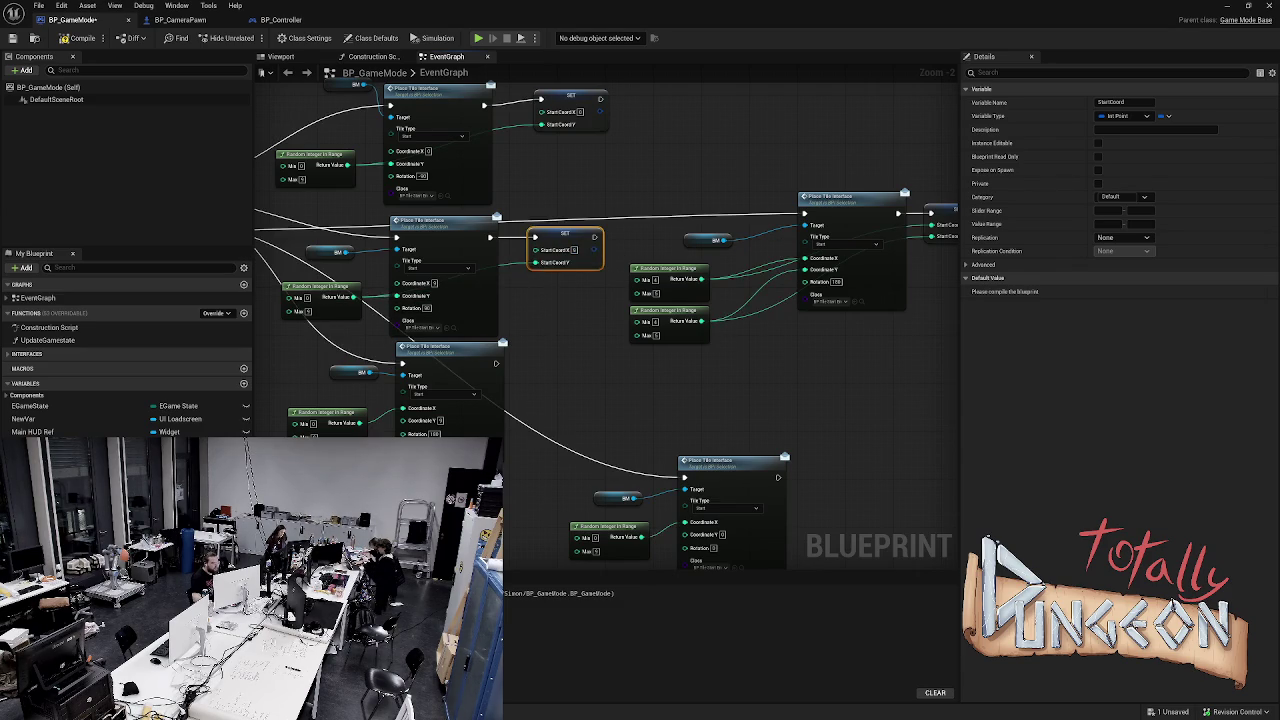
drag(565, 321, 563, 281)
Paste a SET StartCoord for the third Place Tile call and connect its random value
key(ctrl+c)
key(ctrl+v)
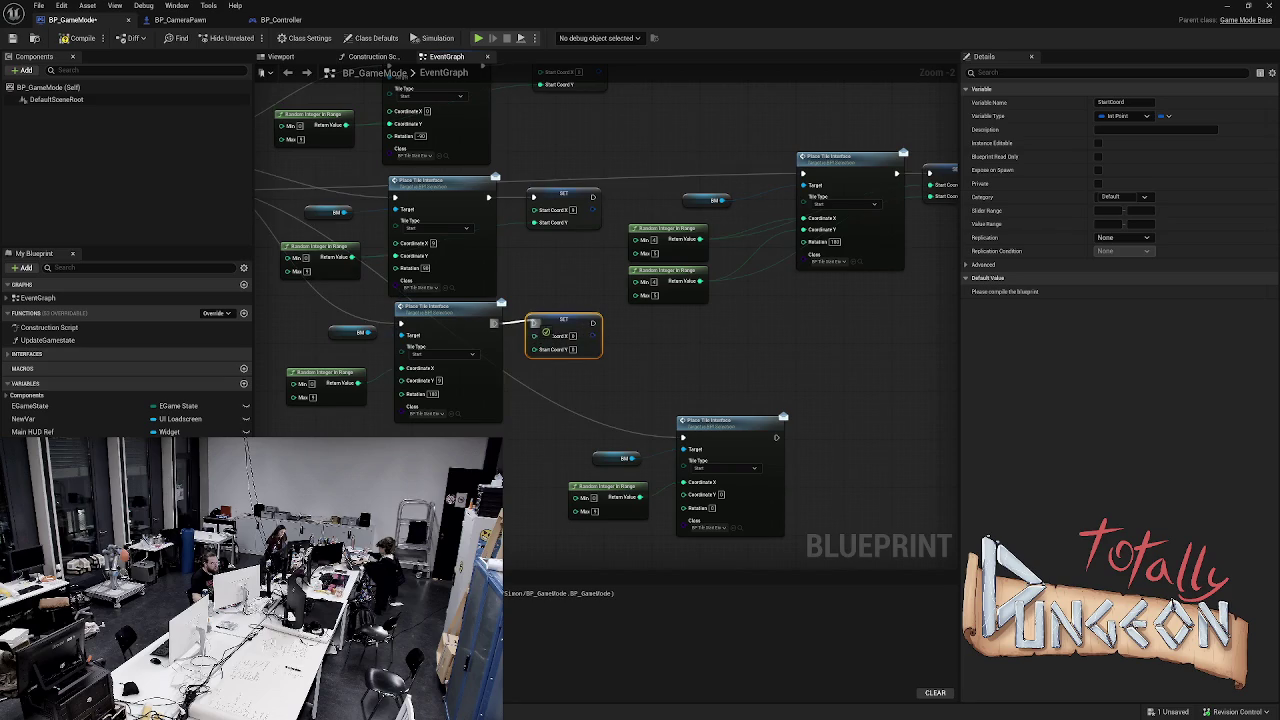
mouse_move(535, 349)
mouse_down()
mouse_move(600, 364)
mouse_move(586, 363)
mouse_up()
key(Escape)
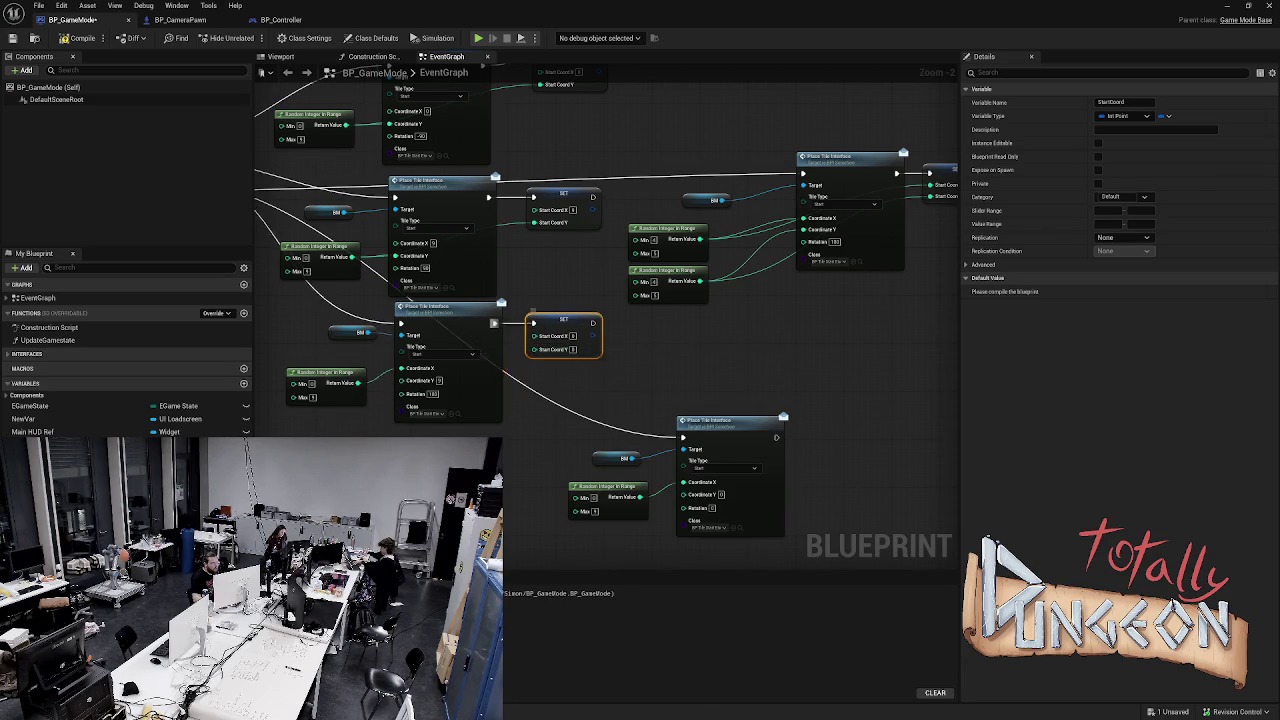
drag(430, 305, 435, 300)
drag(407, 341, 552, 347)
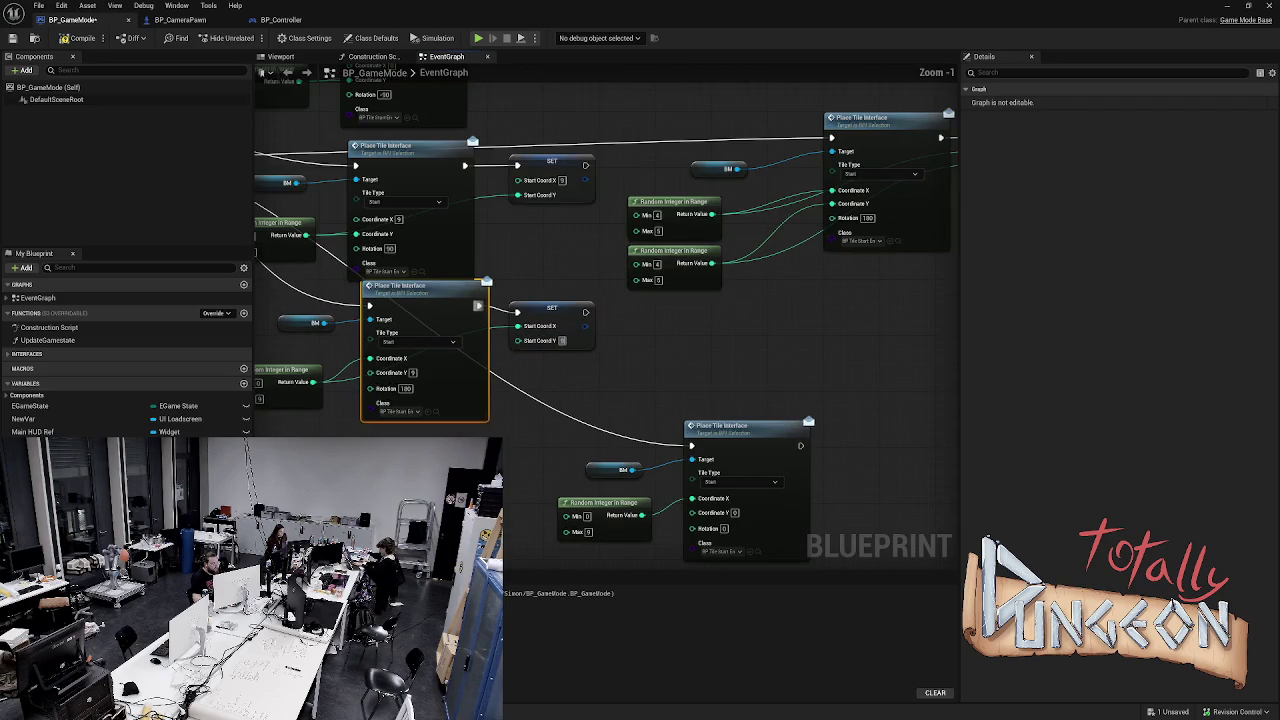
scroll(258, 235, up, 1)
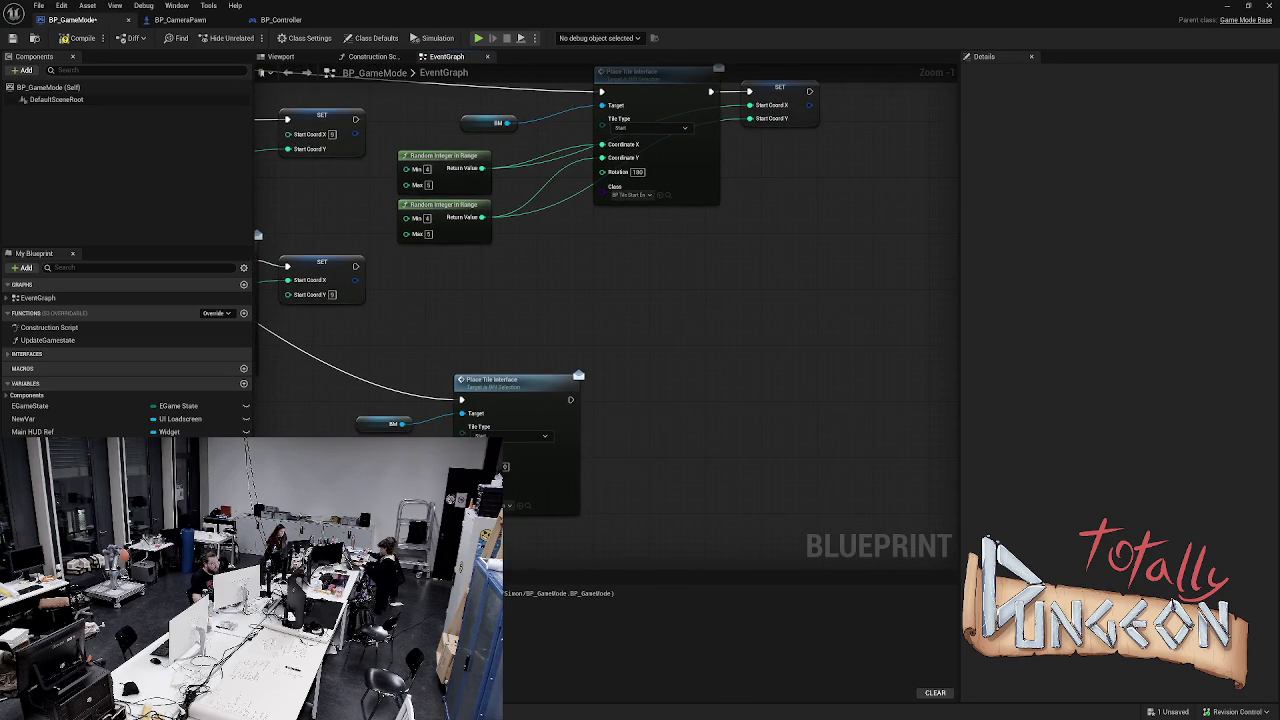
scroll(565, 372, down, 2)
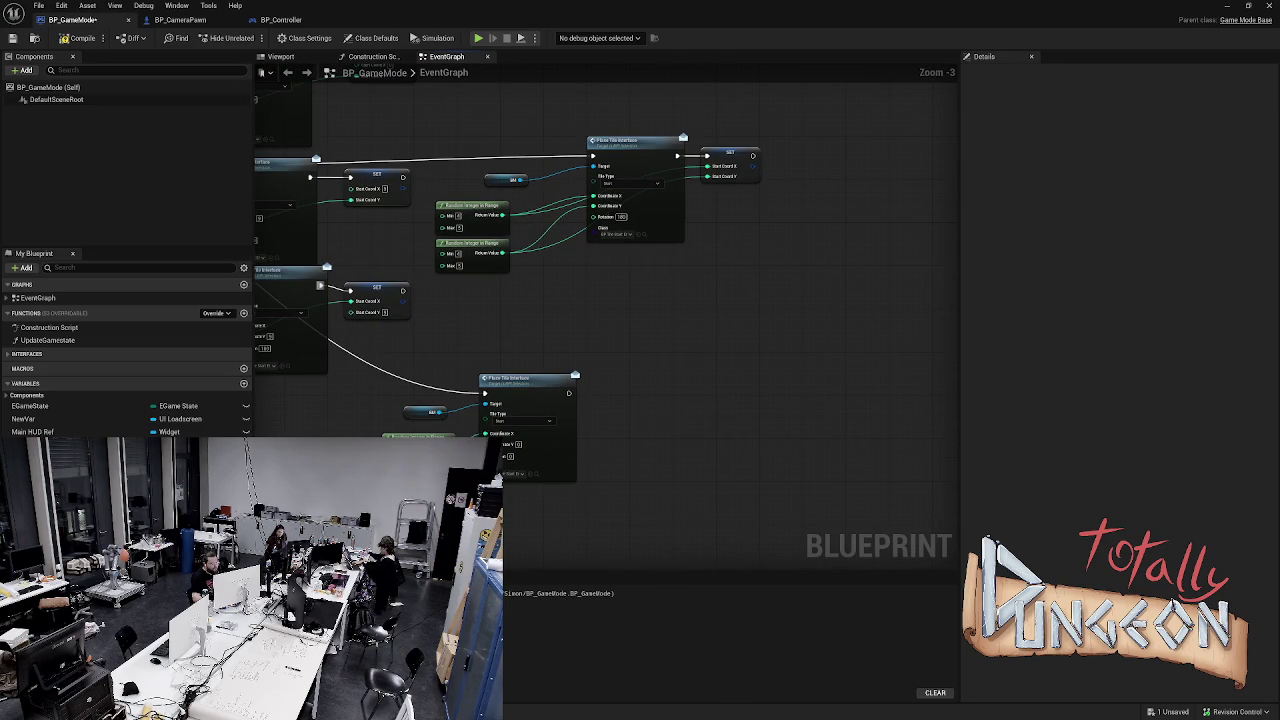
right_click(612, 402)
scroll(713, 520, down, 2)
key(Escape)
Paste a final SET StartCoord after the last Place Tile call and wire its X coordinate
key(ctrl+v)
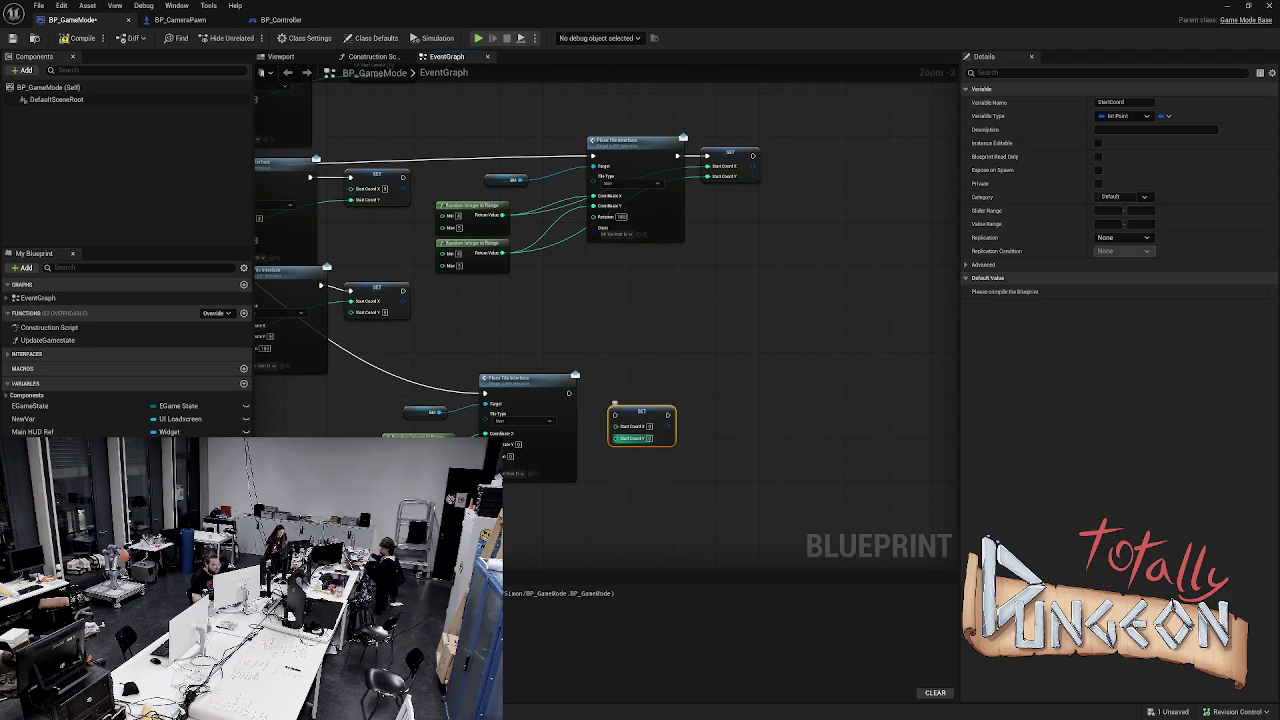
mouse_move(569, 393)
mouse_down()
mouse_move(614, 414)
mouse_move(612, 395)
mouse_up()
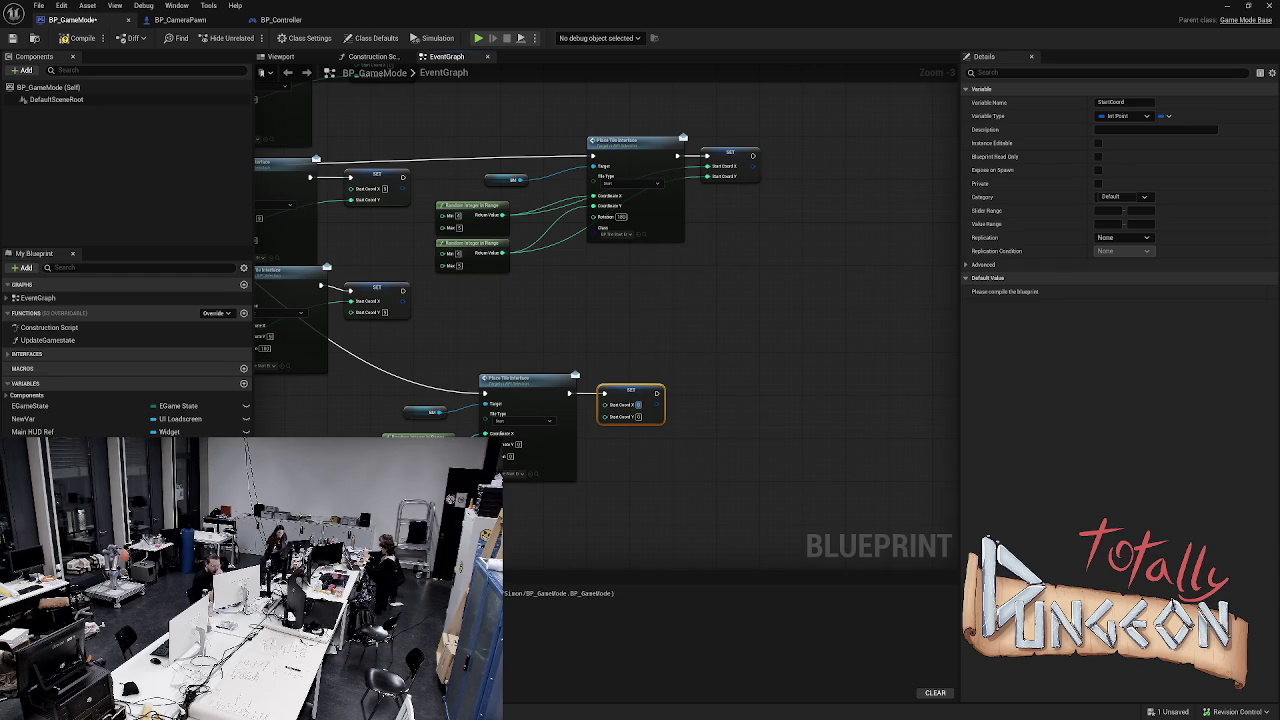
key(Escape)
drag(570, 422, 604, 404)
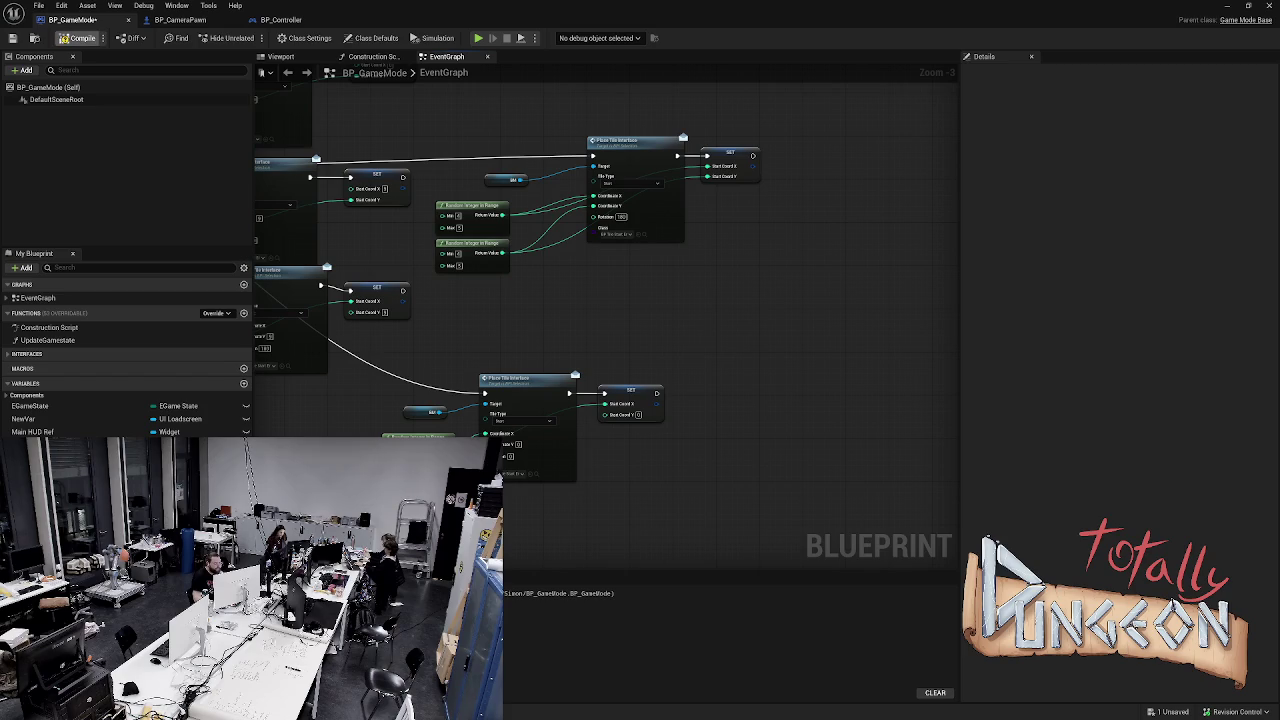
Compile and save BP_GameMode, then marquee-select all the tile-generation nodes
click(80, 38)
mouse_move(560, 300)
mouse_down()
mouse_move(789, 334)
mouse_move(776, 363)
mouse_up()
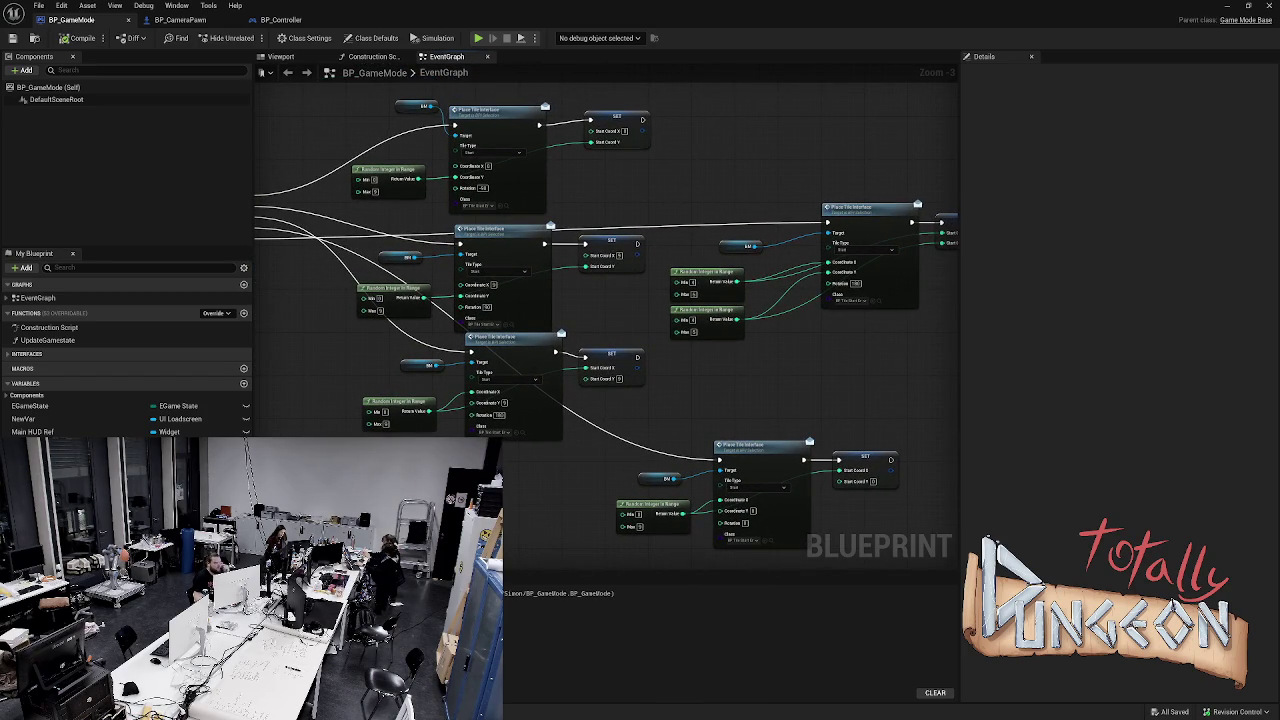
scroll(527, 329, down, 3)
mouse_move(396, 206)
mouse_down()
mouse_move(706, 396)
mouse_move(784, 400)
mouse_up()
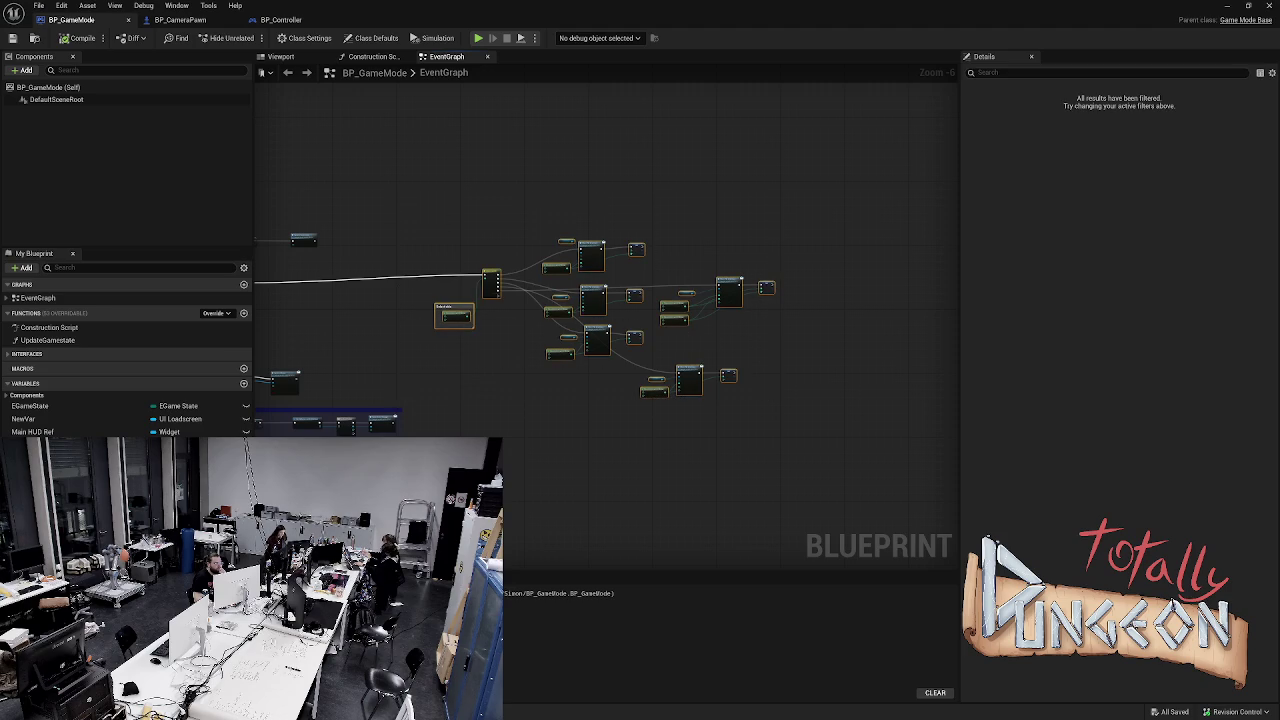
Collapse the selected nodes into a new function named GenerateStartAndEnd
right_click(693, 373)
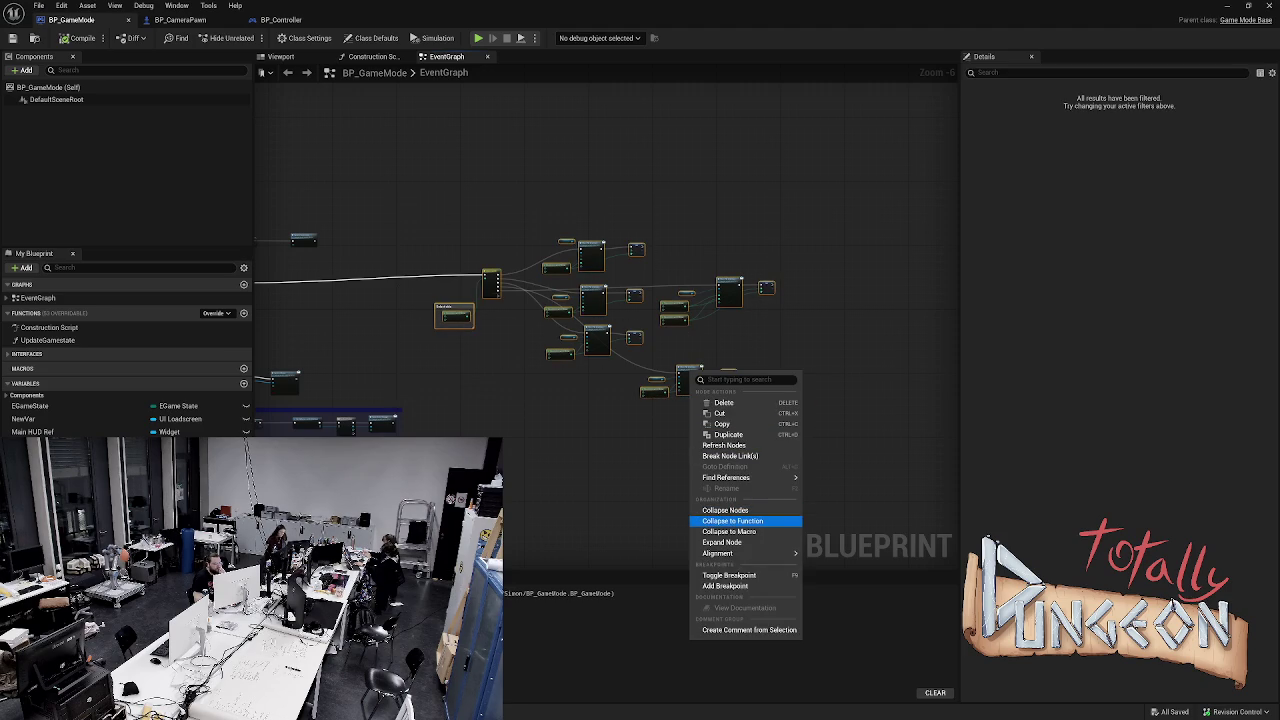
click(740, 521)
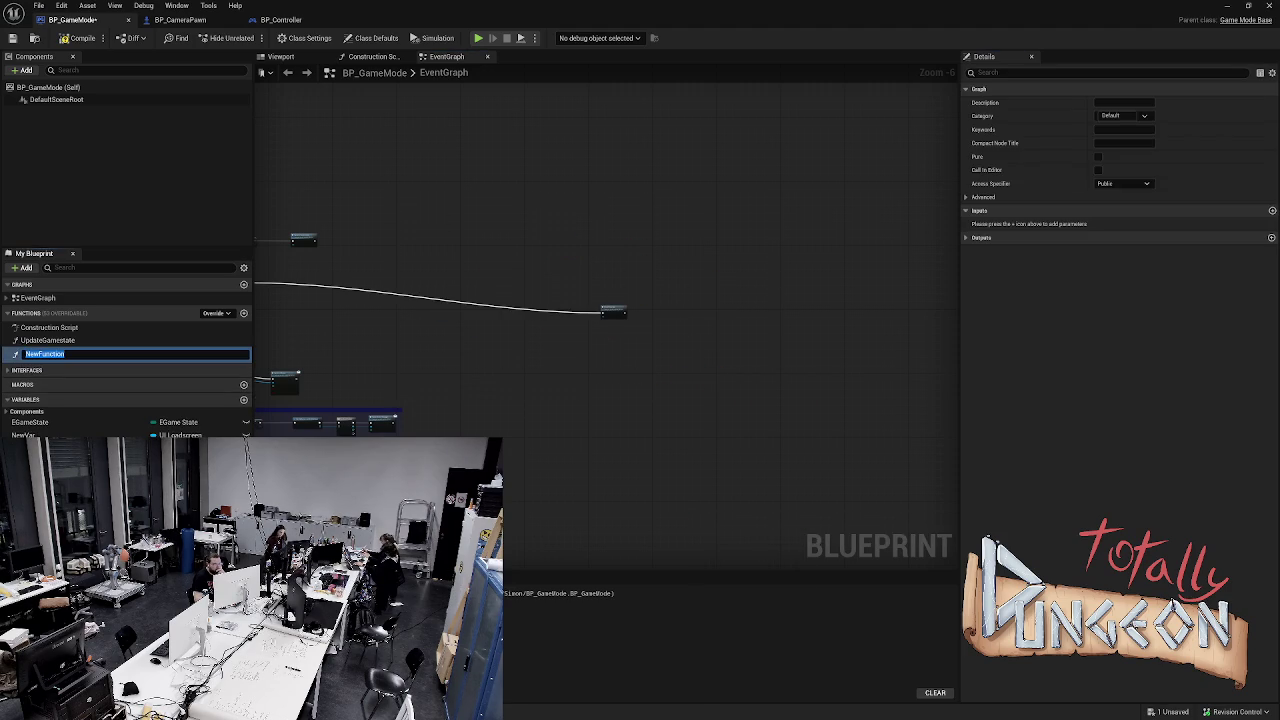
scroll(600, 320, up, 1)
key(BackSpace)
text(Init)
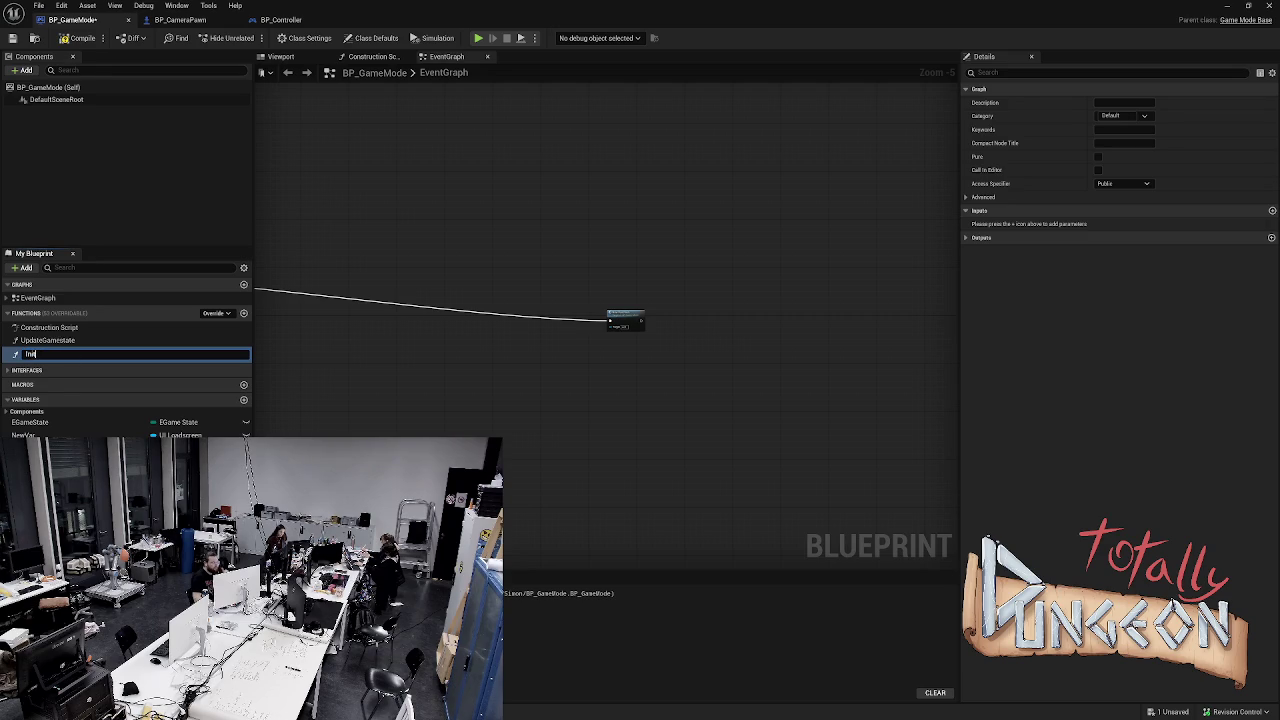
text(Star)
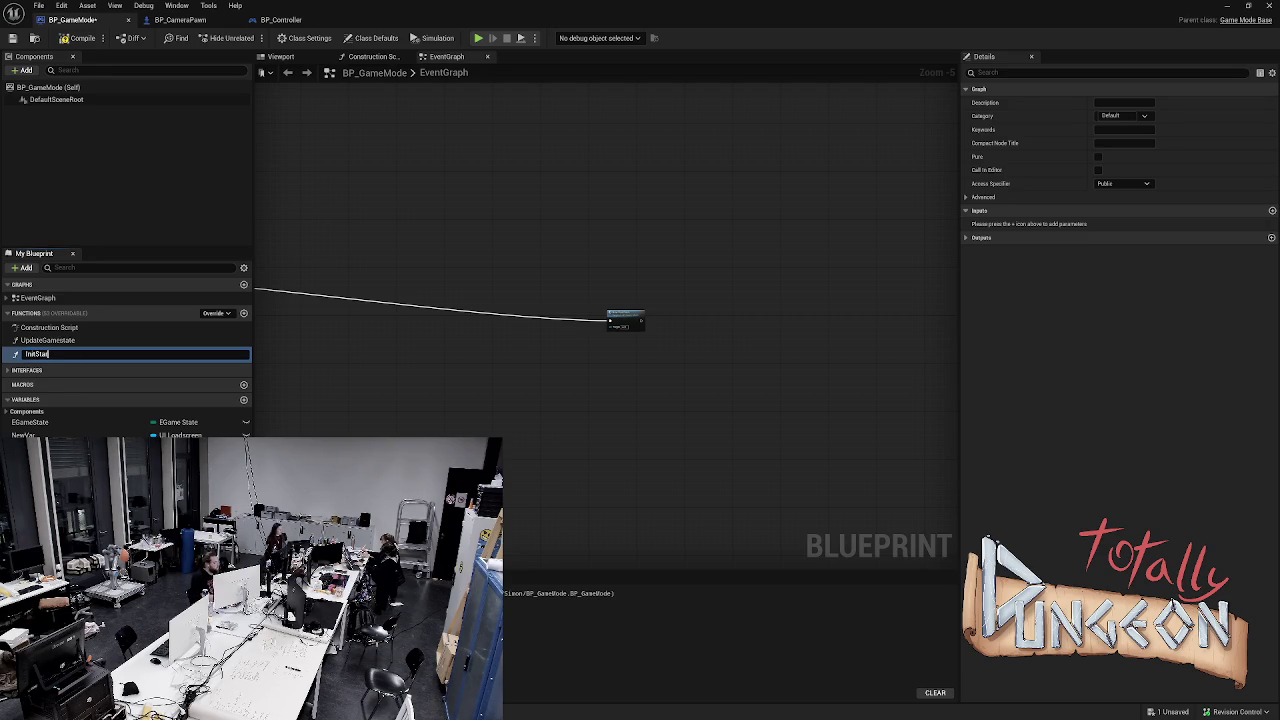
text(Game)
text(te)
text(r)
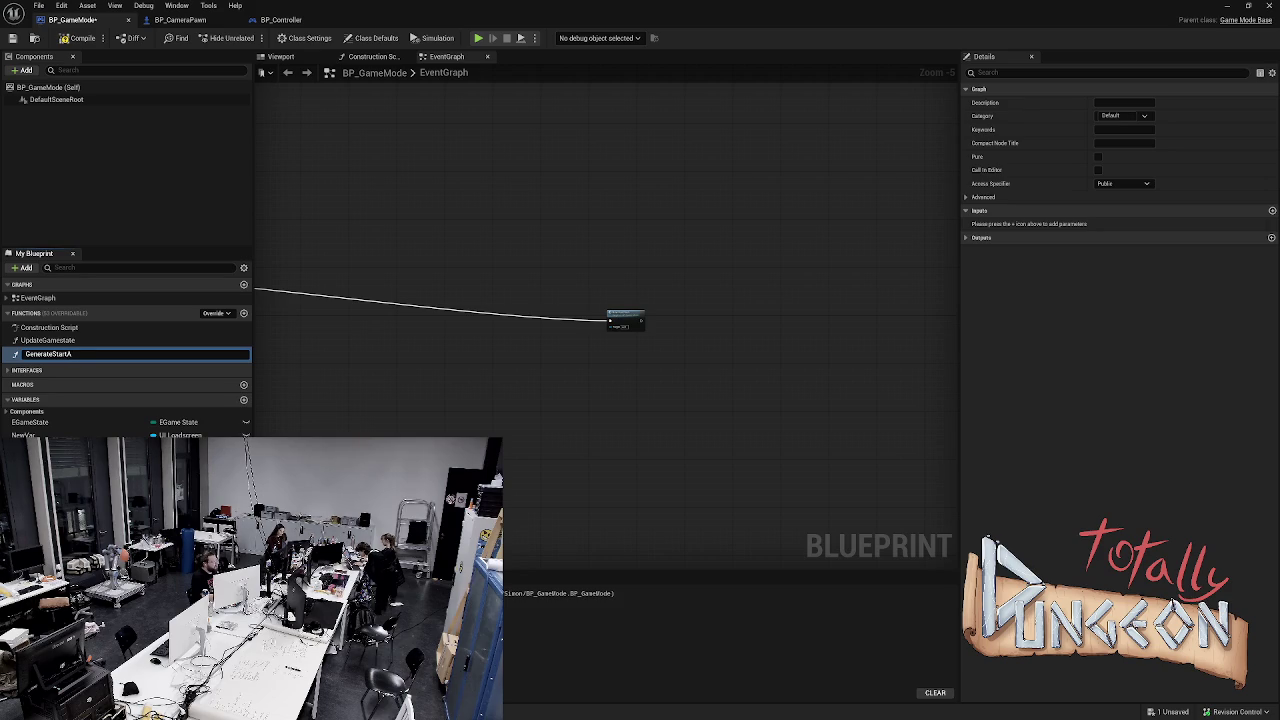
text(End)
key(Return)
Place the function call beside the red event, open its graph, and shift its nodes right
mouse_move(529, 190)
mouse_down()
mouse_move(586, 206)
mouse_move(832, 194)
mouse_move(800, 205)
mouse_up()
mouse_move(895, 330)
mouse_down()
mouse_move(405, 312)
mouse_move(384, 288)
mouse_up()
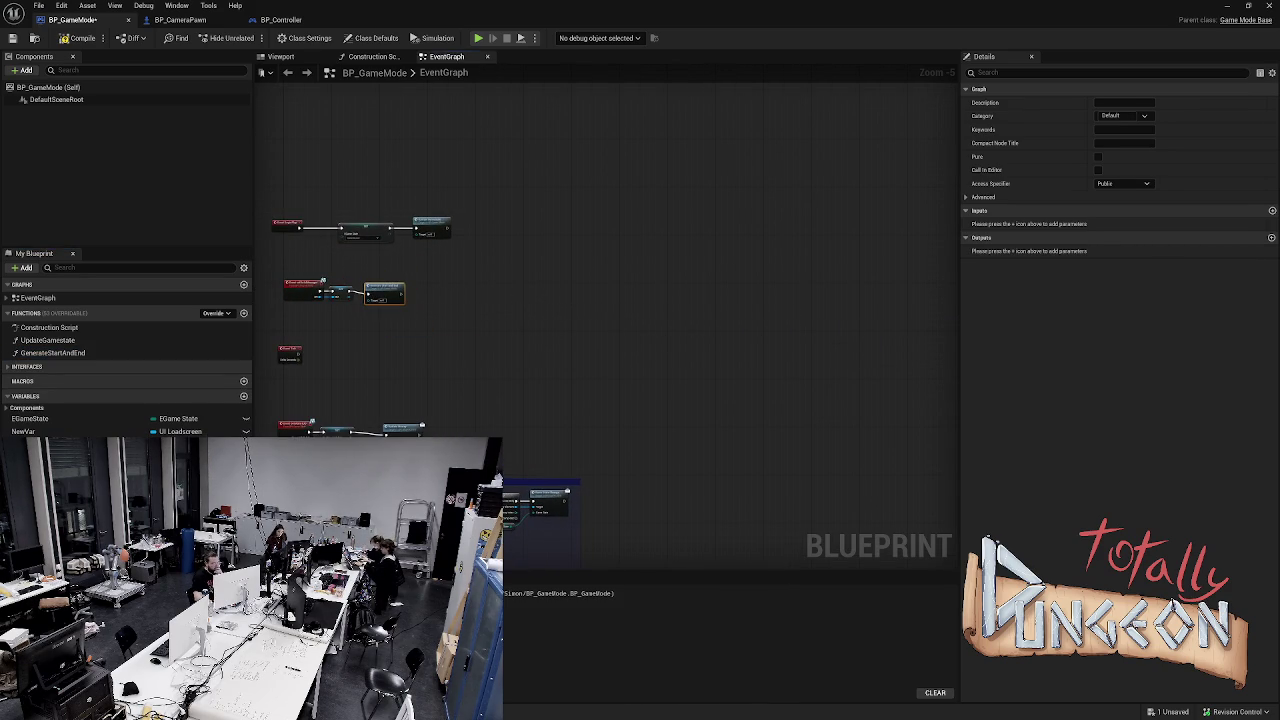
double_click(384, 292)
mouse_move(363, 191)
mouse_down()
mouse_move(529, 329)
mouse_move(743, 400)
mouse_move(420, 257)
mouse_move(812, 466)
mouse_up()
drag(585, 212, 713, 236)
scroll(606, 189, down, 1)
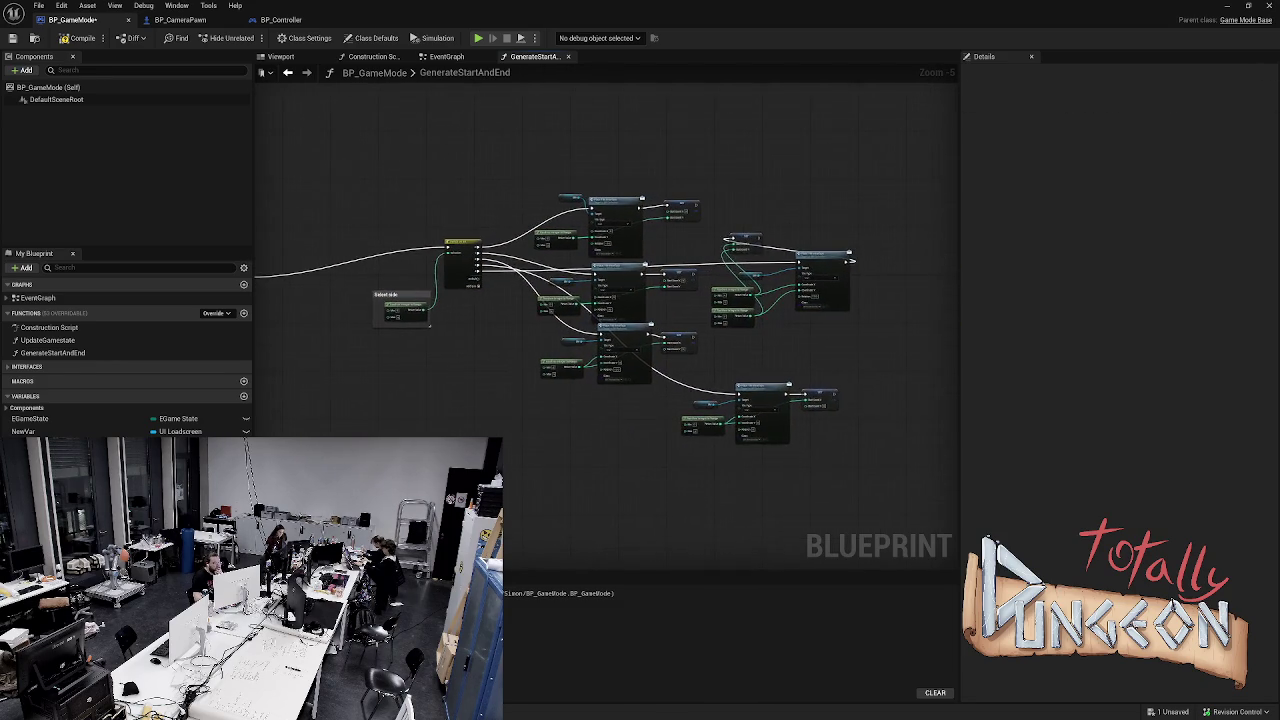
Wrap all the function's nodes in a comment named 'Start Tile' and widen it to fit
mouse_move(434, 160)
mouse_down()
mouse_move(552, 285)
mouse_move(636, 300)
mouse_move(727, 355)
mouse_up()
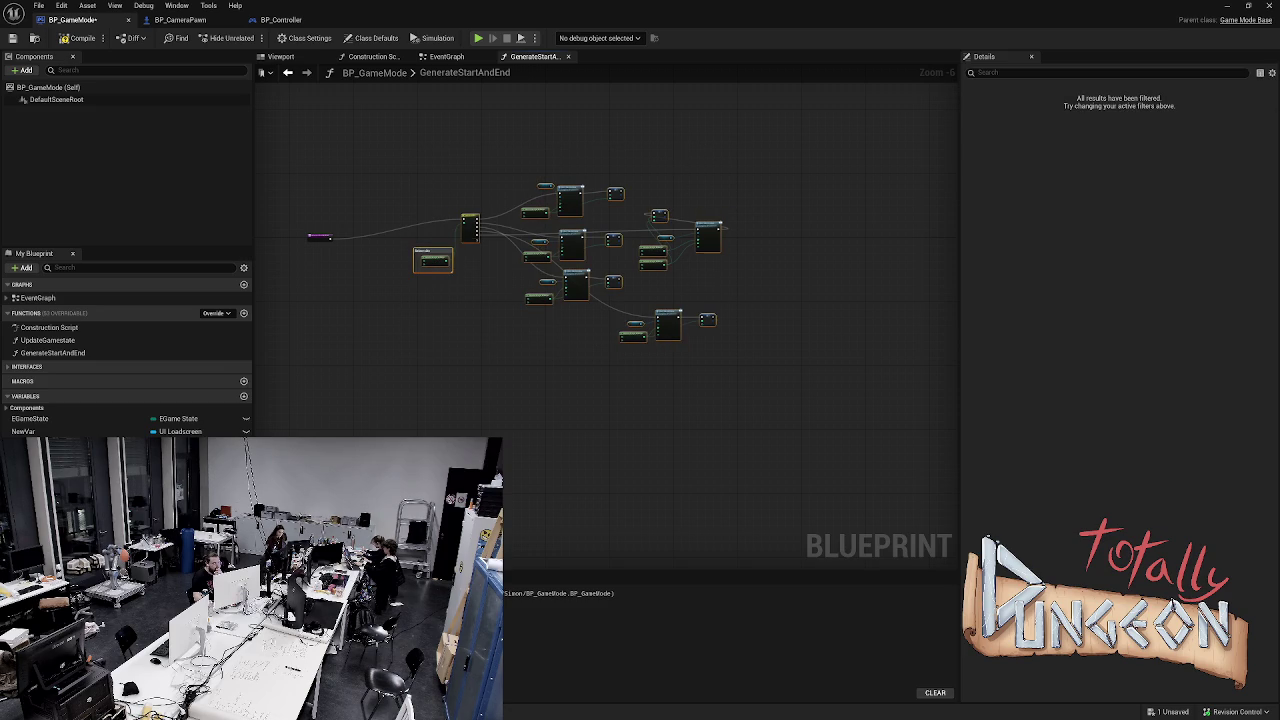
key(c)
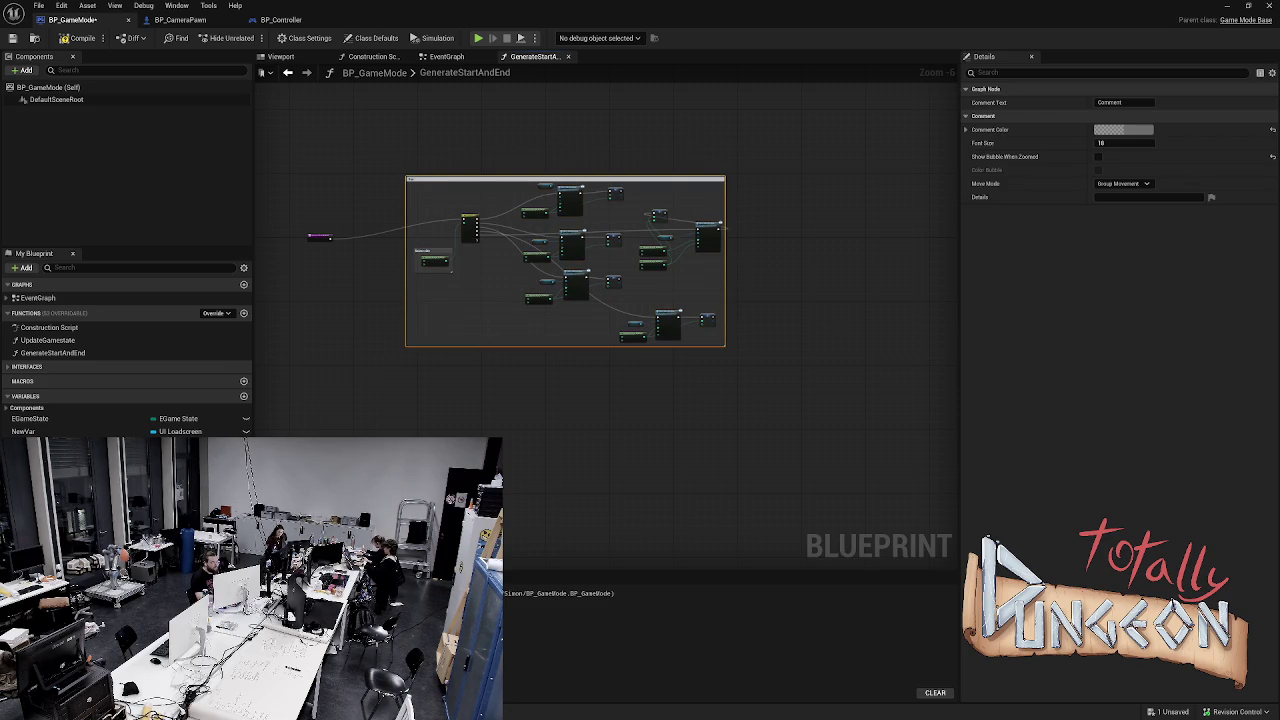
text(Start Tile)
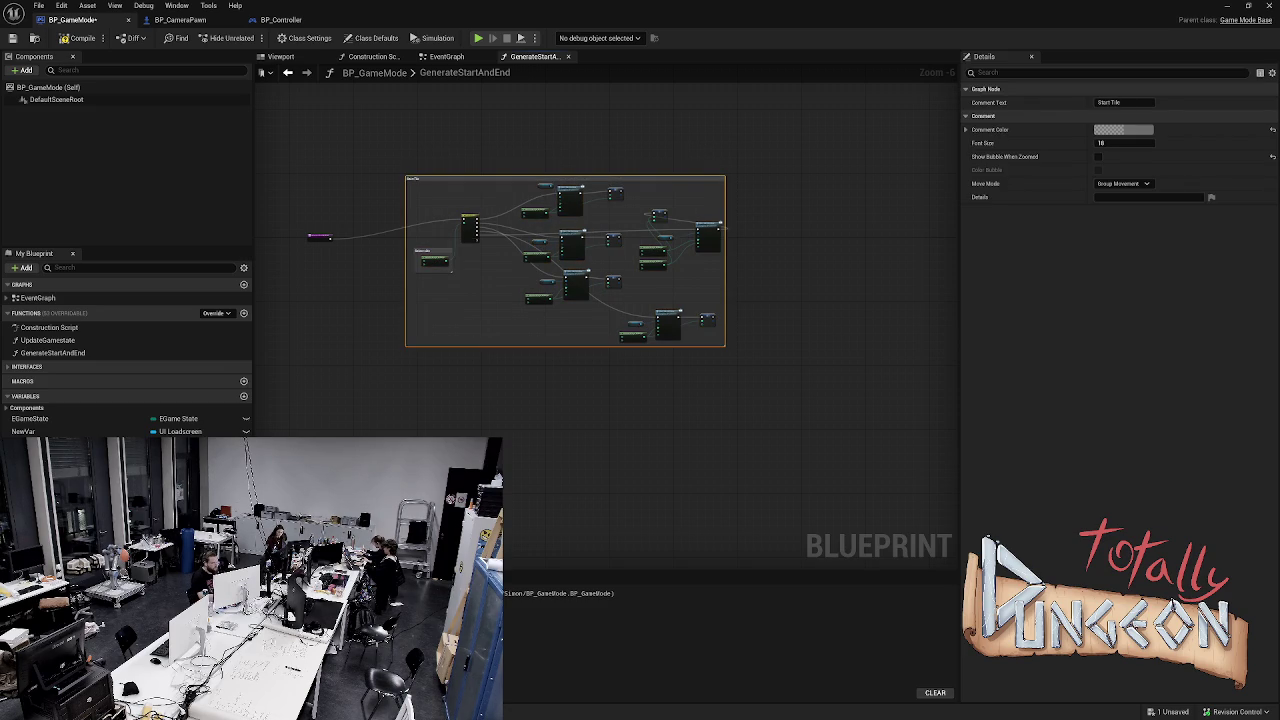
scroll(600, 260, up, 2)
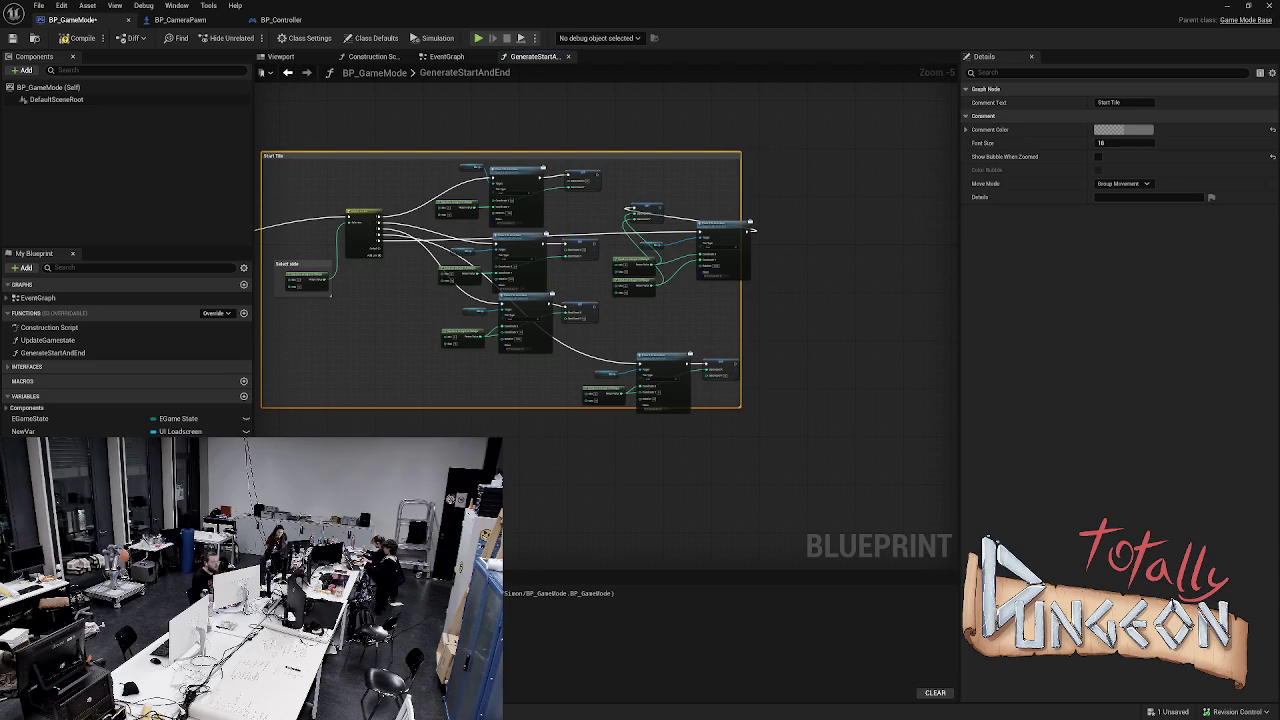
scroll(600, 260, down, 2)
click(670, 265)
scroll(670, 265, up, 4)
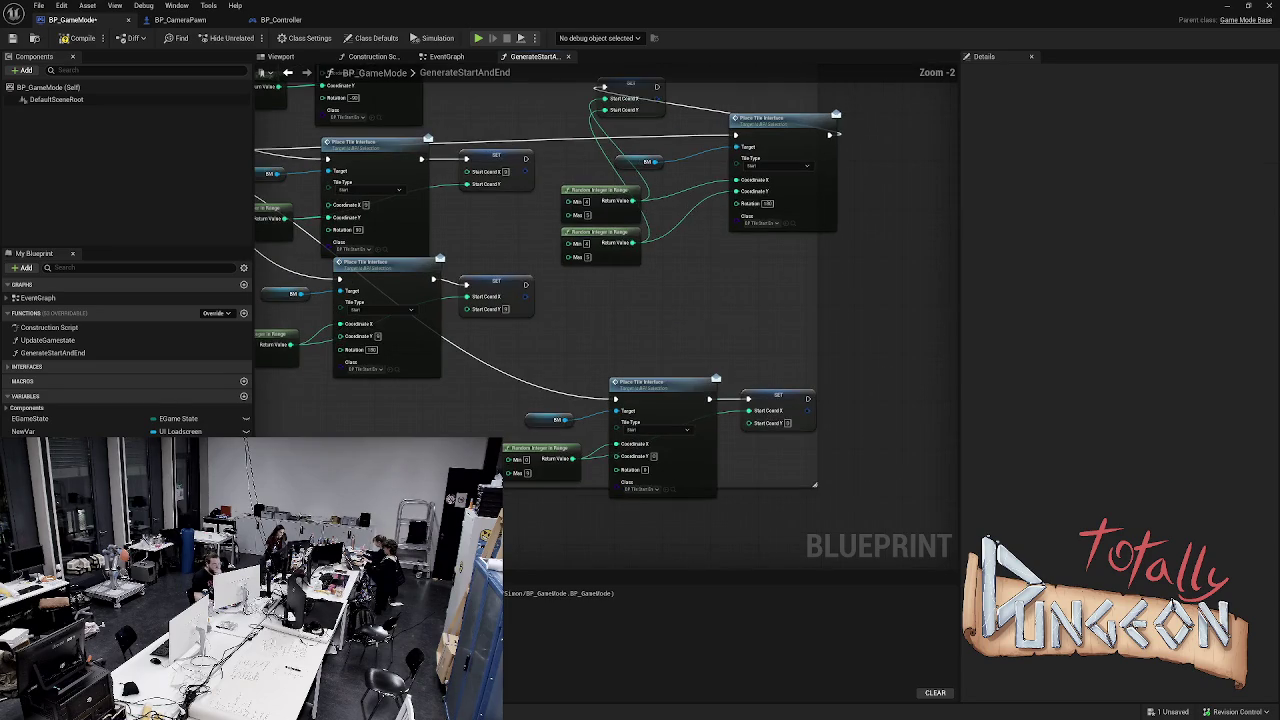
scroll(732, 281, down, 1)
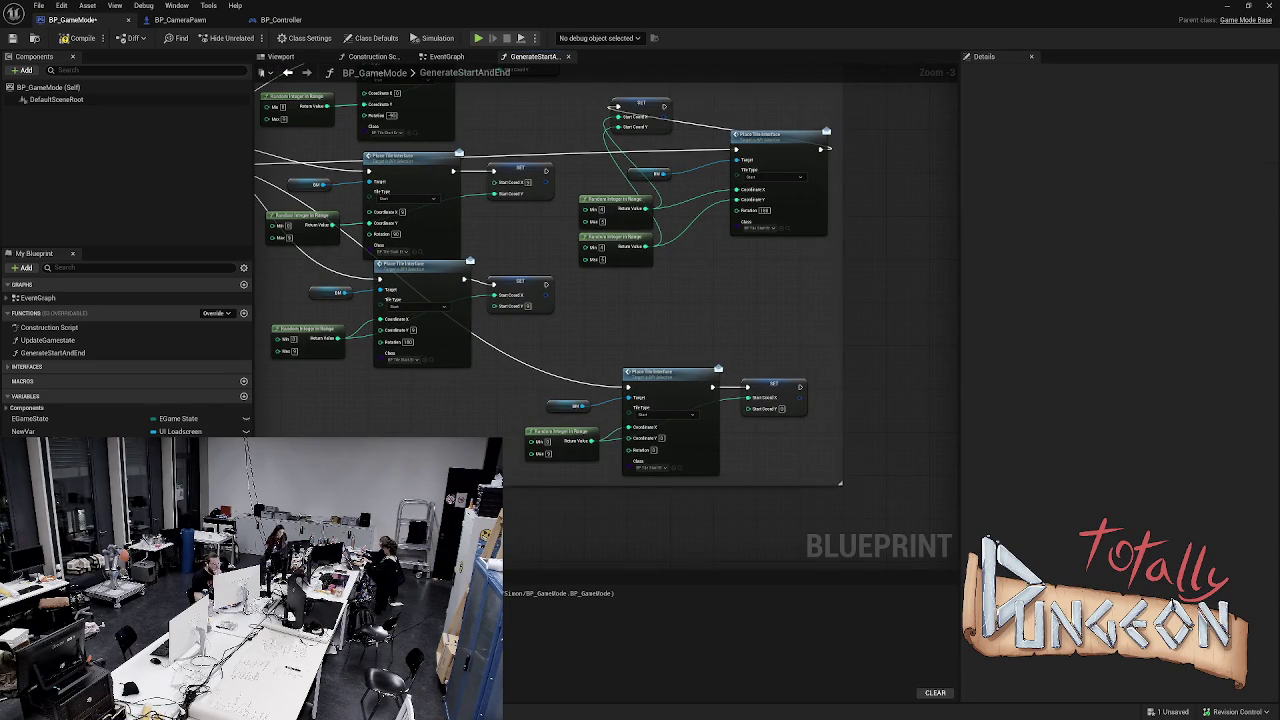
scroll(775, 420, down, 2)
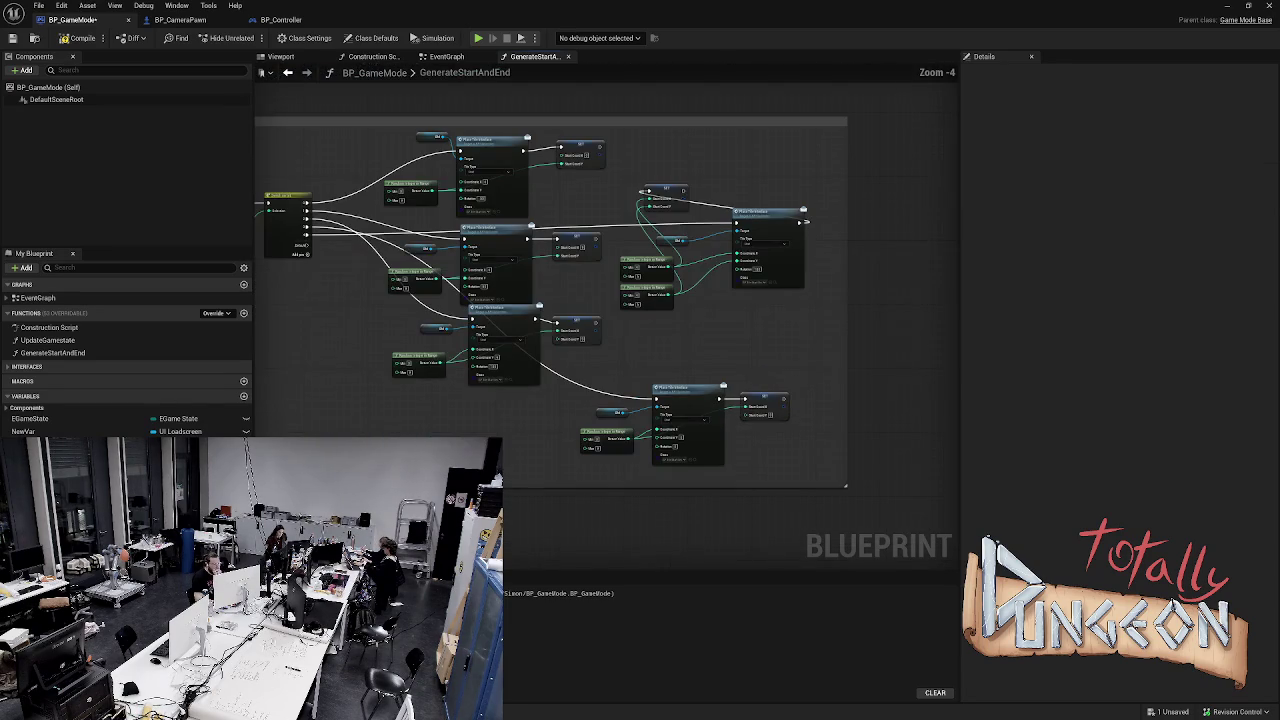
drag(660, 190, 840, 224)
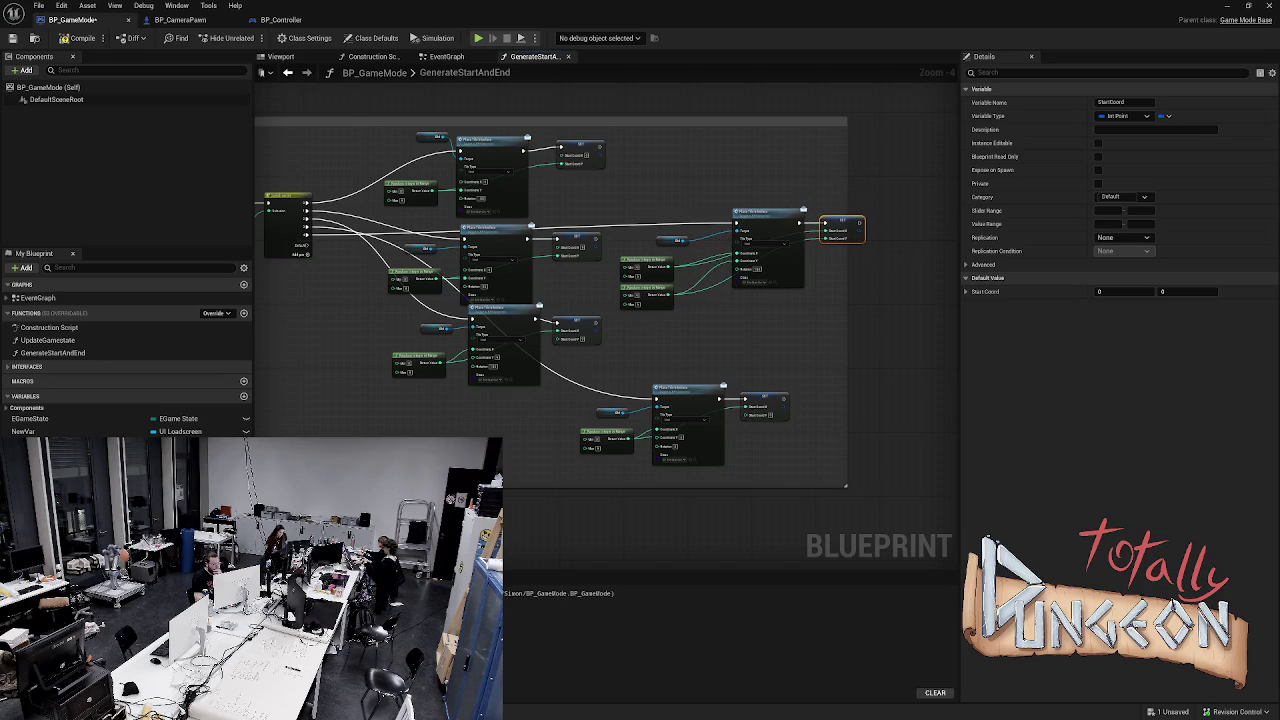
drag(845, 486, 893, 486)
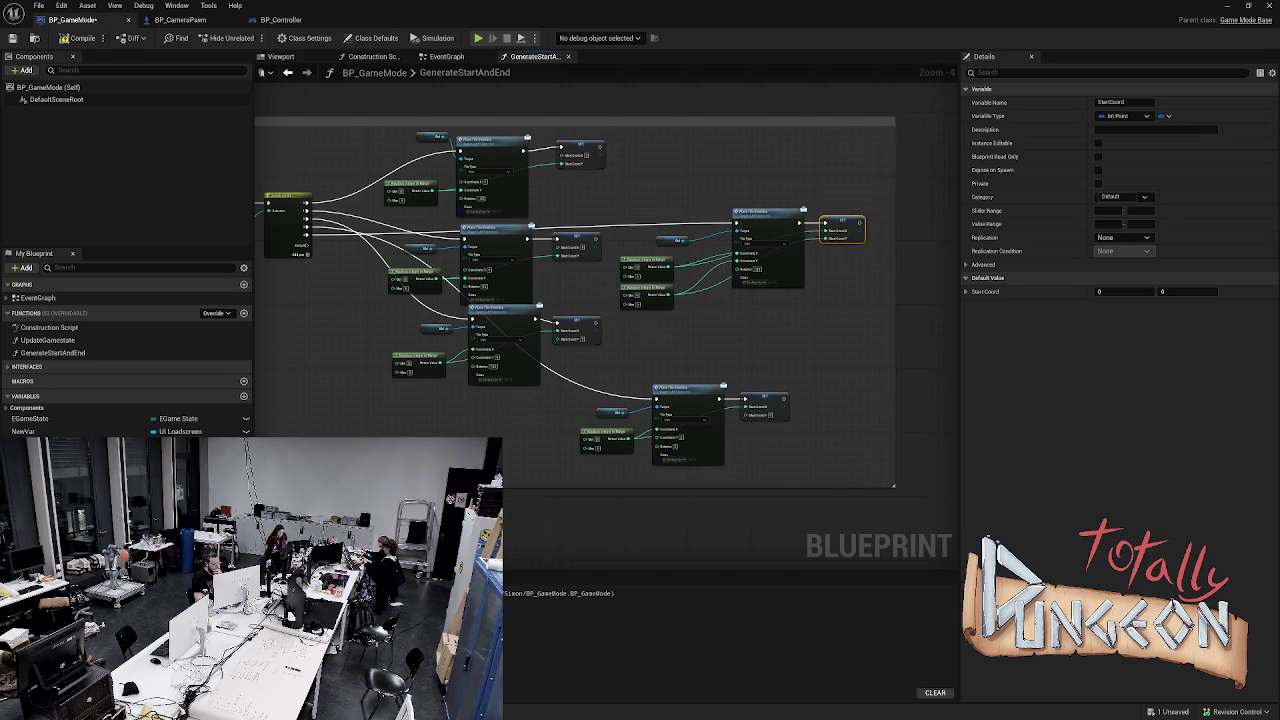
scroll(893, 486, down, 1)
Set the Start Tile comment's colour to purple
click(447, 226)
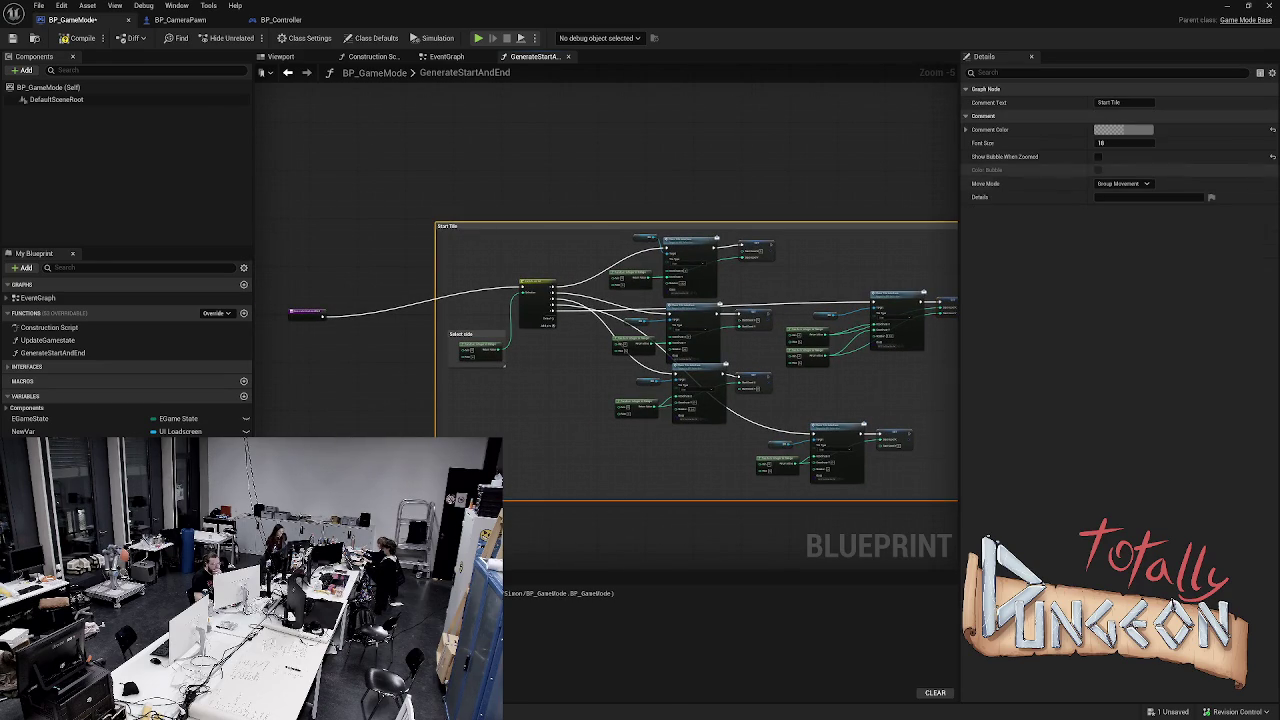
click(1123, 129)
click(955, 178)
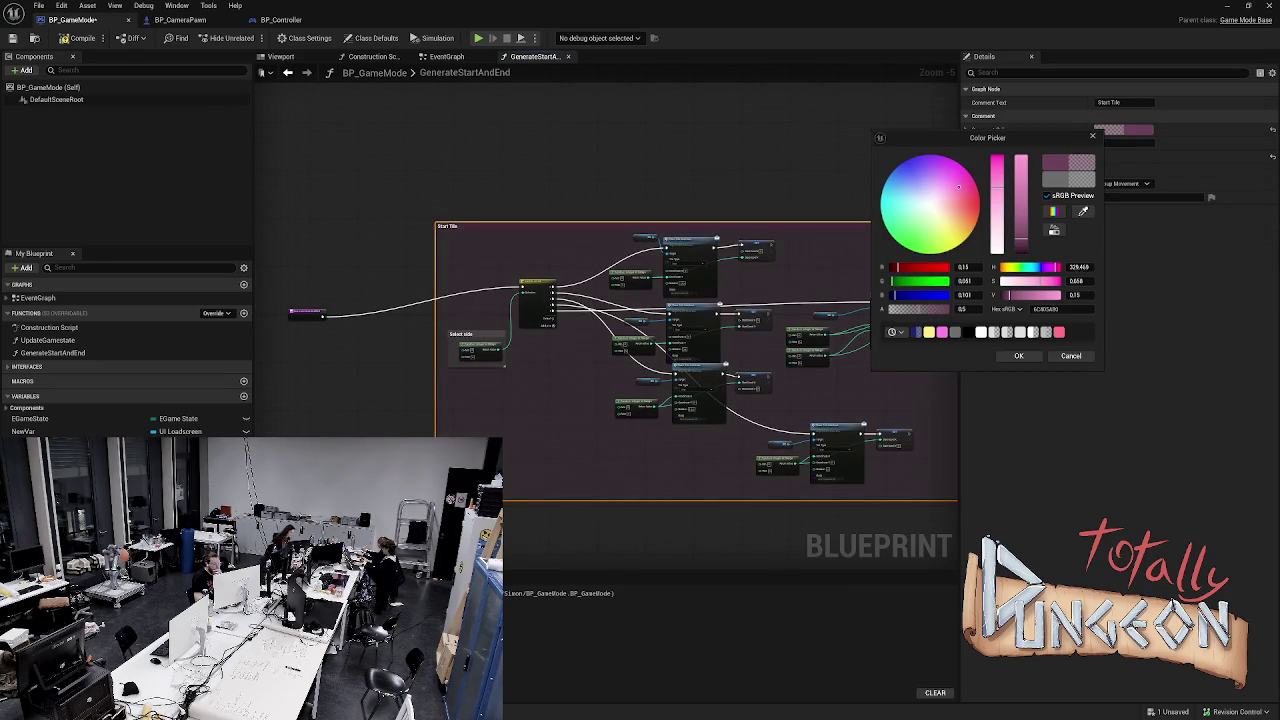
click(1019, 355)
Insert a Sequence node between the function entry and the switch
drag(322, 316, 356, 322)
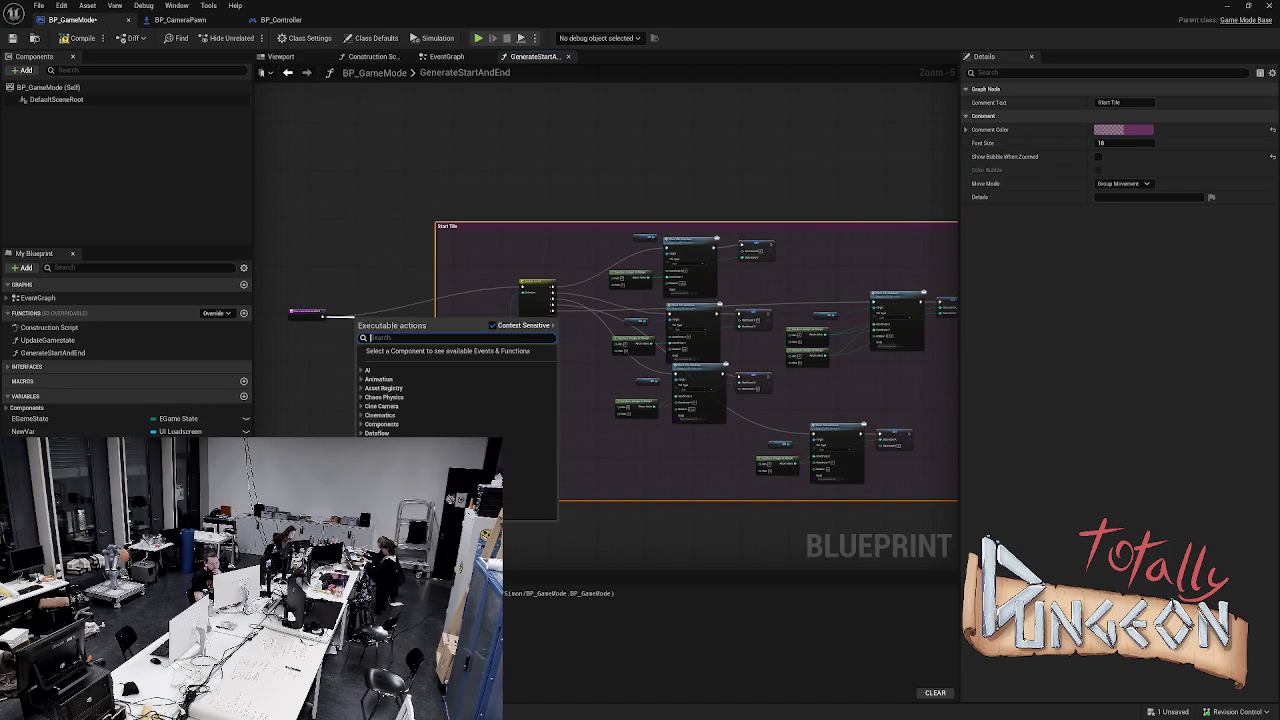
text(squ)
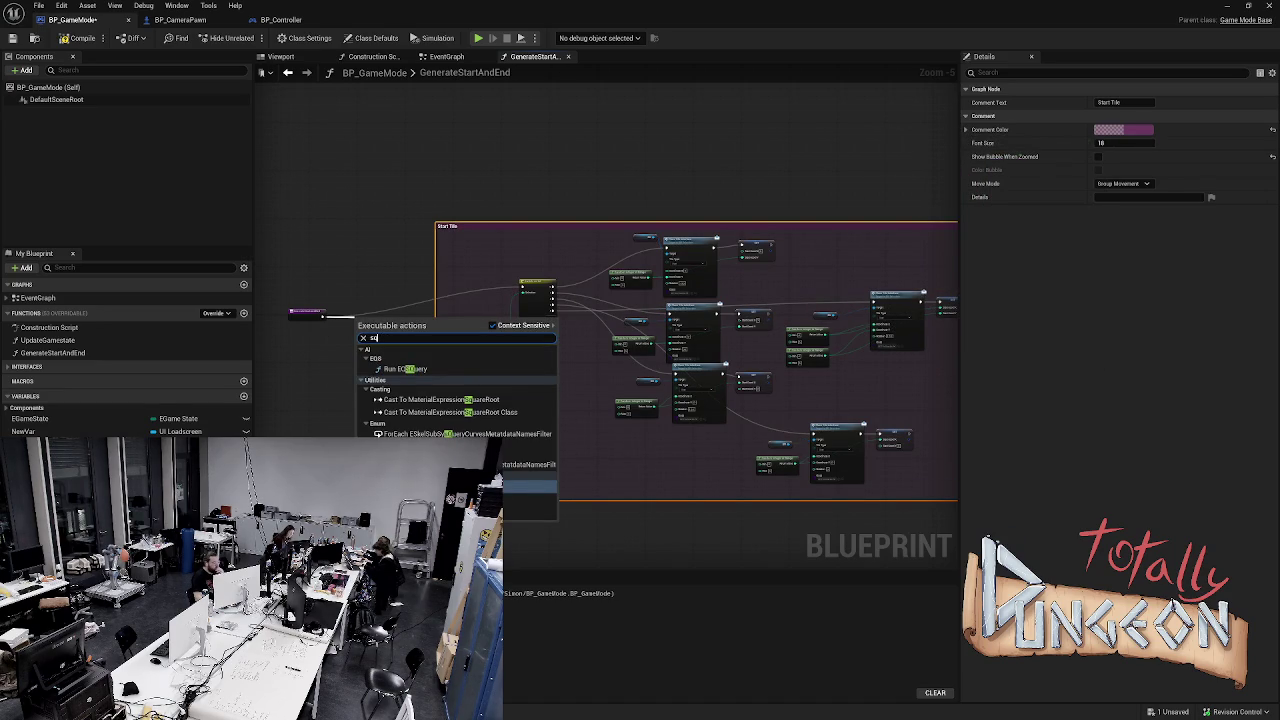
text(random integer)
key(Return)
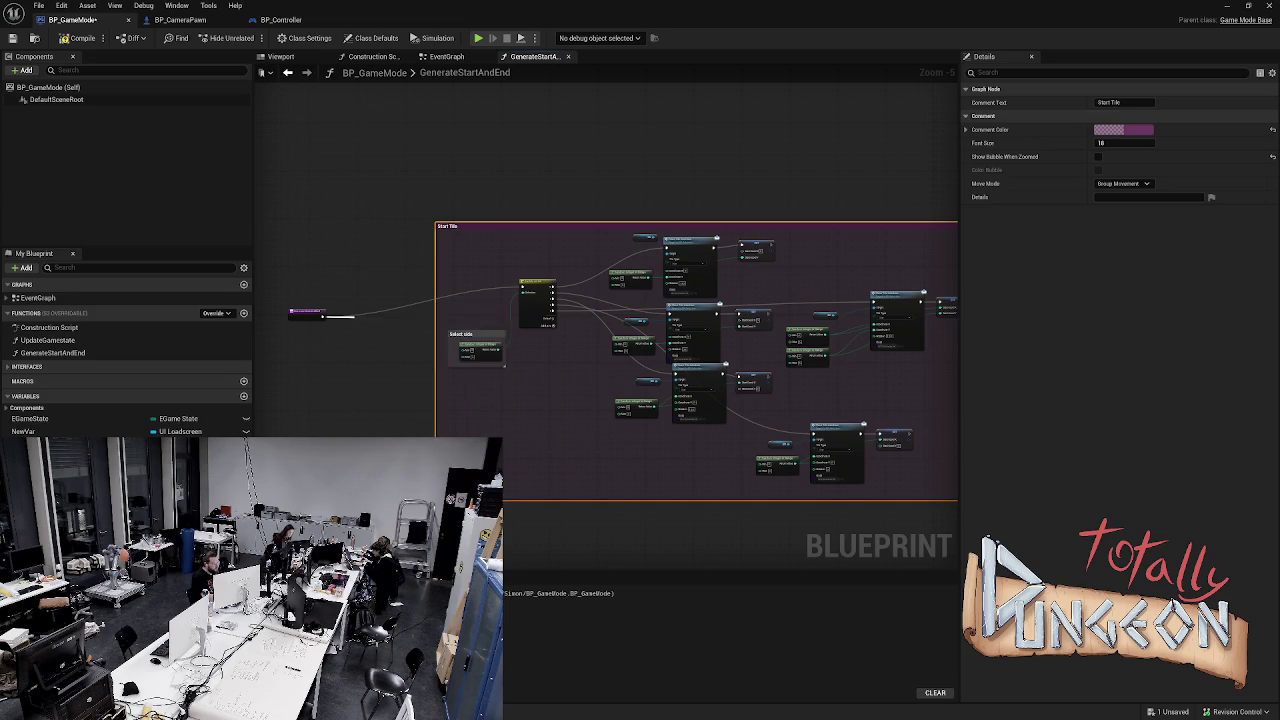
click(362, 320)
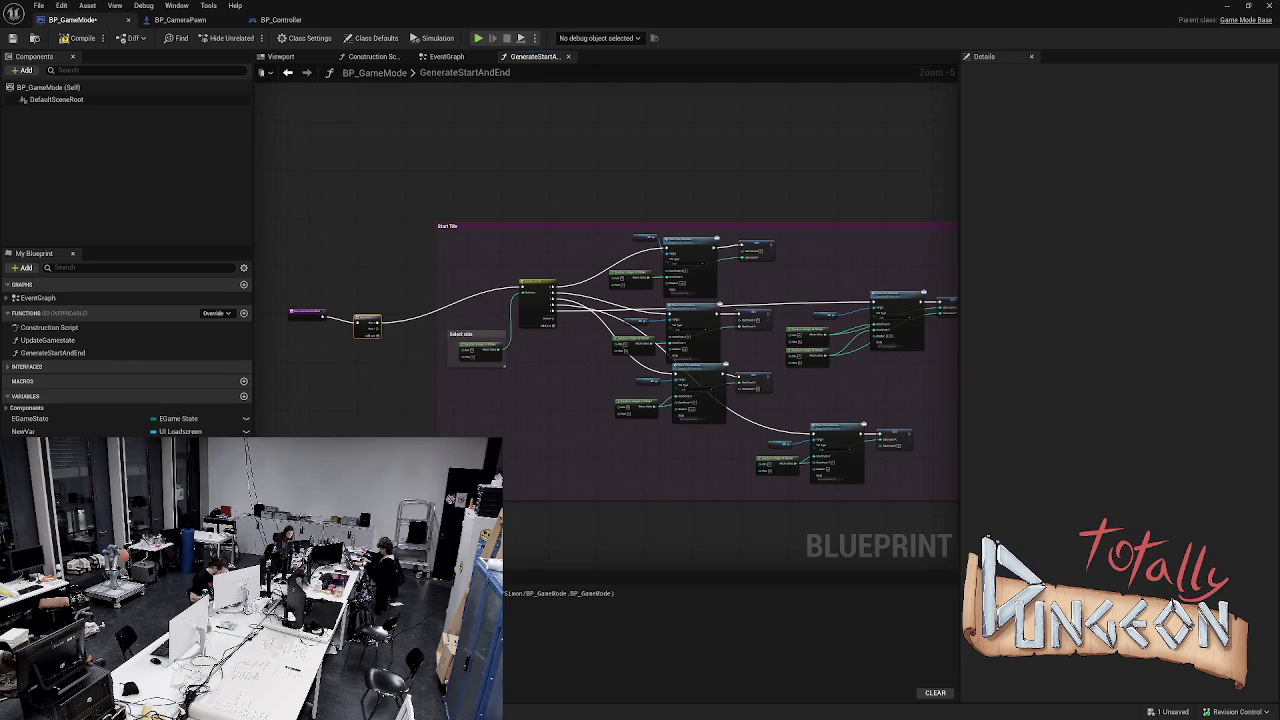
scroll(362, 322, up, 1)
click(362, 345)
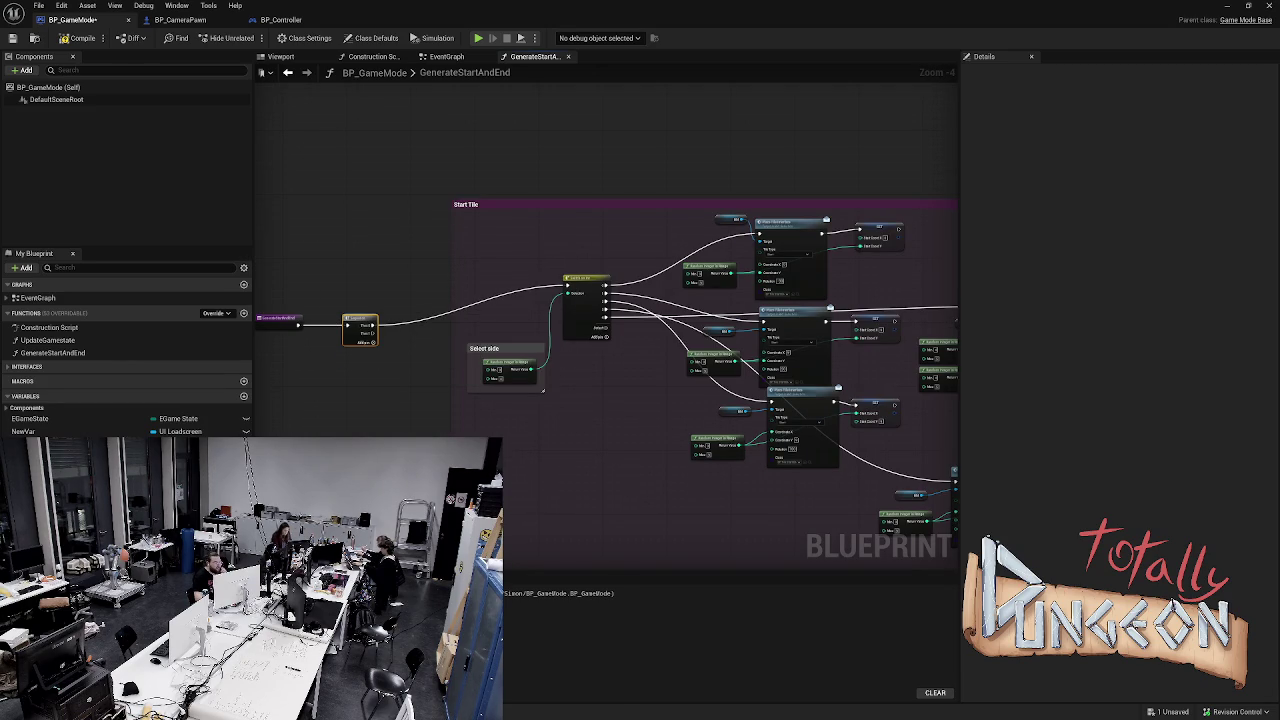
Duplicate the Start Tile block, title the copy 'End Tile', and wire the Sequence's second output to it
scroll(381, 416, down, 1)
scroll(381, 416, down, 2)
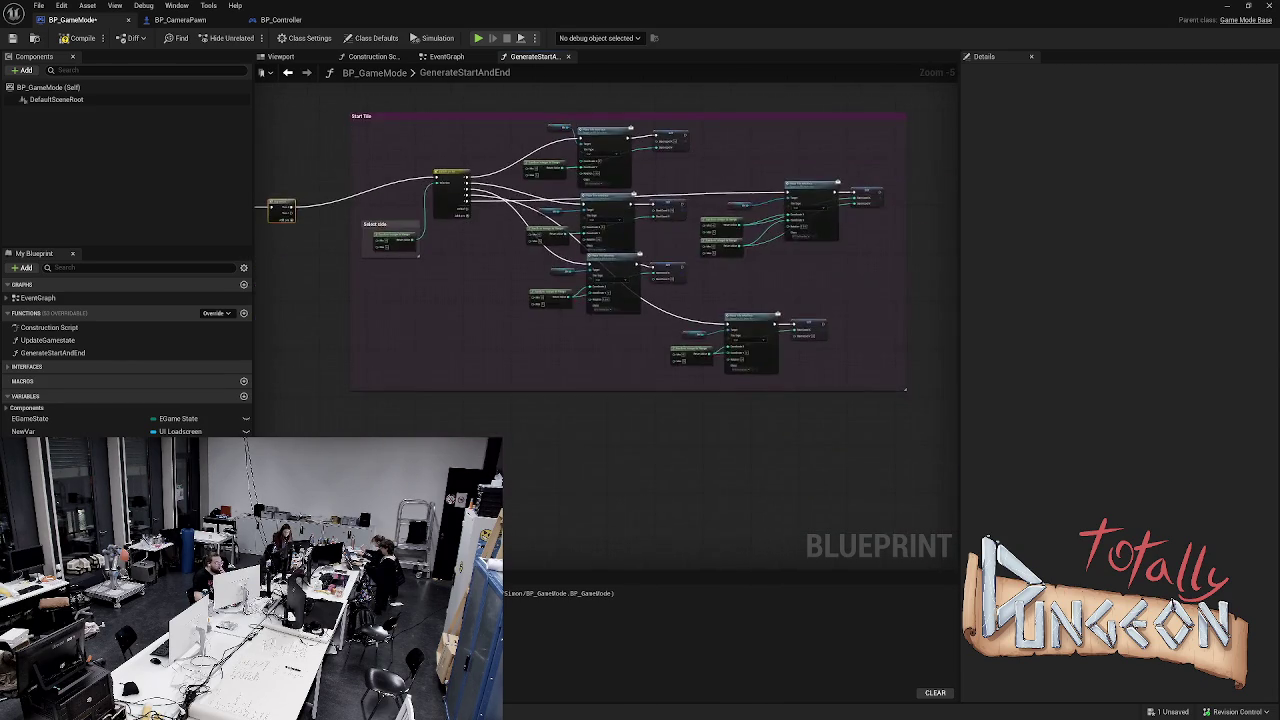
drag(320, 140, 731, 405)
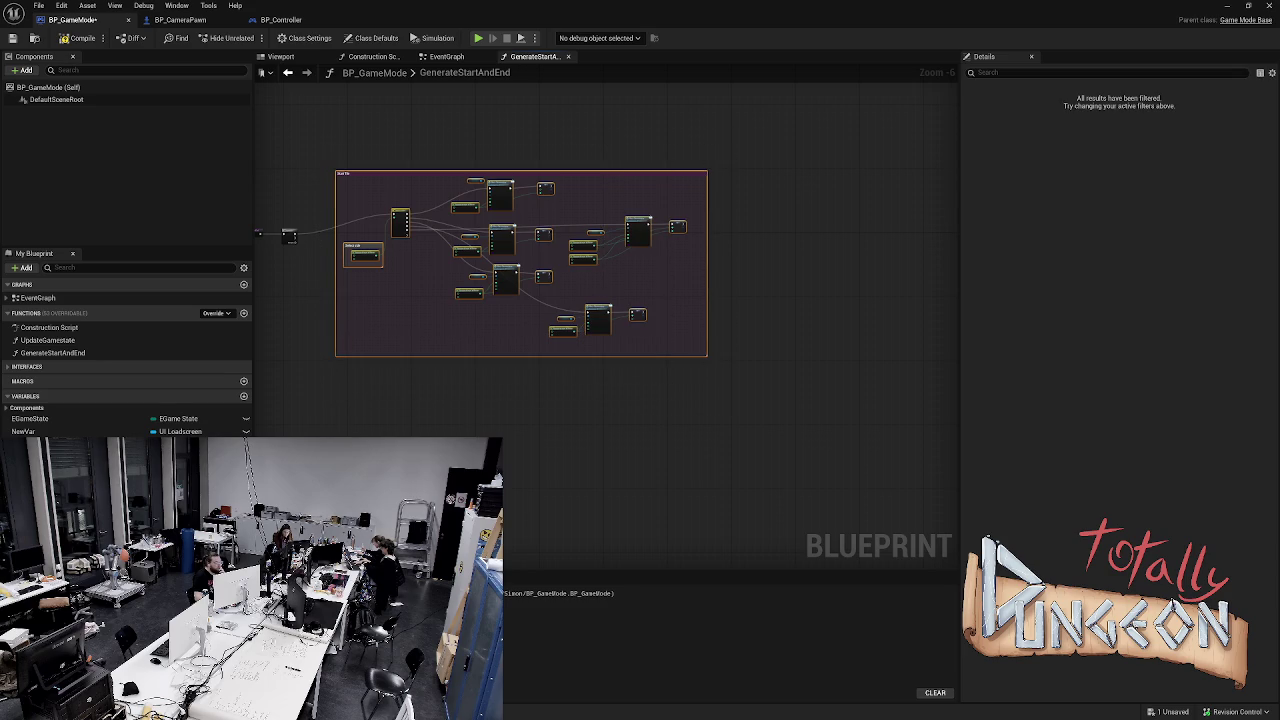
key(ctrl+c)
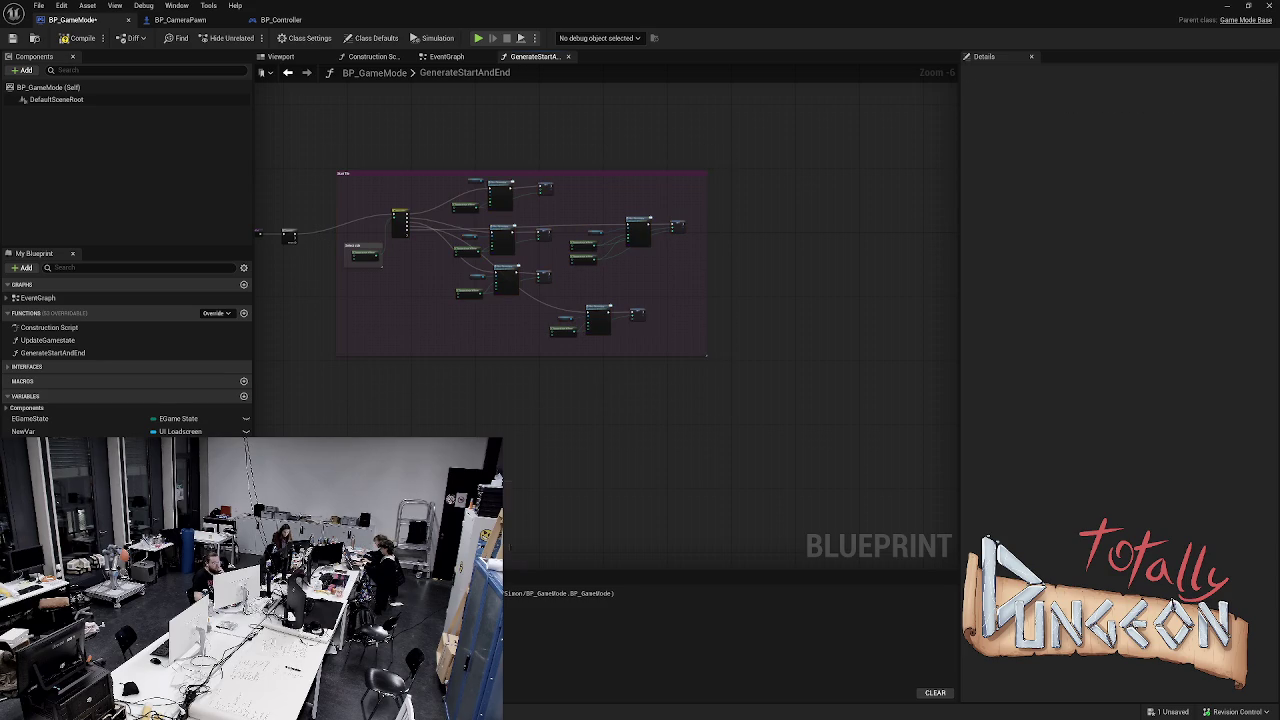
key(ctrl+v)
drag(430, 392, 505, 380)
click(355, 385)
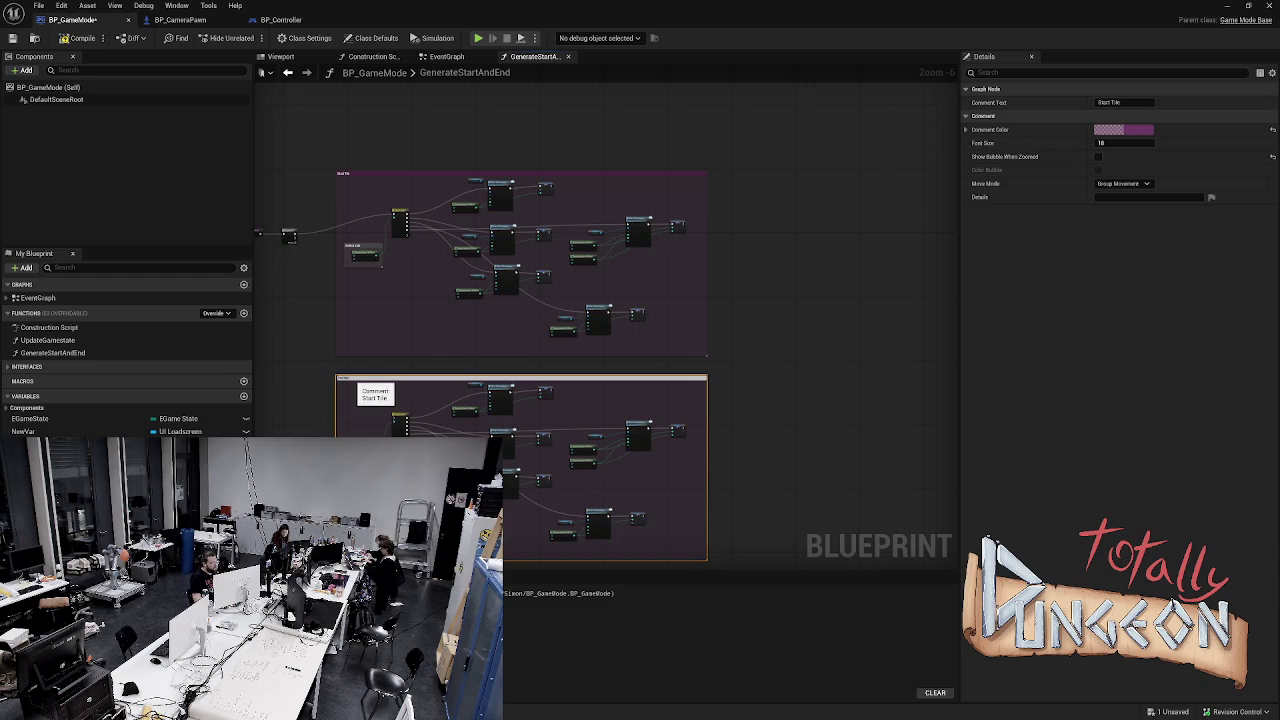
text(End Tile)
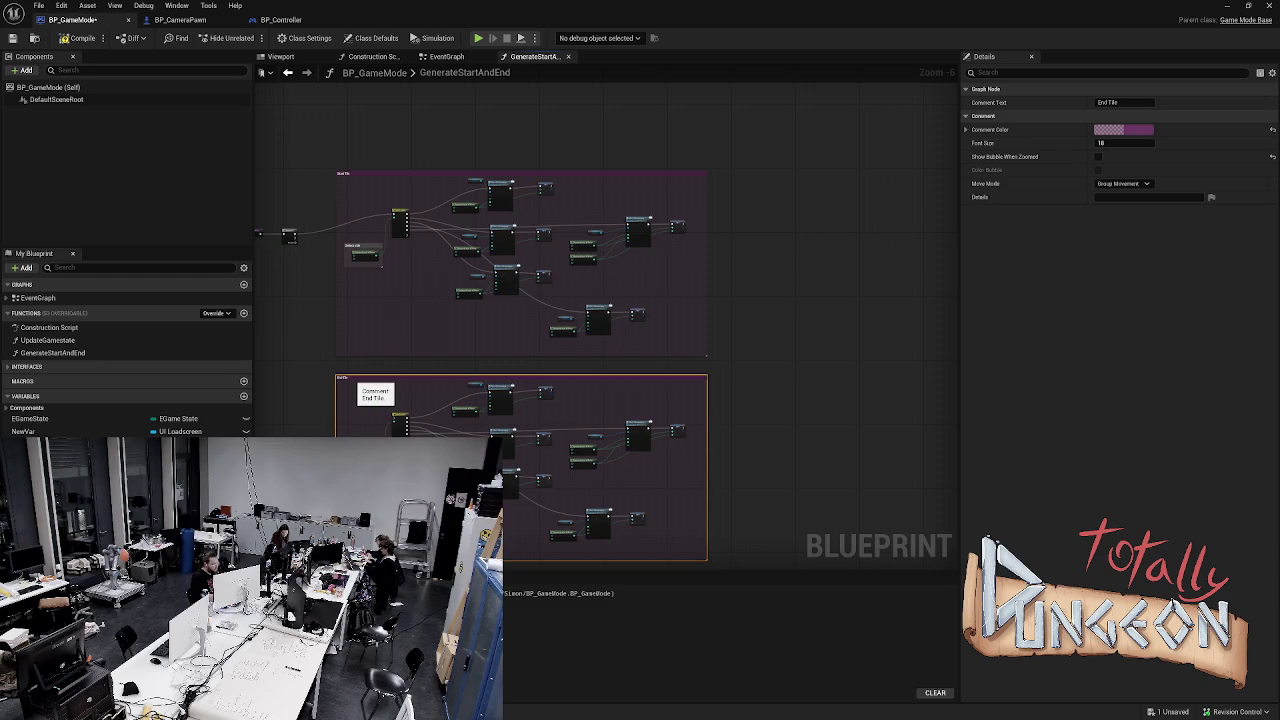
scroll(330, 390, up, 2)
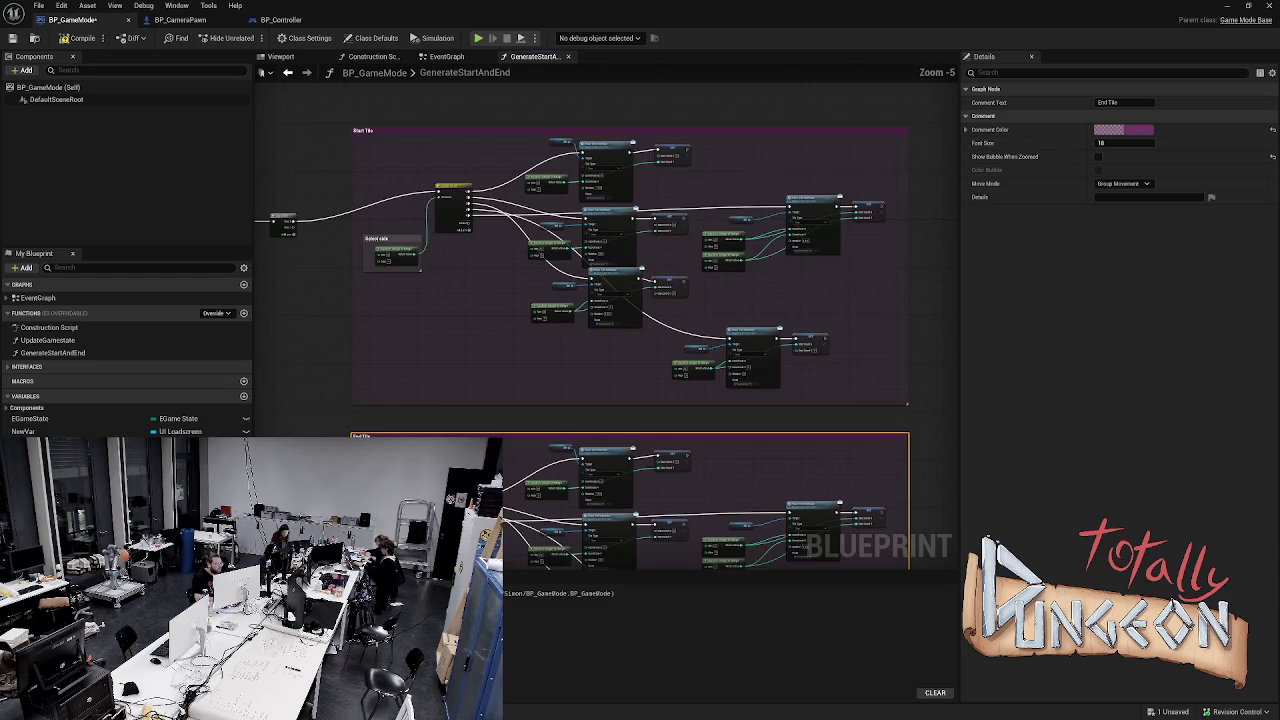
mouse_move(284, 148)
mouse_down()
mouse_move(366, 357)
mouse_move(424, 418)
mouse_up()
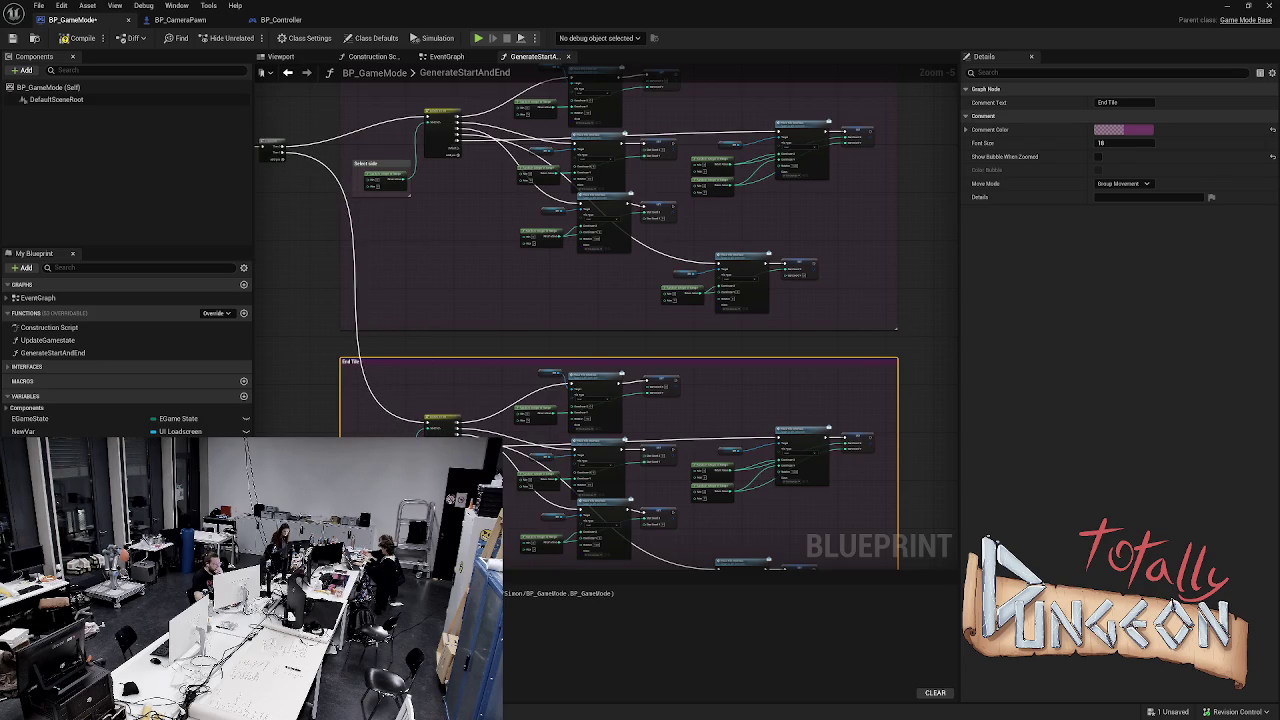
Move the End Tile comment and its nodes into place below the Start Tile block
scroll(640, 480, up, 3)
scroll(605, 278, down, 1)
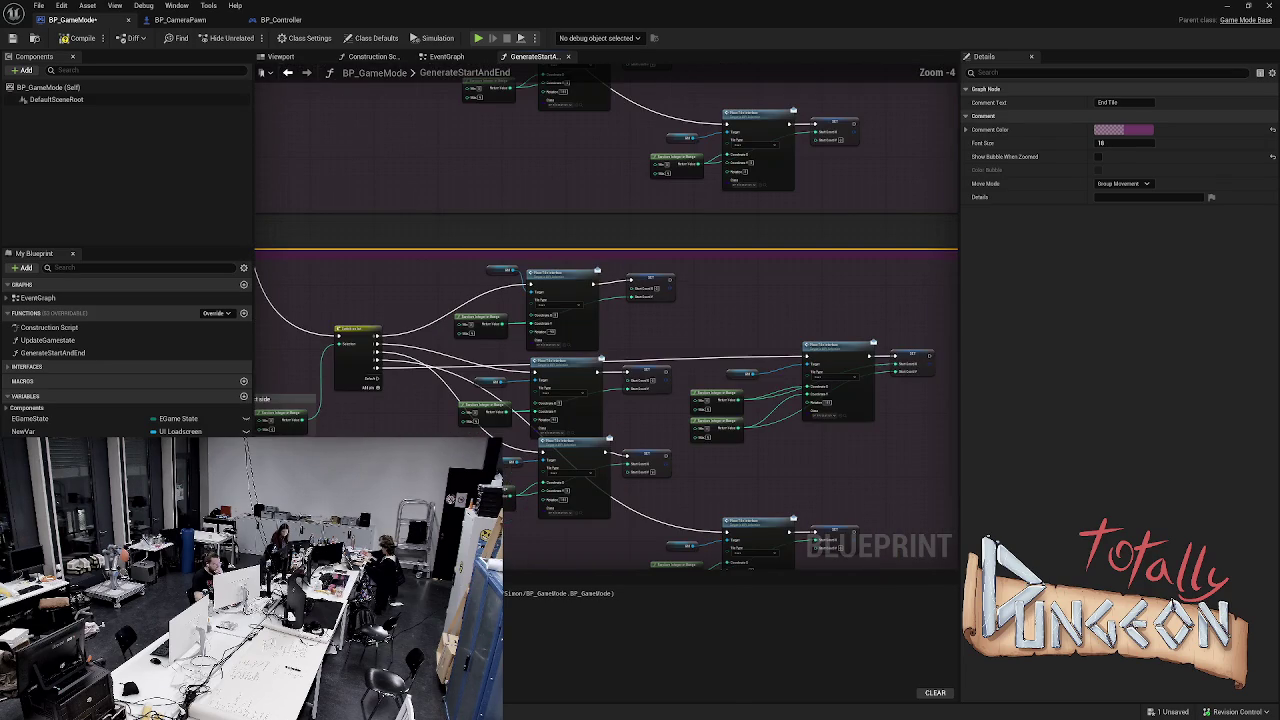
scroll(610, 330, down, 3)
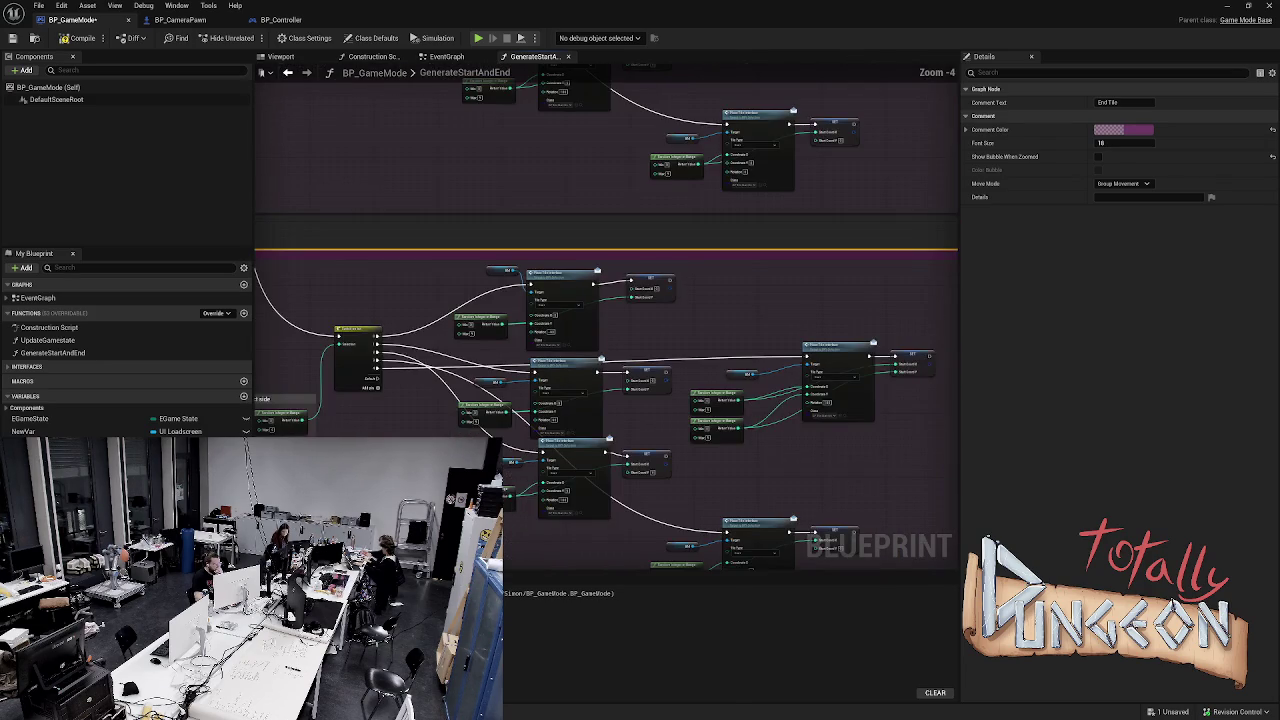
mouse_move(442, 276)
mouse_down()
mouse_move(557, 363)
mouse_move(835, 510)
mouse_up()
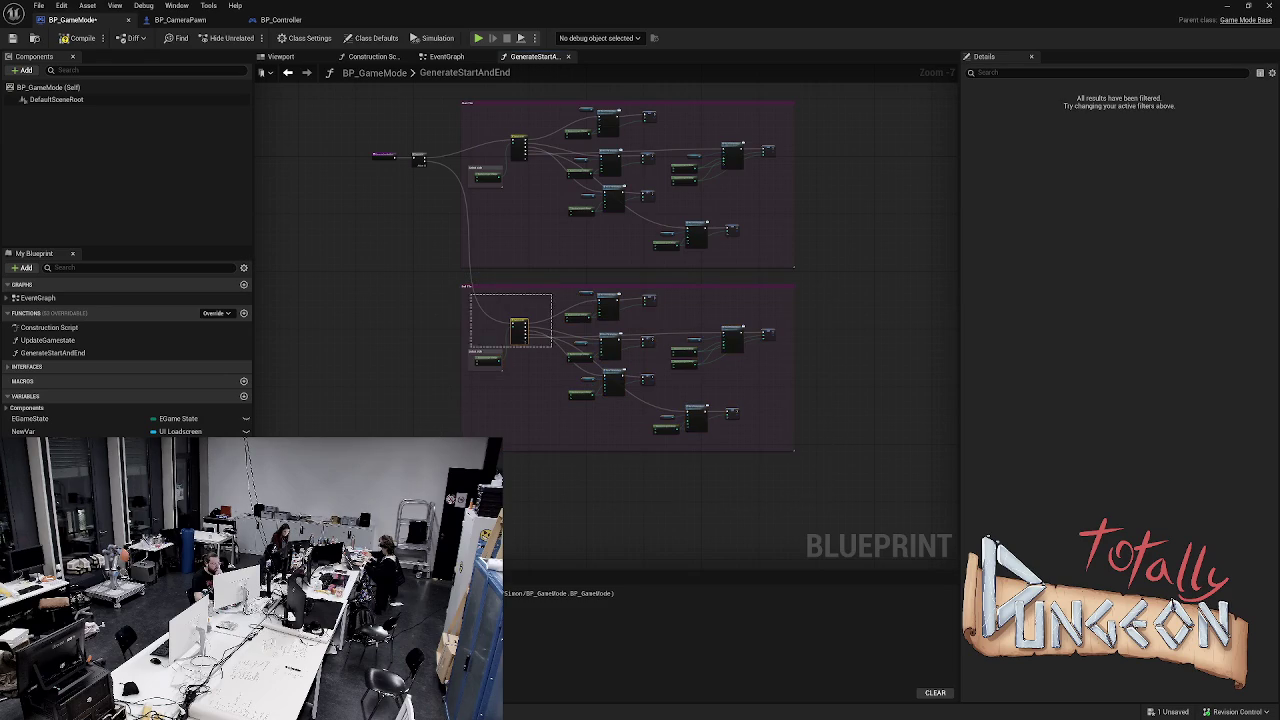
mouse_move(434, 275)
mouse_down()
mouse_move(796, 454)
mouse_move(817, 479)
mouse_up()
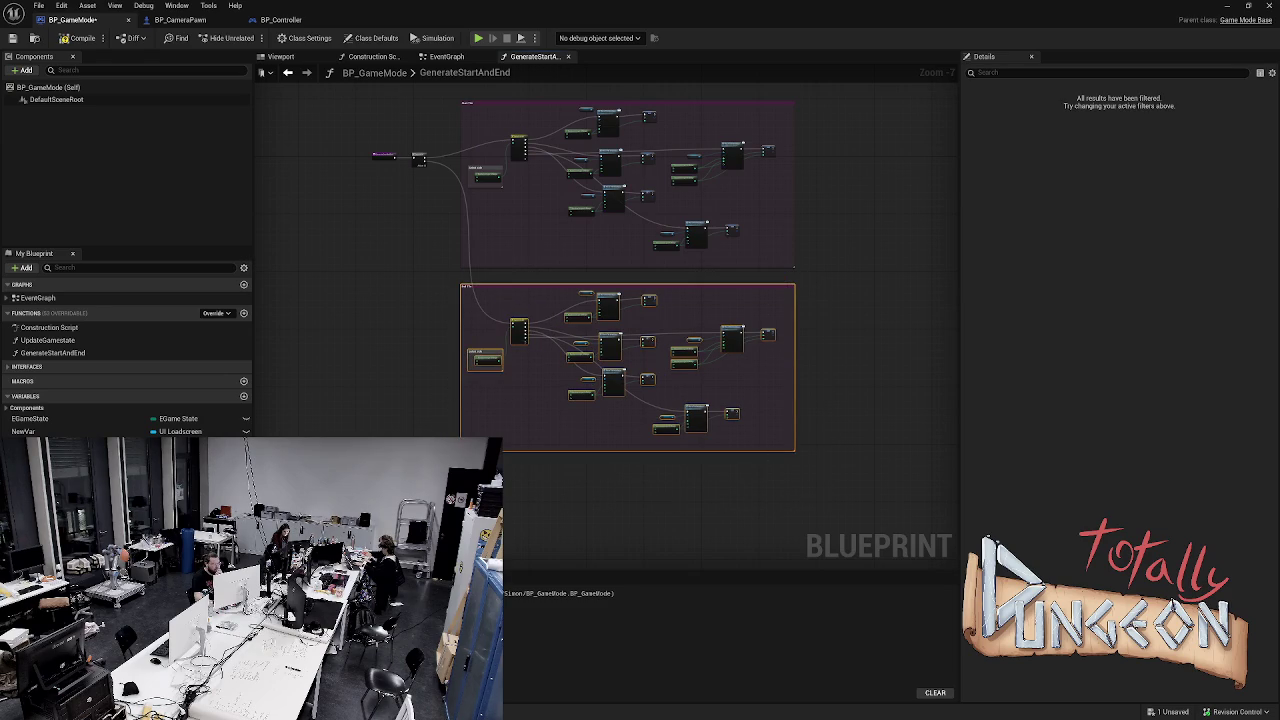
mouse_move(600, 288)
mouse_down()
mouse_move(585, 454)
mouse_move(605, 443)
mouse_up()
click(603, 275)
scroll(603, 270, up, 1)
scroll(597, 389, up, 3)
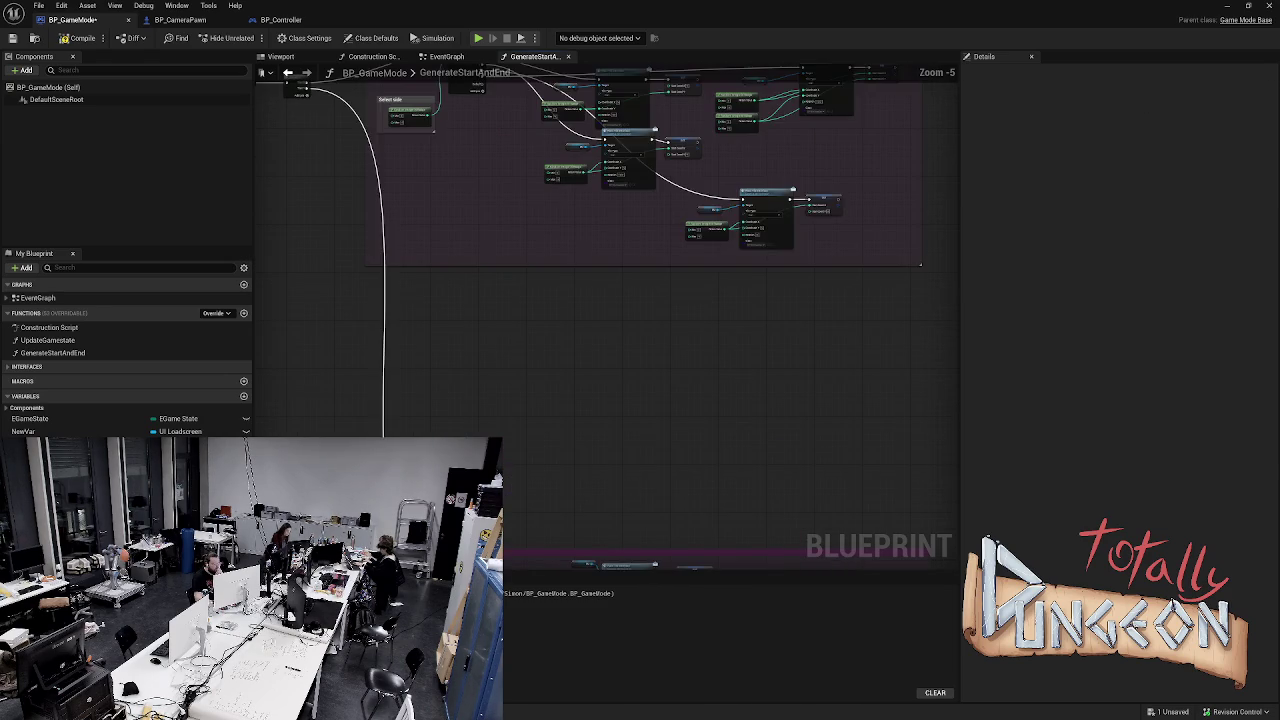
Spread apart the tile-placement node groups inside Start Tile, moving the right cluster down and left
scroll(597, 389, down, 1)
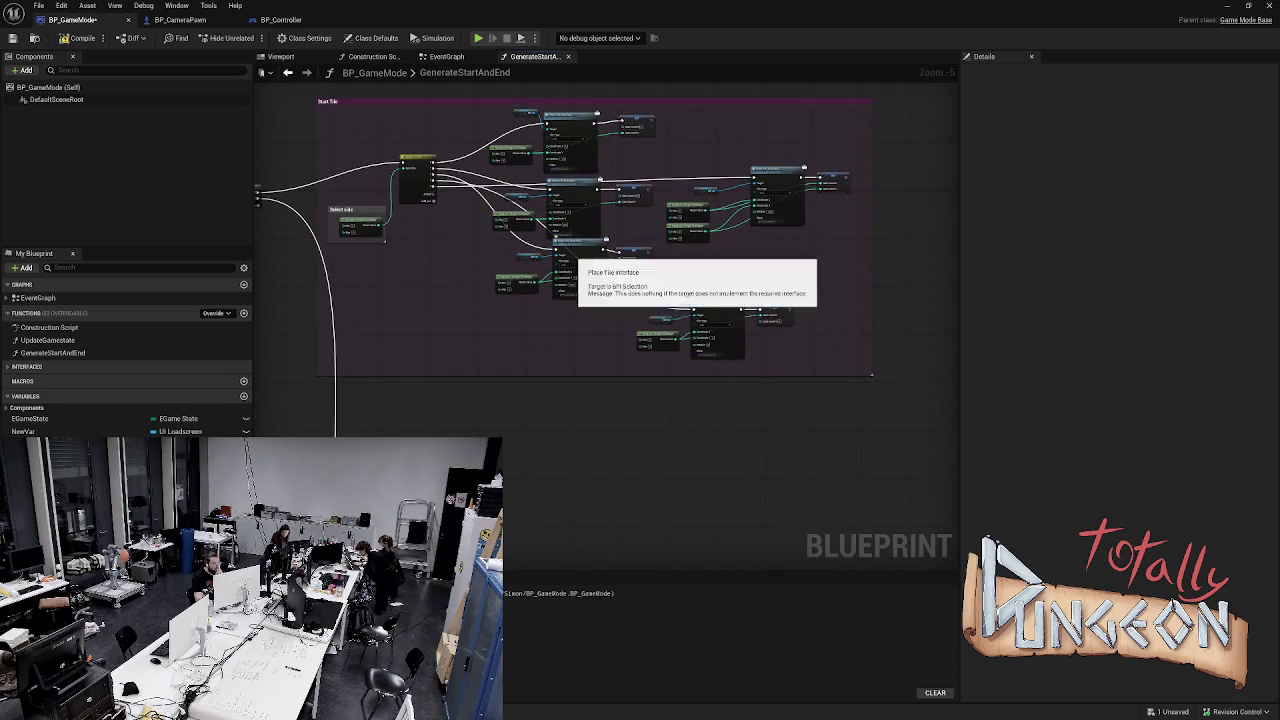
mouse_move(570, 250)
mouse_down()
mouse_move(524, 359)
mouse_move(558, 355)
mouse_move(564, 250)
mouse_move(558, 265)
mouse_up()
mouse_move(634, 290)
mouse_down()
mouse_move(796, 360)
mouse_move(794, 382)
mouse_up()
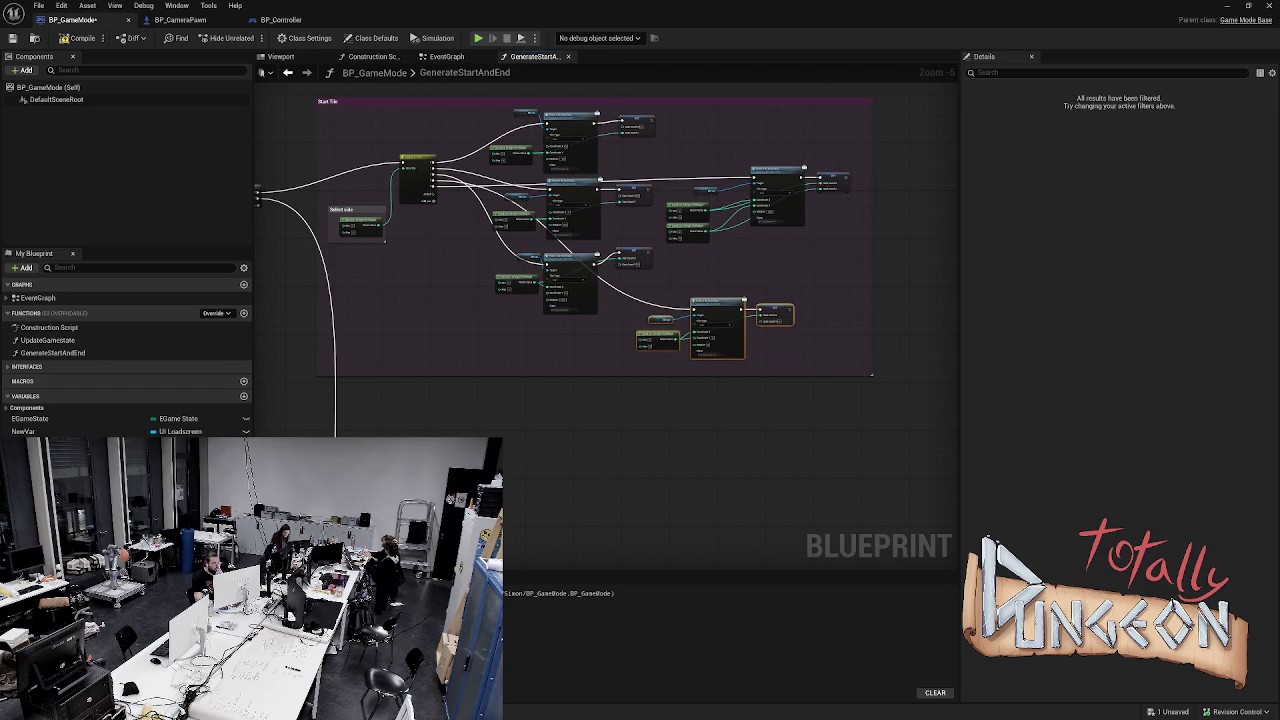
mouse_move(717, 301)
mouse_down()
mouse_move(523, 346)
mouse_move(541, 352)
mouse_move(573, 331)
mouse_up()
drag(655, 150, 855, 258)
mouse_move(775, 175)
mouse_down()
mouse_move(705, 302)
mouse_move(579, 345)
mouse_move(579, 390)
mouse_move(629, 435)
mouse_move(597, 415)
mouse_up()
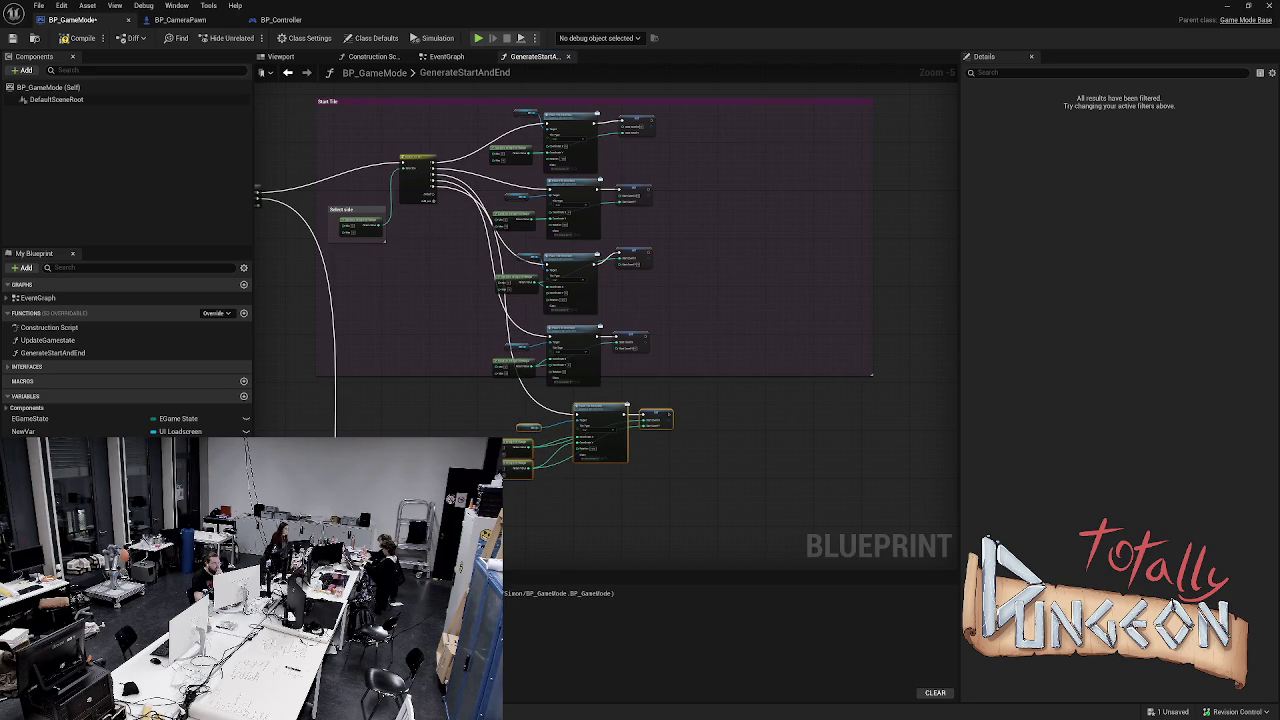
drag(485, 316, 656, 392)
drag(572, 331, 642, 335)
Shift the top three node groups and the bottom tile node to the right
drag(493, 235, 636, 289)
drag(498, 108, 600, 240)
click(626, 258)
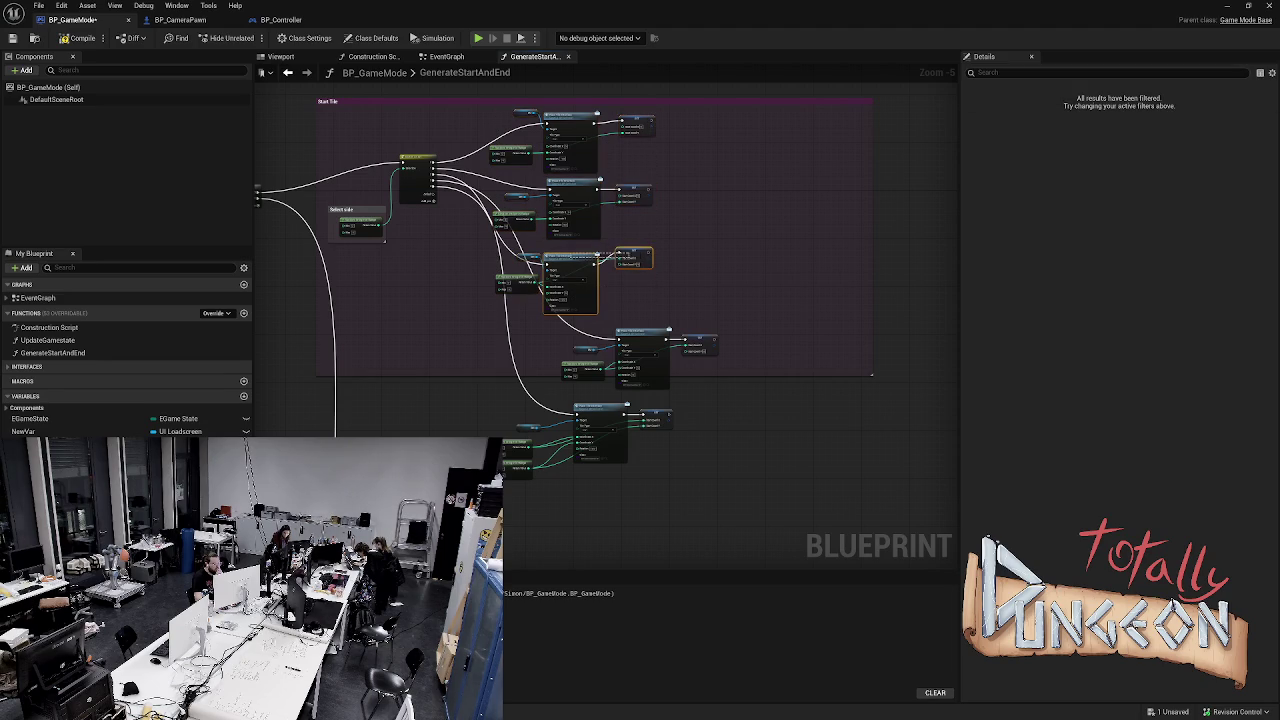
mouse_move(700, 330)
mouse_down()
mouse_move(668, 318)
mouse_move(490, 160)
mouse_move(486, 112)
mouse_up()
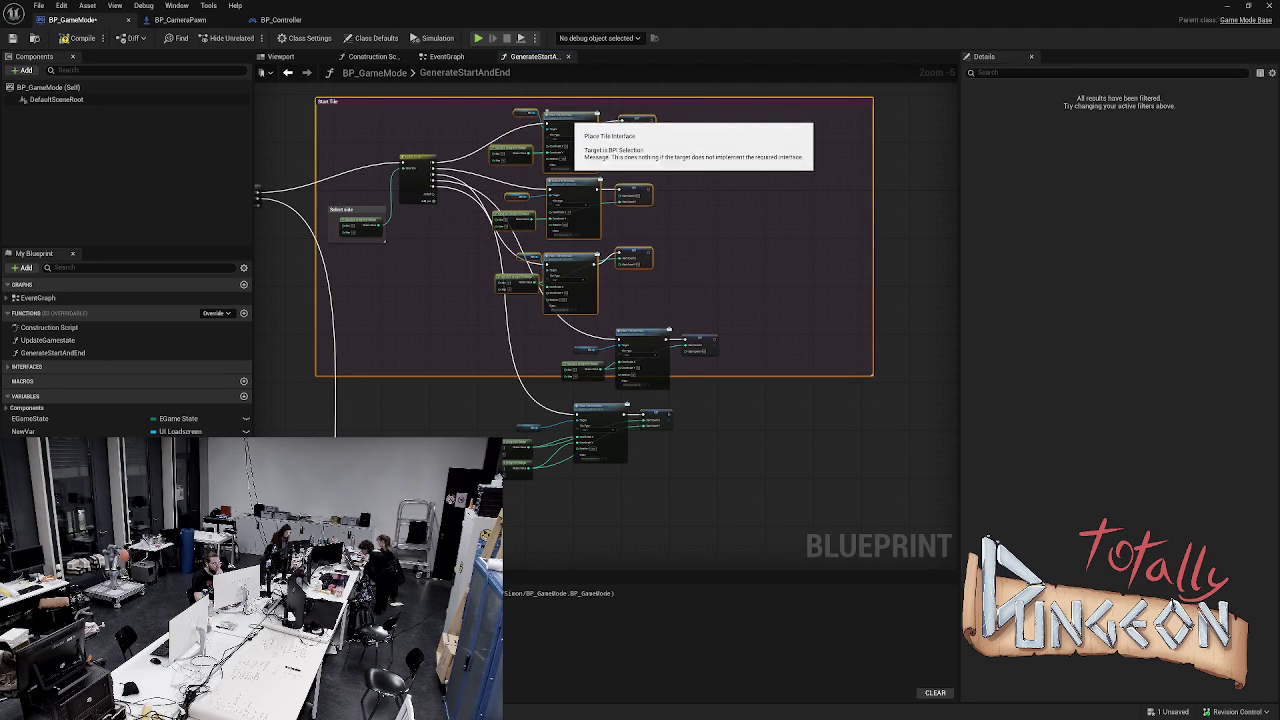
click(700, 150)
mouse_move(672, 312)
mouse_down()
mouse_move(492, 178)
mouse_move(485, 110)
mouse_up()
drag(570, 116, 645, 116)
mouse_move(600, 408)
mouse_down()
mouse_move(650, 408)
mouse_move(588, 408)
mouse_move(640, 417)
mouse_up()
click(590, 410)
Extend the Start Tile comment downward to enclose all five node groups
drag(872, 375, 881, 507)
mouse_move(712, 497)
mouse_down()
mouse_move(669, 329)
mouse_move(650, 166)
mouse_up()
mouse_move(650, 241)
mouse_down()
mouse_move(643, 157)
mouse_move(643, 229)
mouse_move(643, 173)
mouse_up()
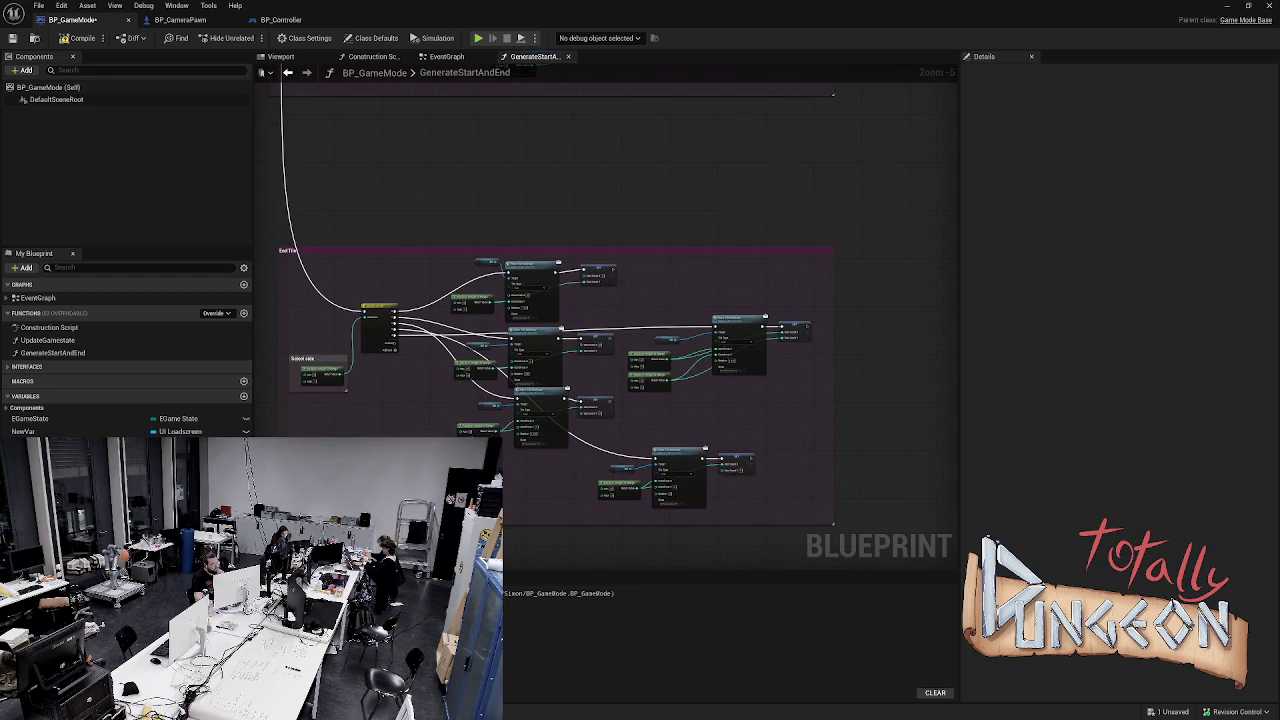
click(285, 250)
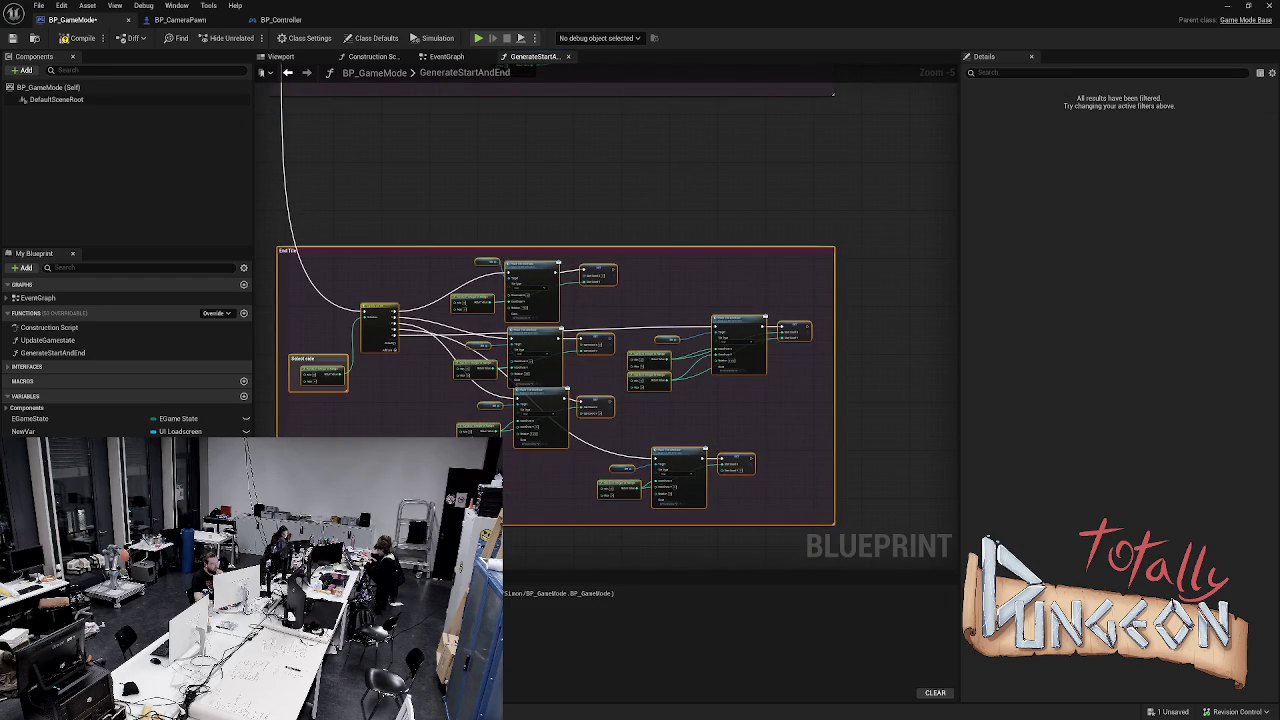
Paste a fresh copy of the rearranged Start Tile block and retitle it 'End Tile'
key(Delete)
key(ctrl+z)
scroll(600, 280, down, 1)
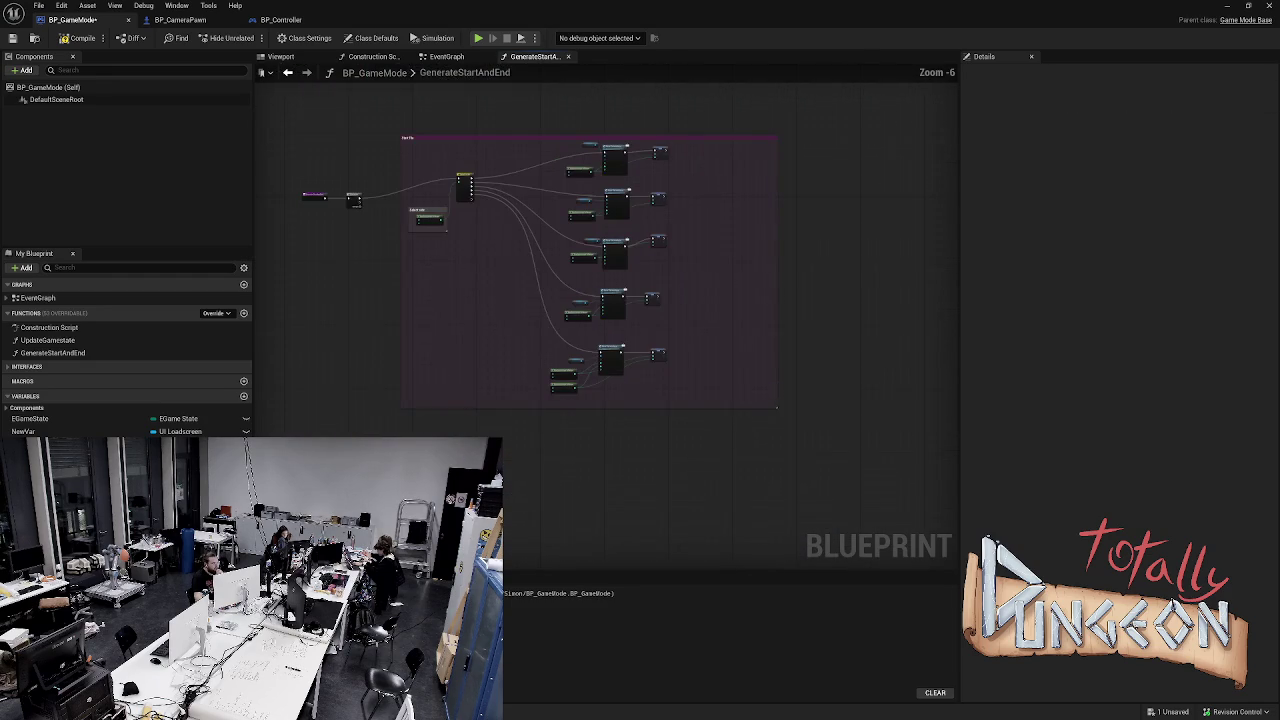
drag(778, 482, 398, 142)
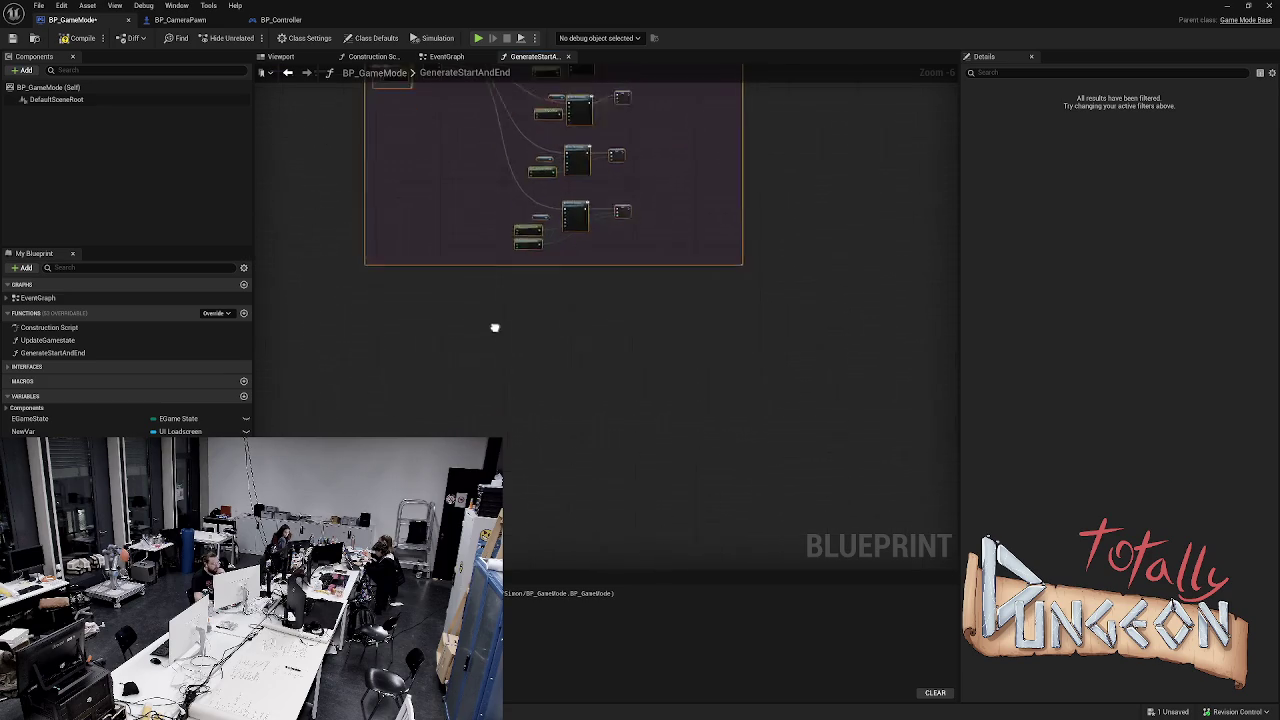
key(ctrl+v)
mouse_move(330, 230)
mouse_down()
mouse_move(408, 232)
mouse_move(390, 222)
mouse_up()
key(ctrl+s)
double_click(380, 221)
text(End)
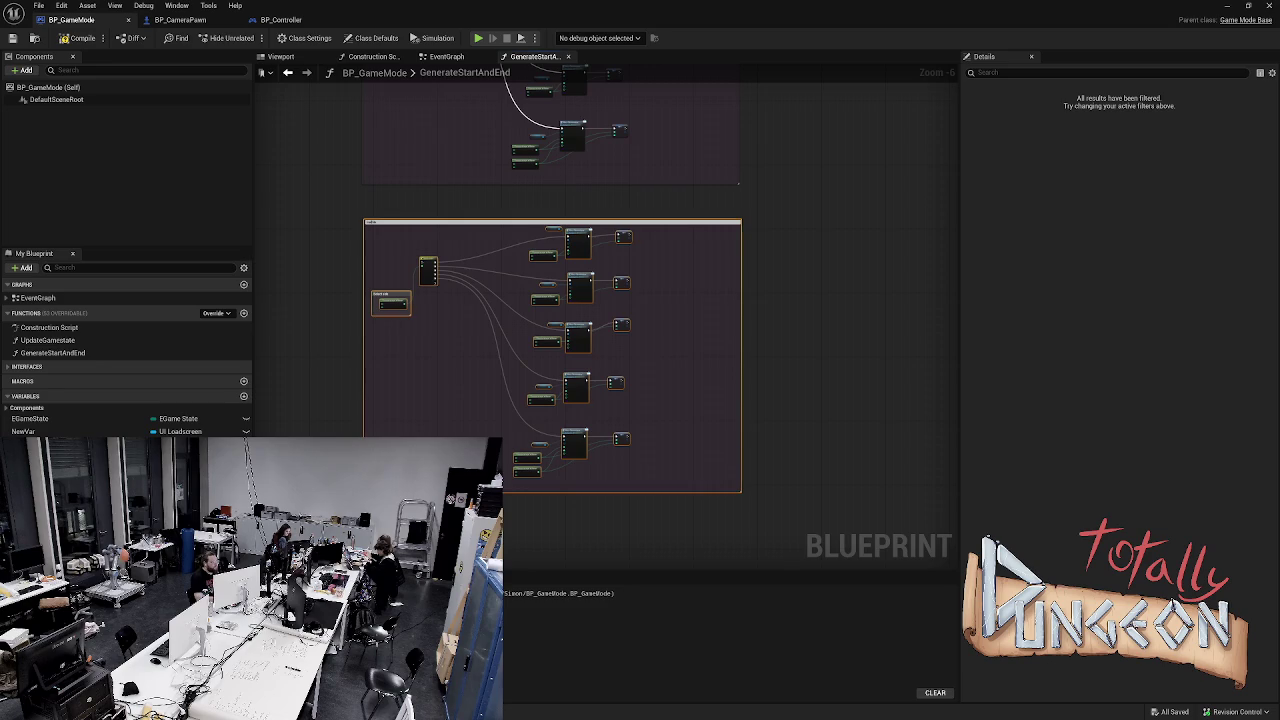
key(Return)
Connect Sequence Then 1 to the copy's Switch on Int, routing the wire through a reroute node
drag(355, 206, 418, 328)
click(406, 294)
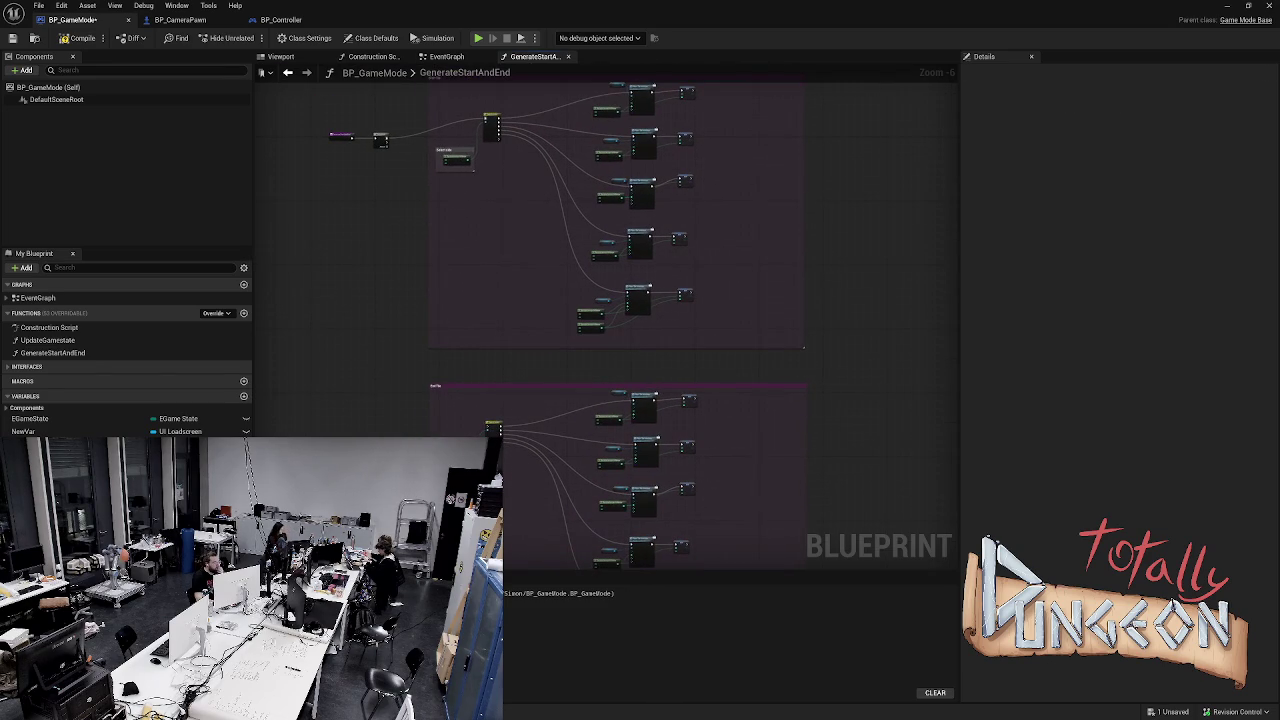
scroll(385, 140, up, 4)
mouse_move(391, 141)
mouse_down()
mouse_move(445, 373)
mouse_move(435, 430)
mouse_move(688, 428)
mouse_up()
scroll(529, 326, down, 5)
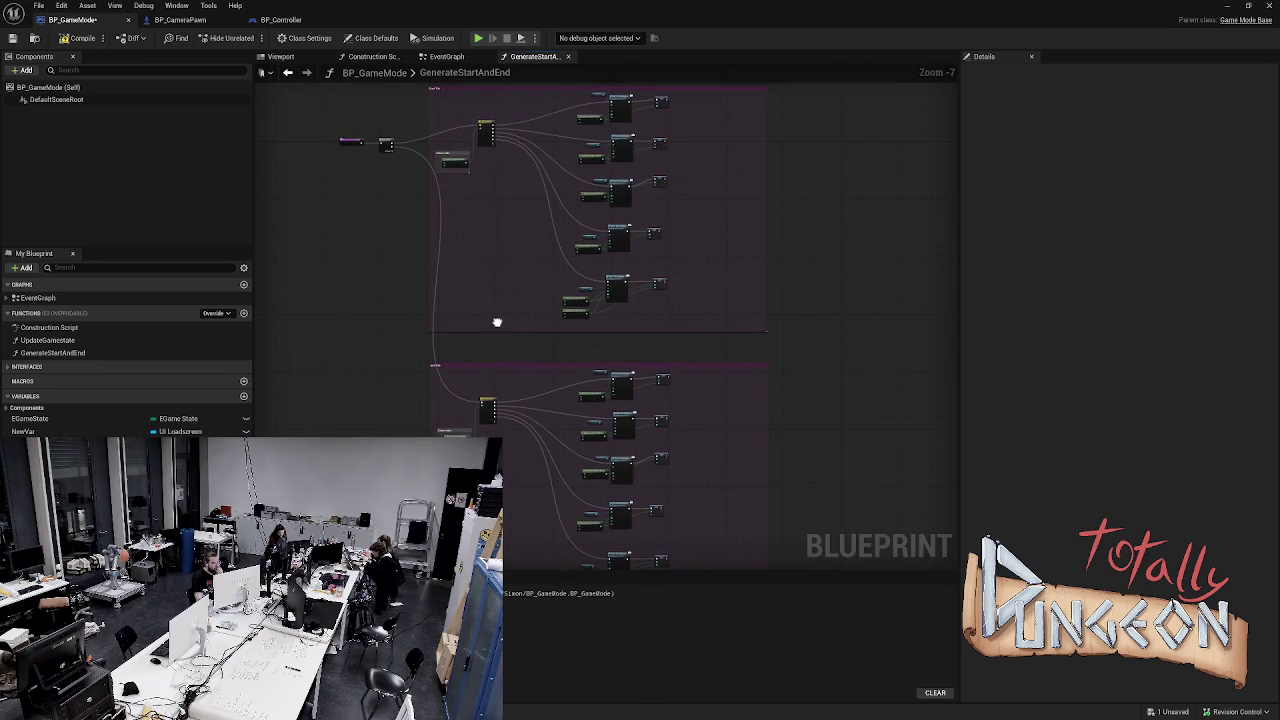
click(445, 162)
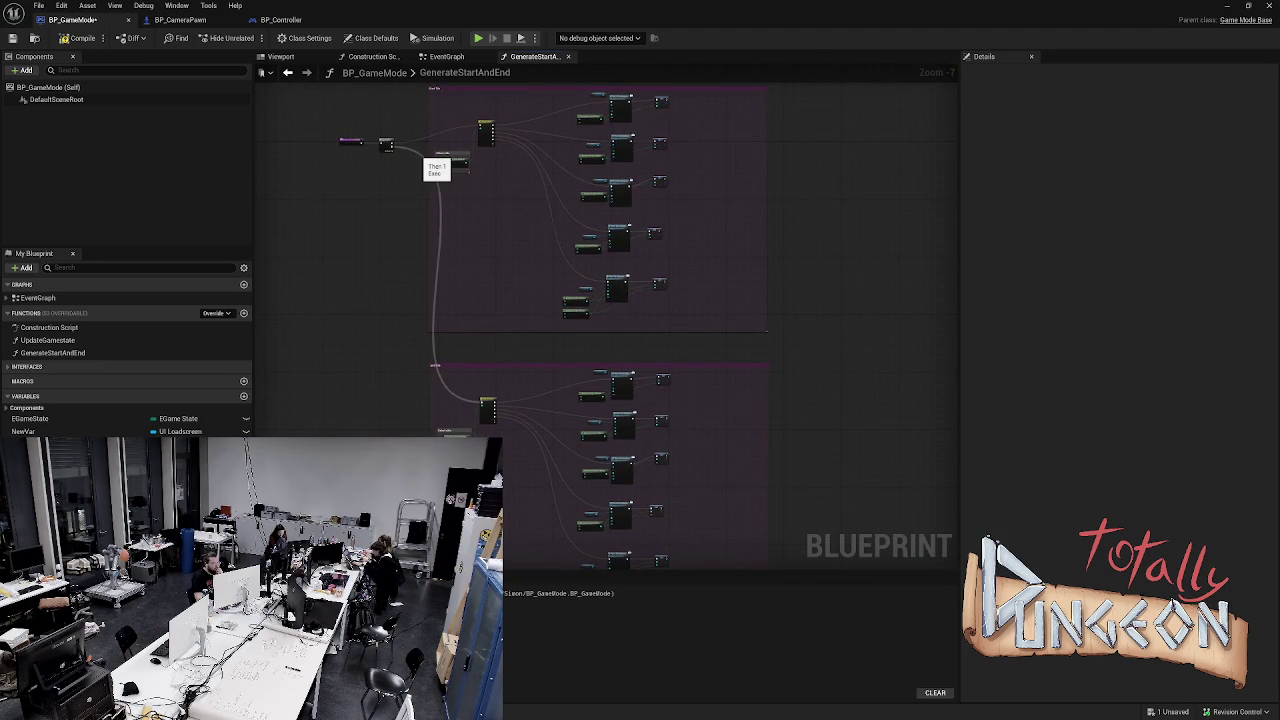
mouse_move(416, 152)
mouse_down()
mouse_move(372, 300)
mouse_move(395, 300)
mouse_move(415, 340)
mouse_up()
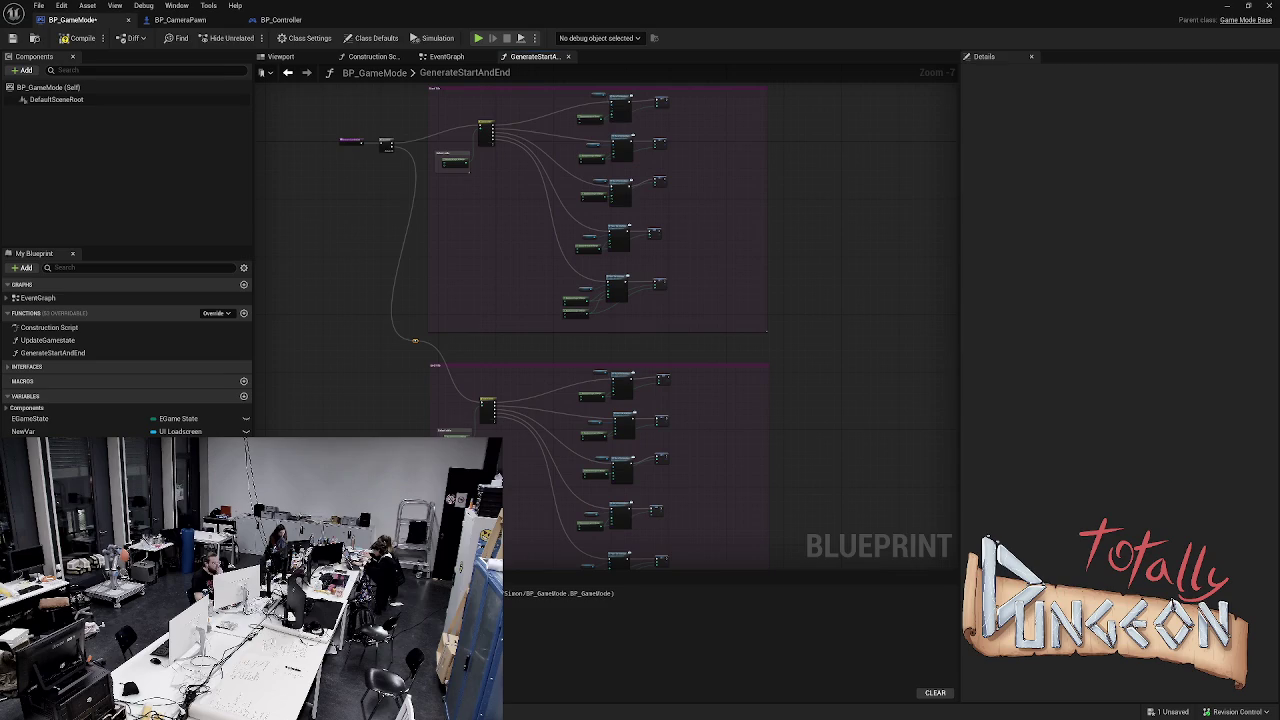
click(400, 285)
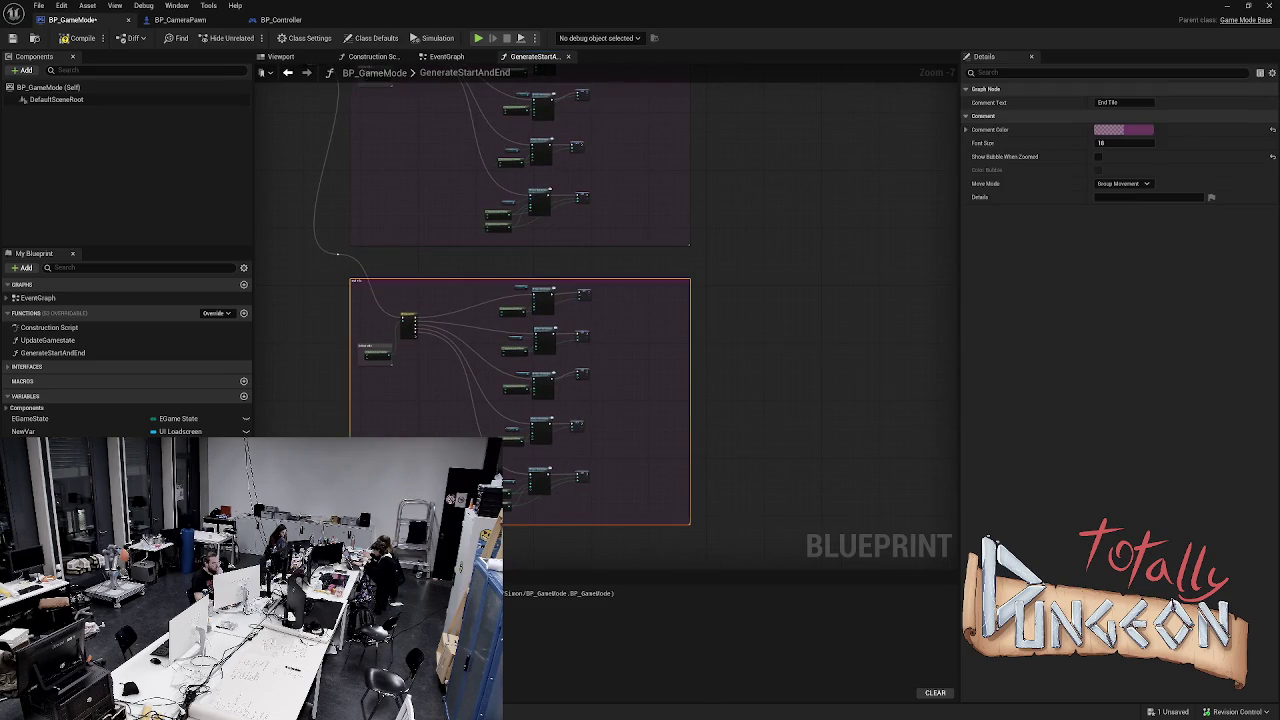
Set the End Tile comment colour to dark green
click(1123, 129)
click(936, 237)
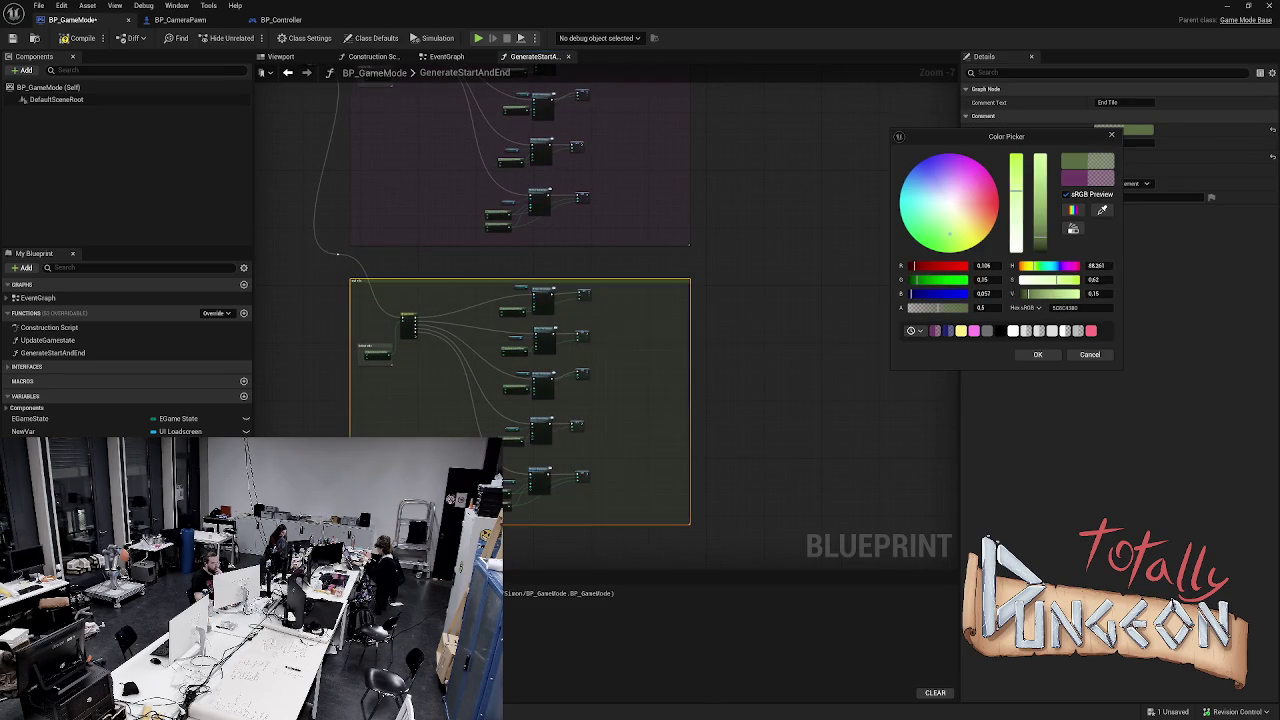
click(1037, 354)
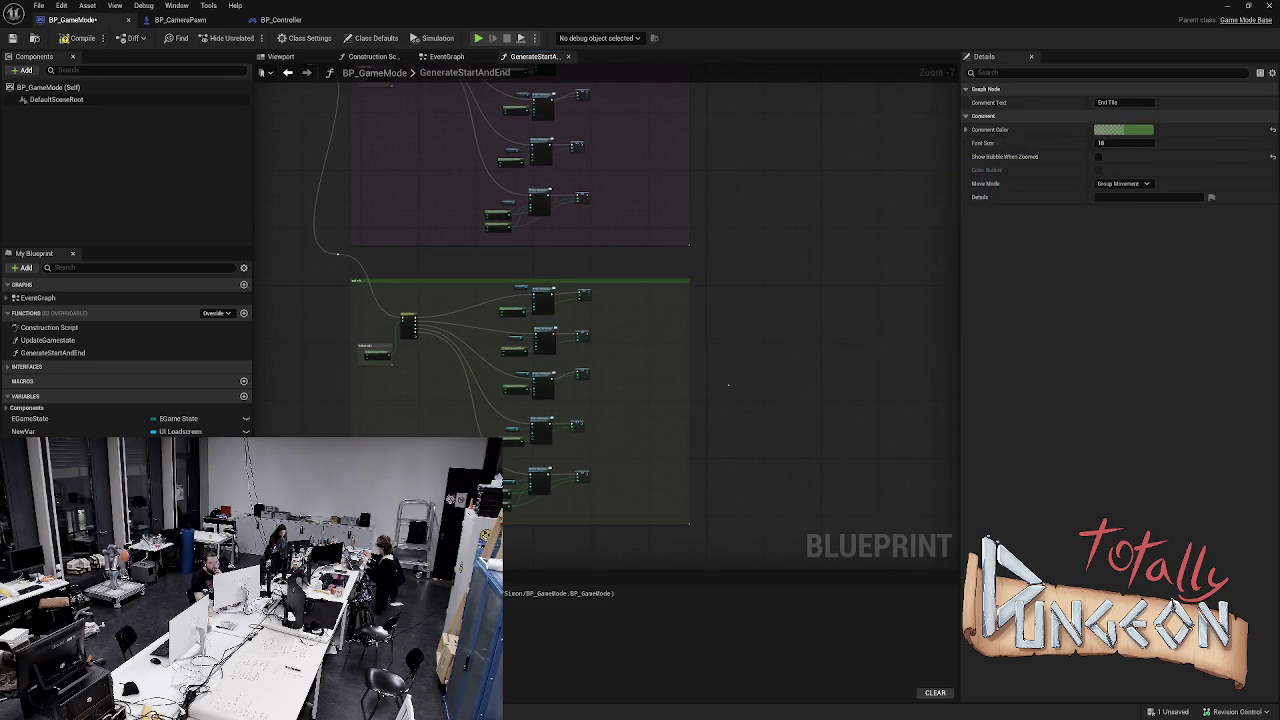
click(780, 330)
Remove the SET StartCoord nodes following the End Tile's Place Tile Interface calls
scroll(459, 336, up, 4)
scroll(493, 332, down, 1)
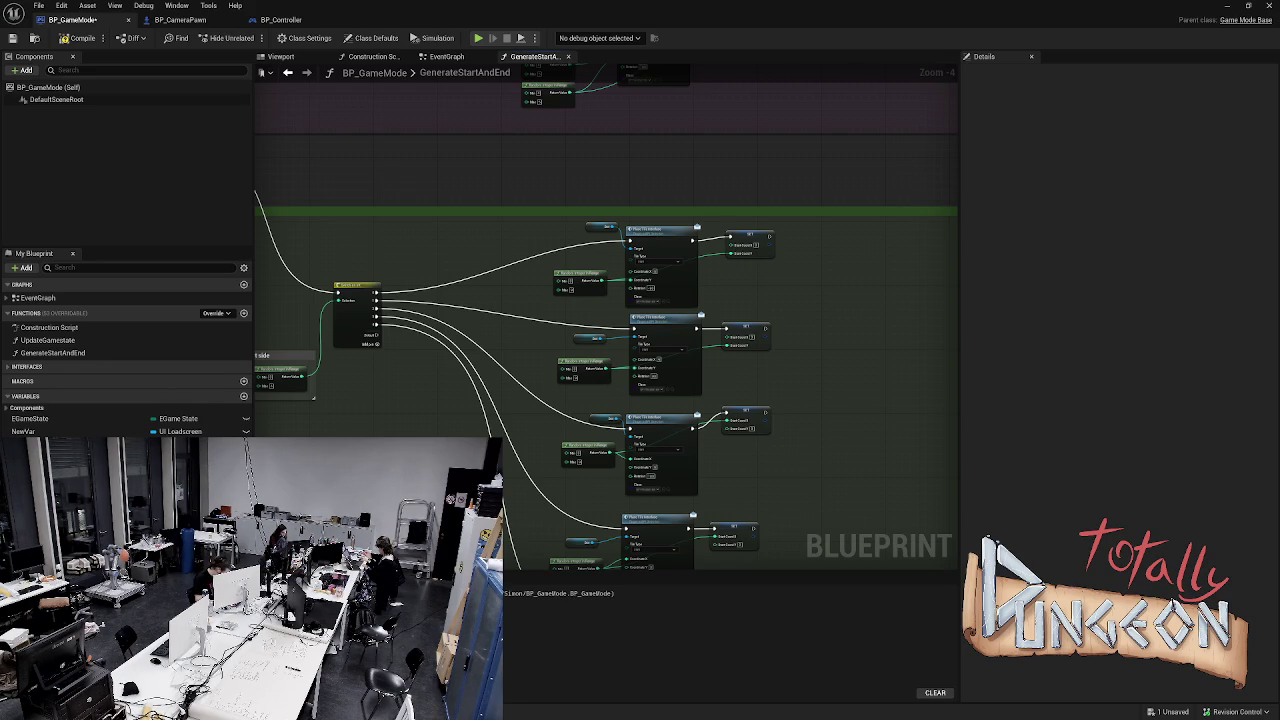
drag(549, 173, 594, 103)
drag(566, 190, 570, 106)
mouse_move(560, 300)
mouse_down()
mouse_move(541, 219)
mouse_move(556, 322)
mouse_move(540, 338)
mouse_up()
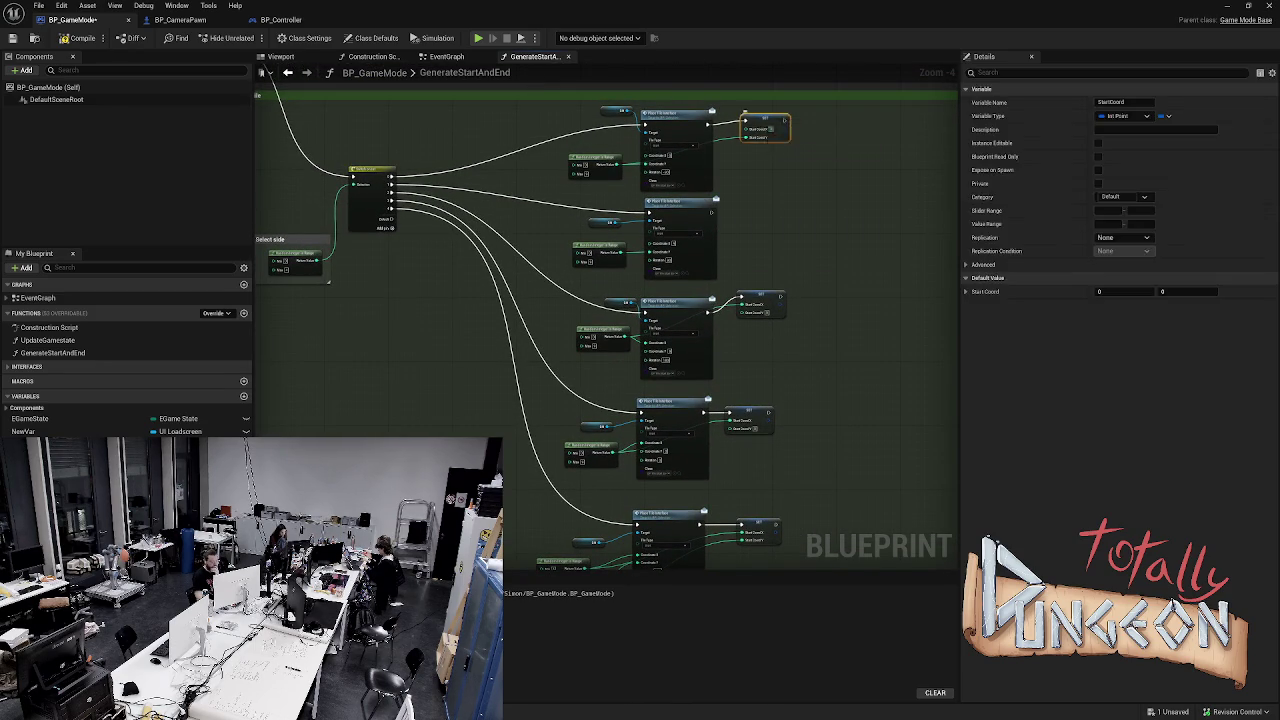
key(ctrl+z)
key(ctrl+z)
drag(781, 449, 817, 347)
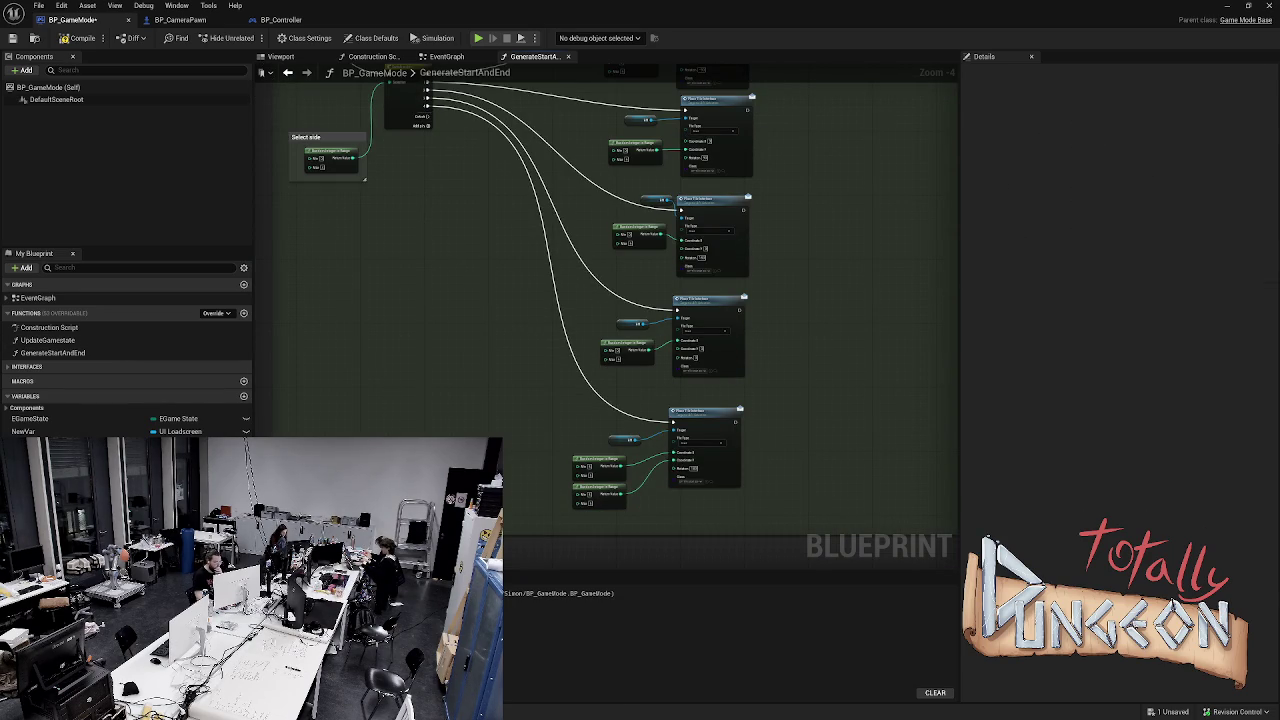
click(600, 466)
right_click(604, 468)
key(Escape)
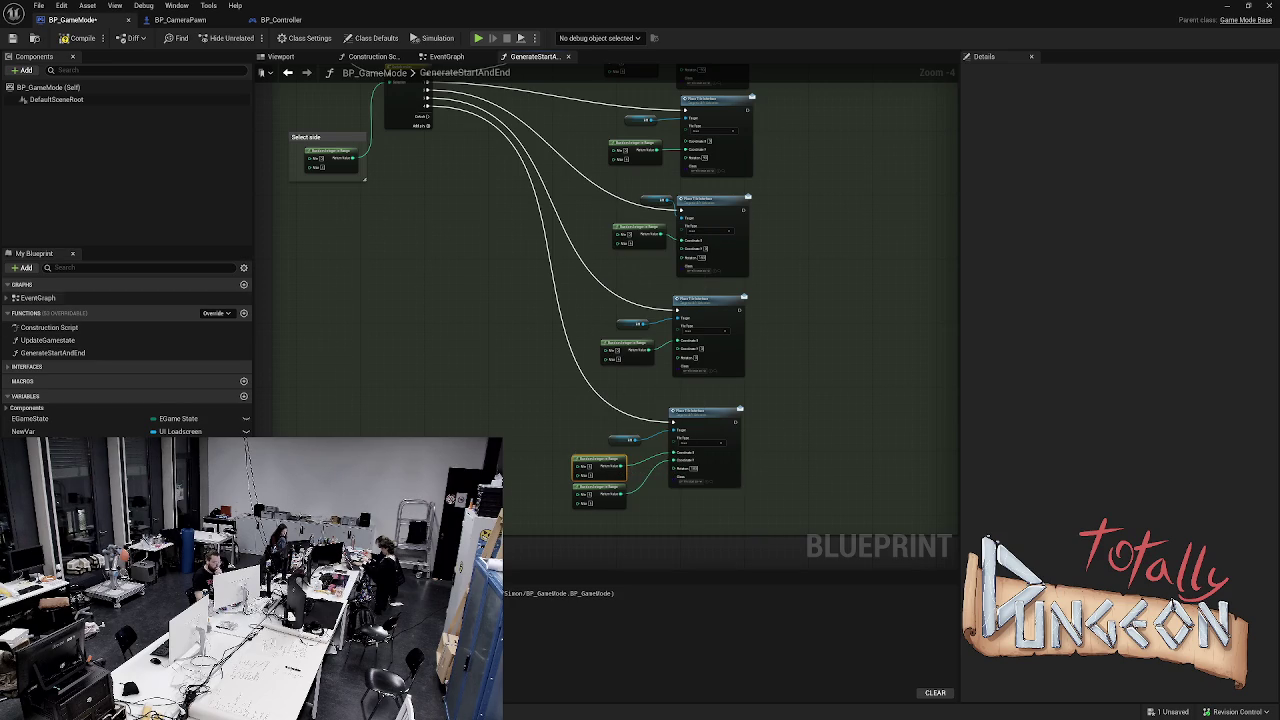
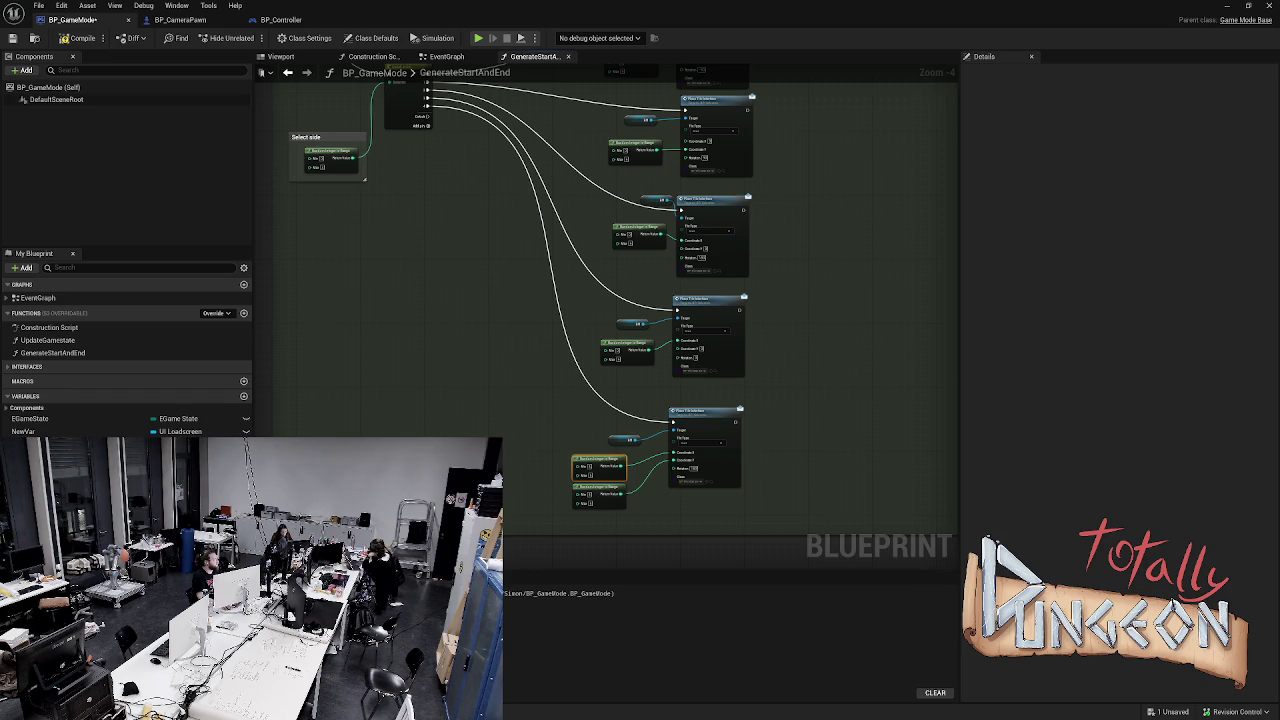
Search the graph for a Make Array or integer array node, then cancel without adding one
scroll(565, 300, down, 1)
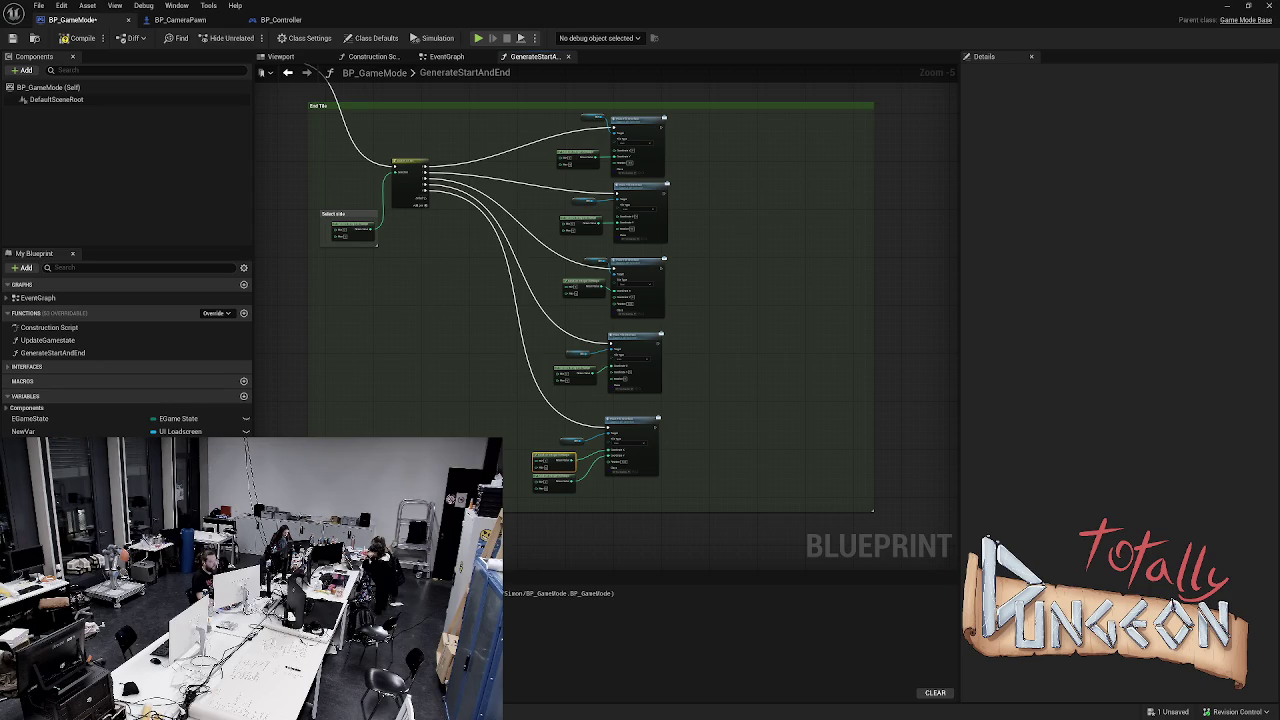
drag(931, 406, 601, 388)
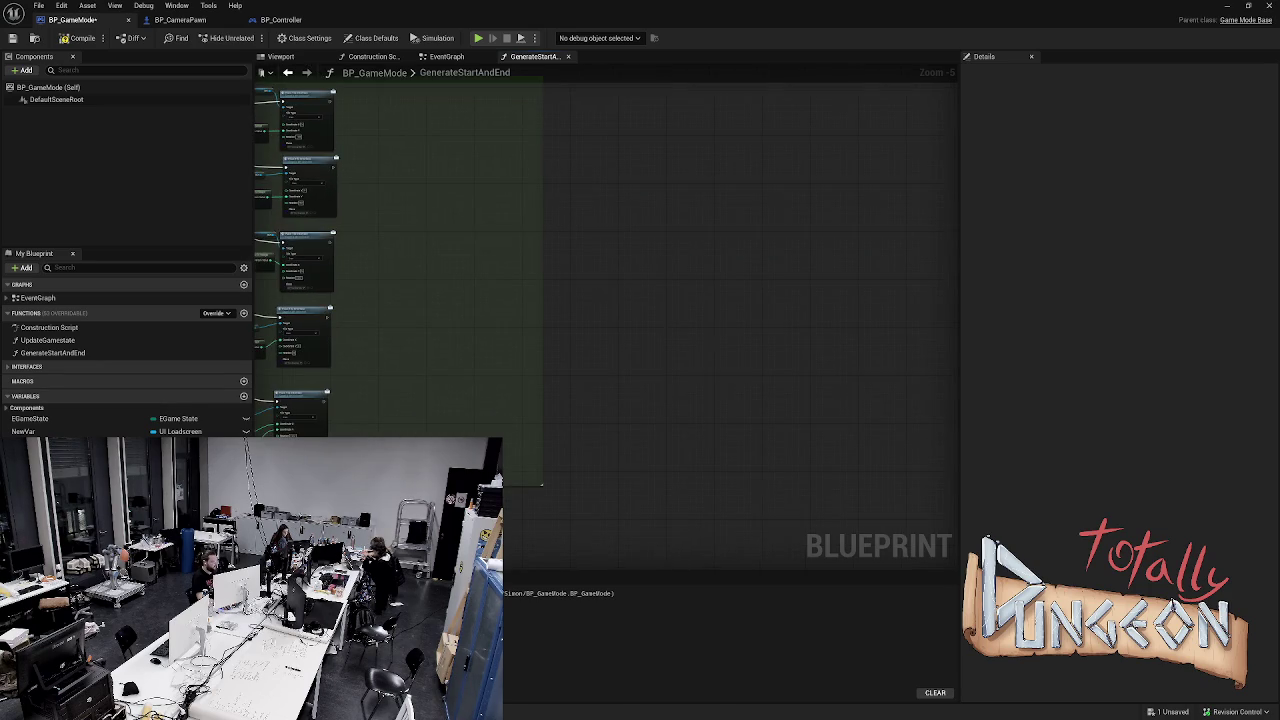
right_click(614, 388)
text(make array)
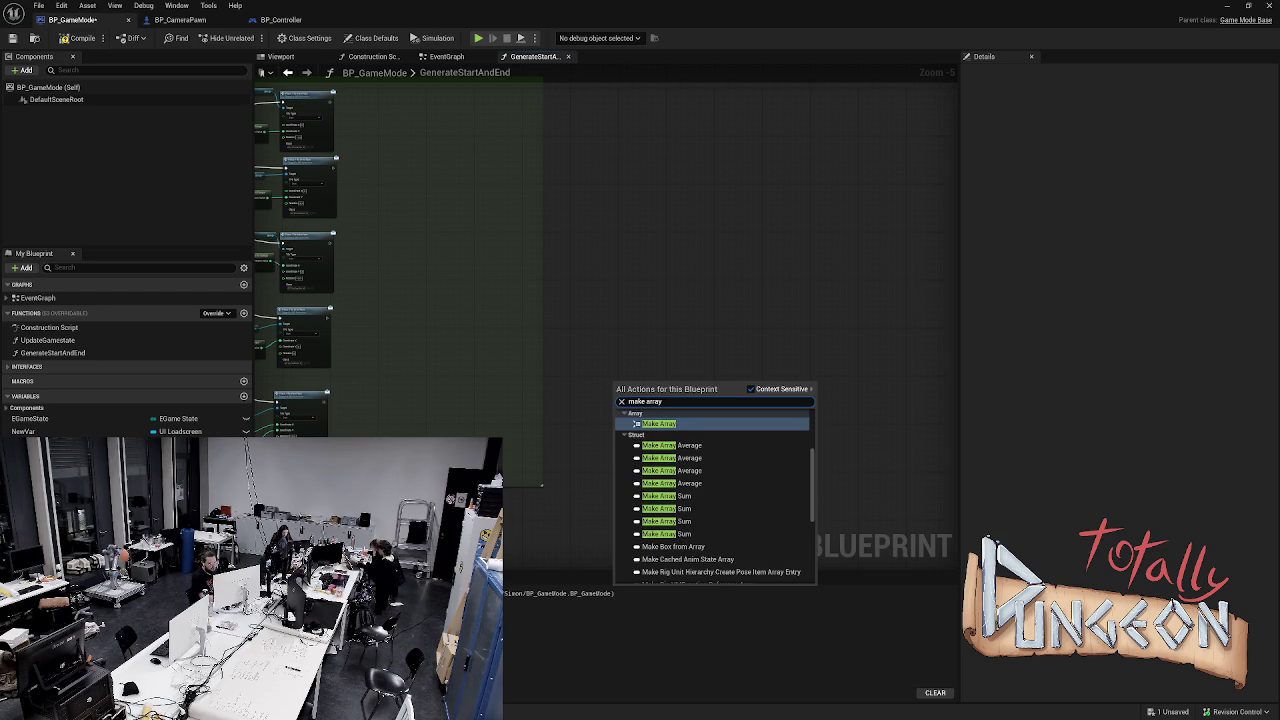
text( in)
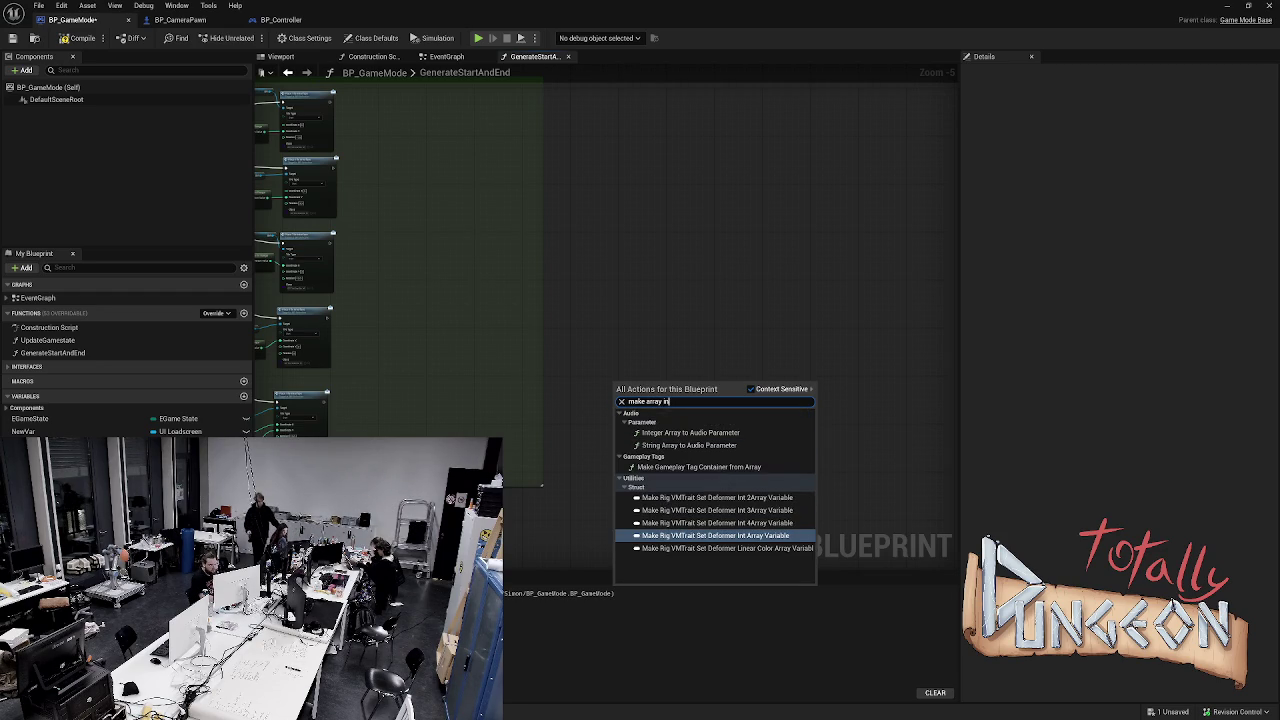
key(BackSpace)
key(BackSpace)
key(BackSpace)
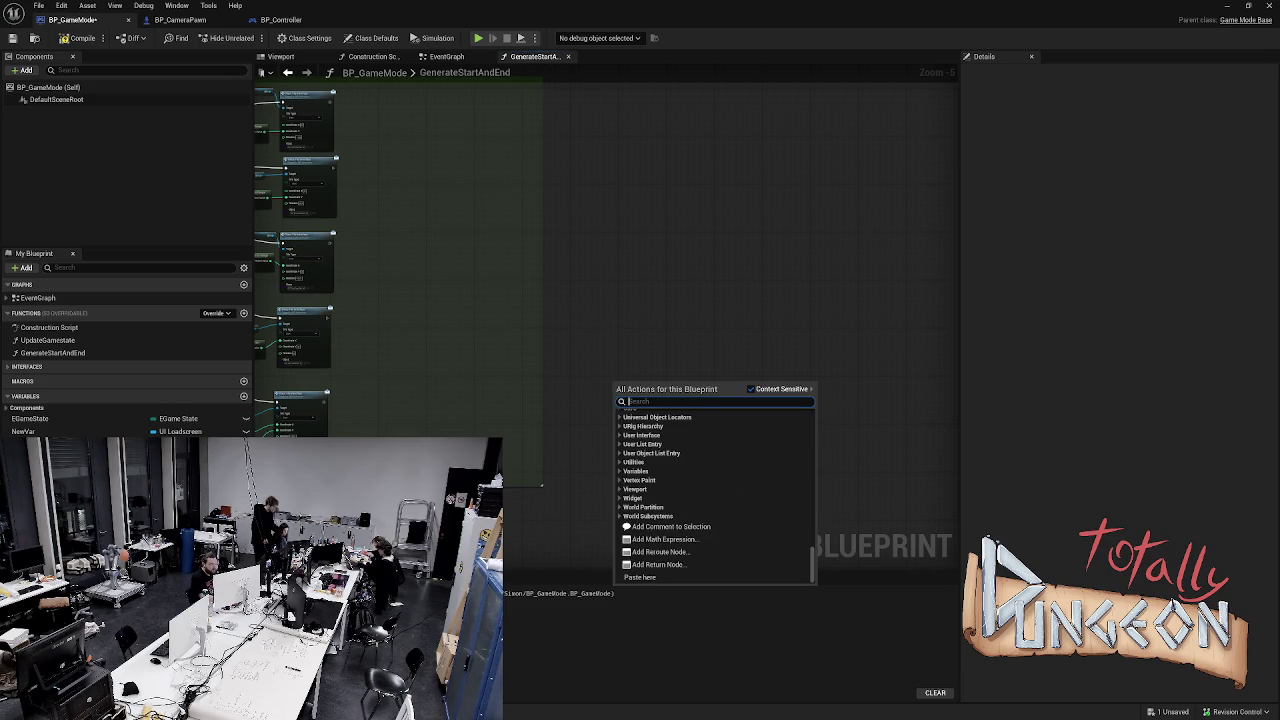
text(integ)
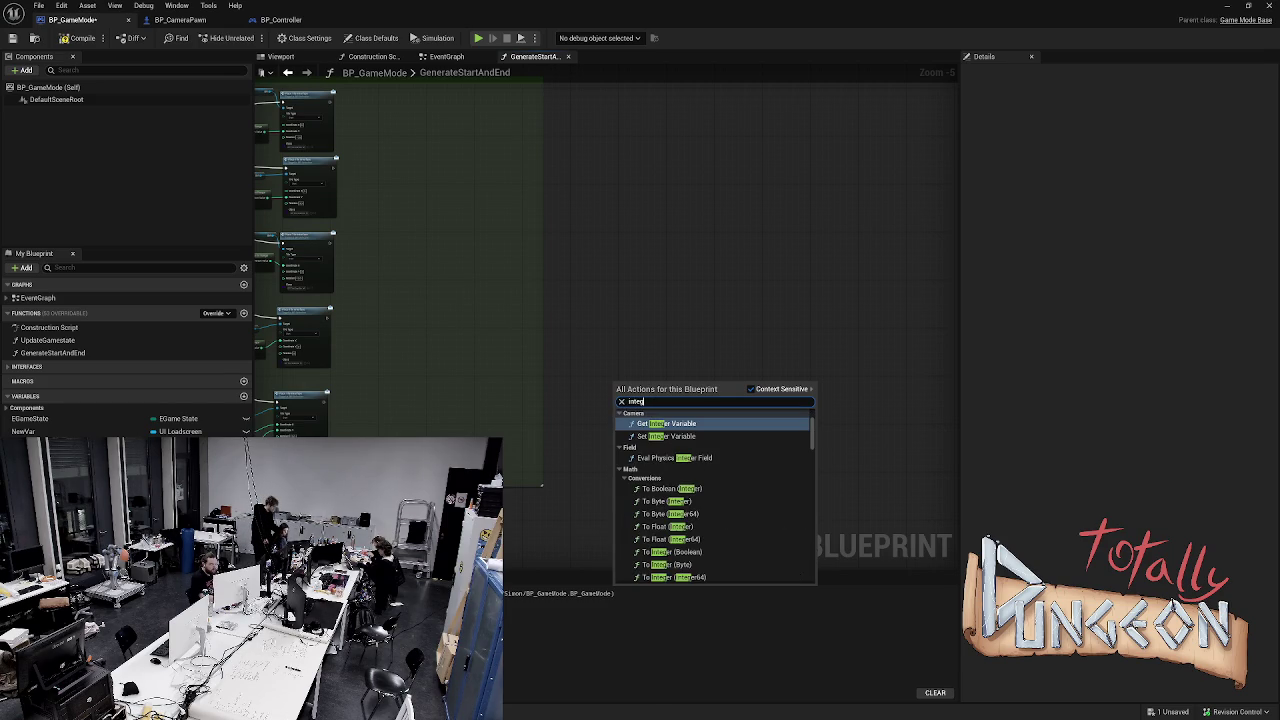
text(er array)
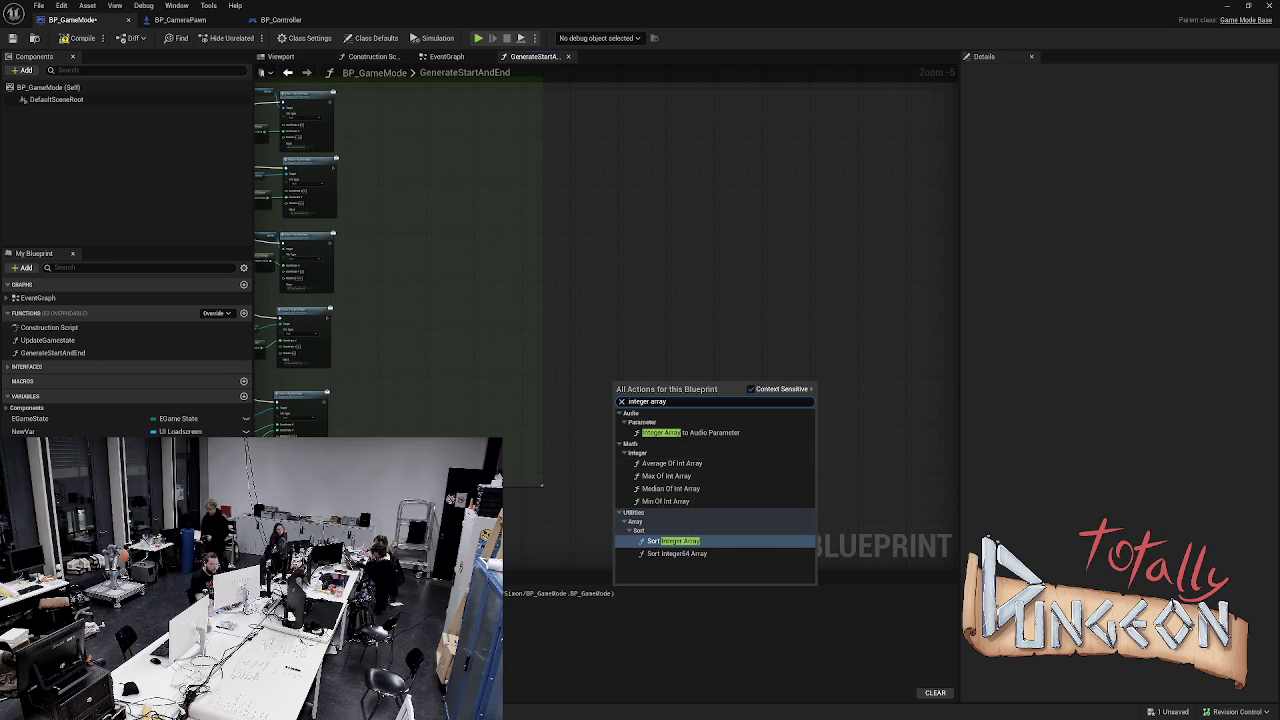
key(Escape)
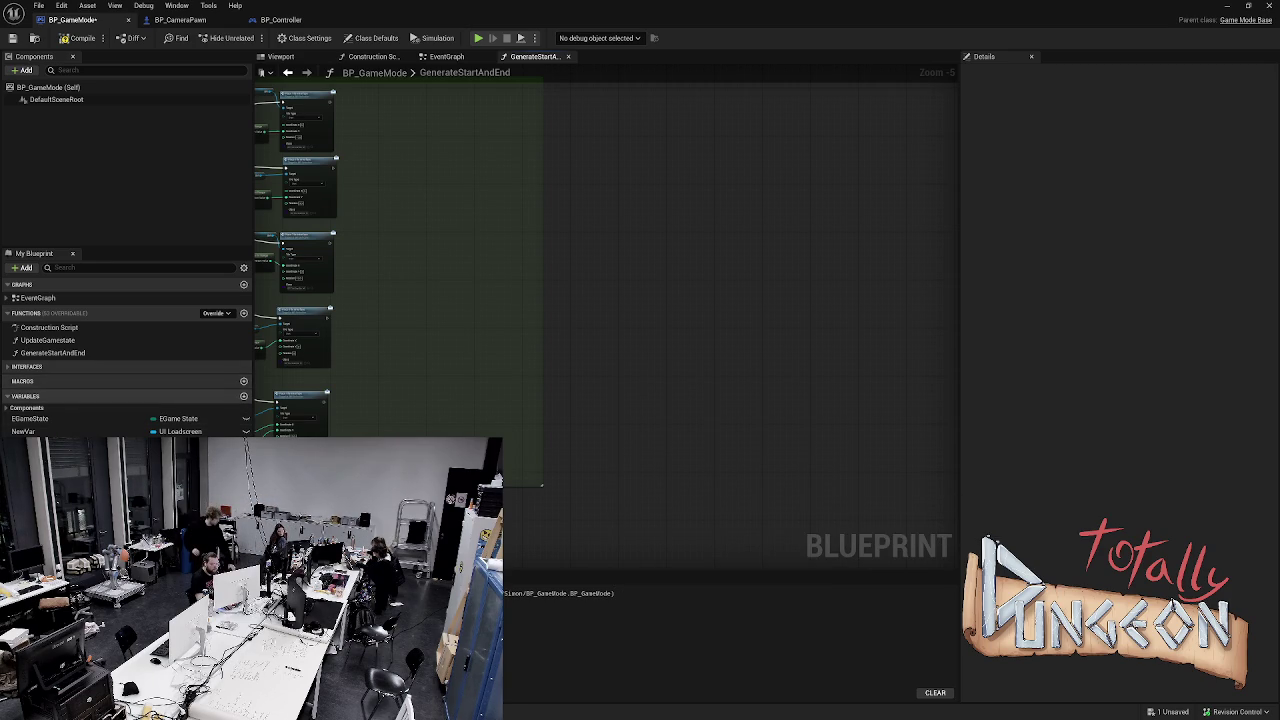
Create an Integer variable named PossibleLocationsX and make it an array
click(244, 396)
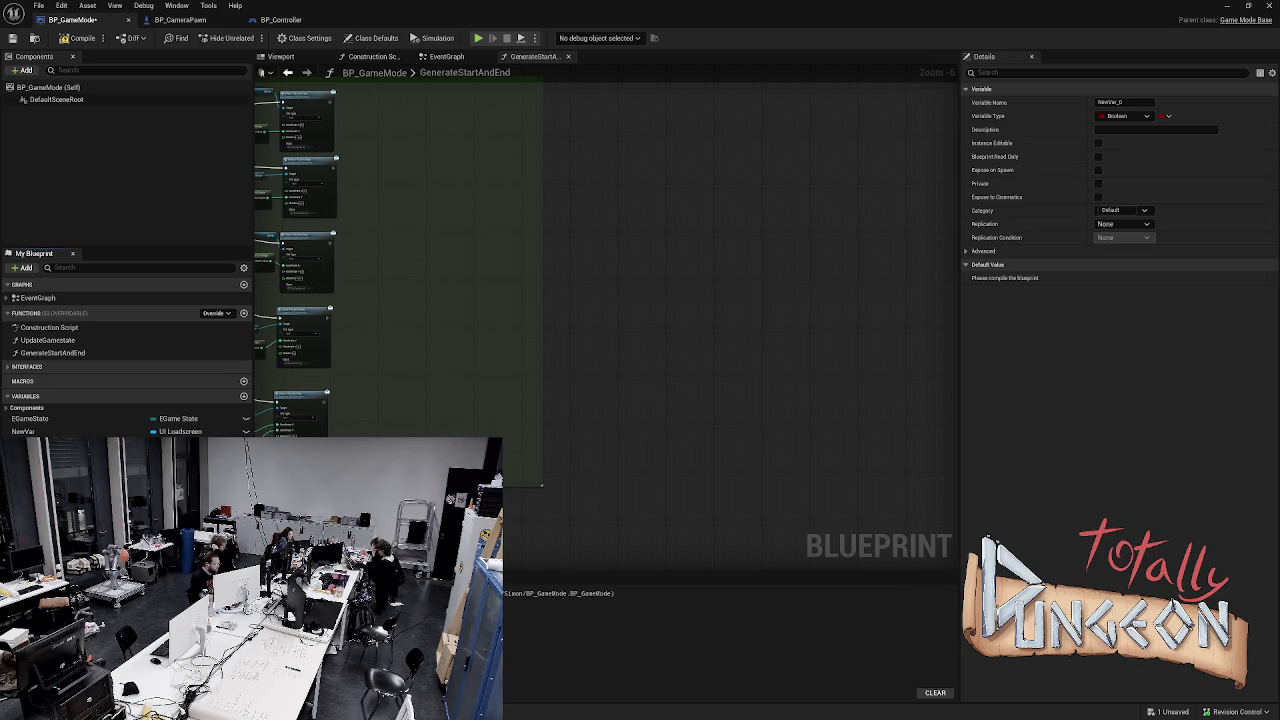
text(PossibleLocations)
key(Return)
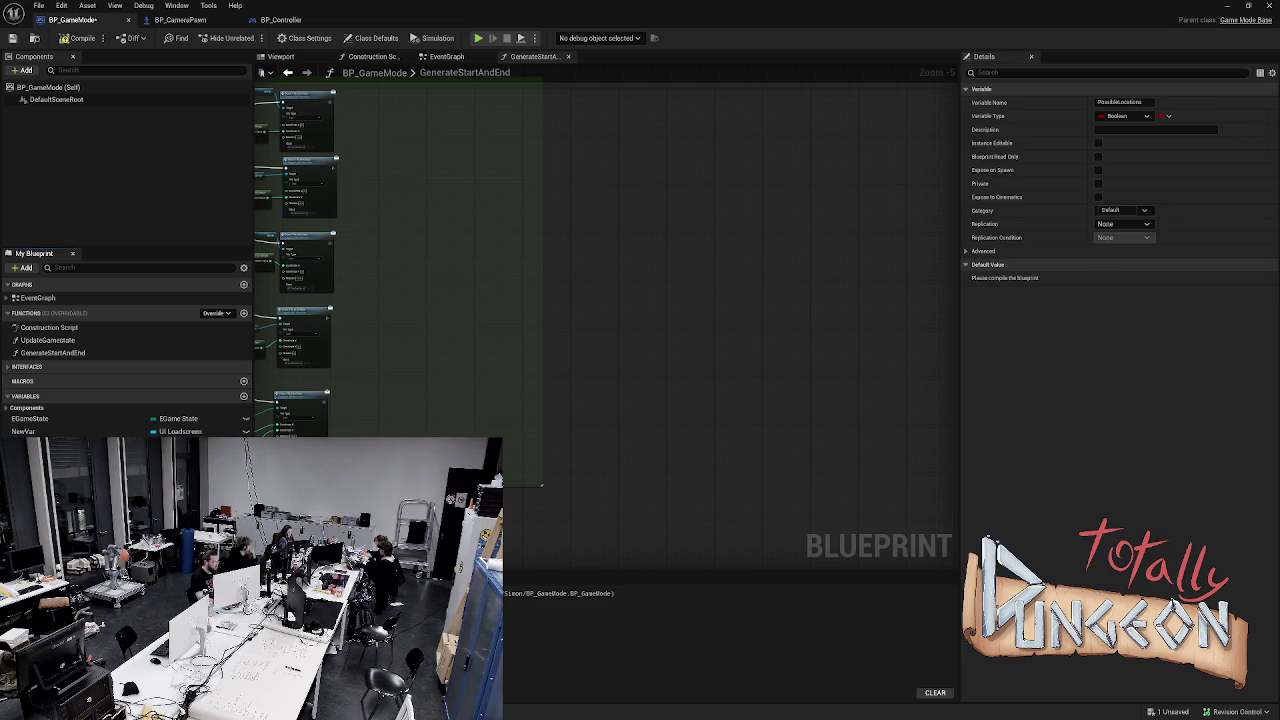
key(Return)
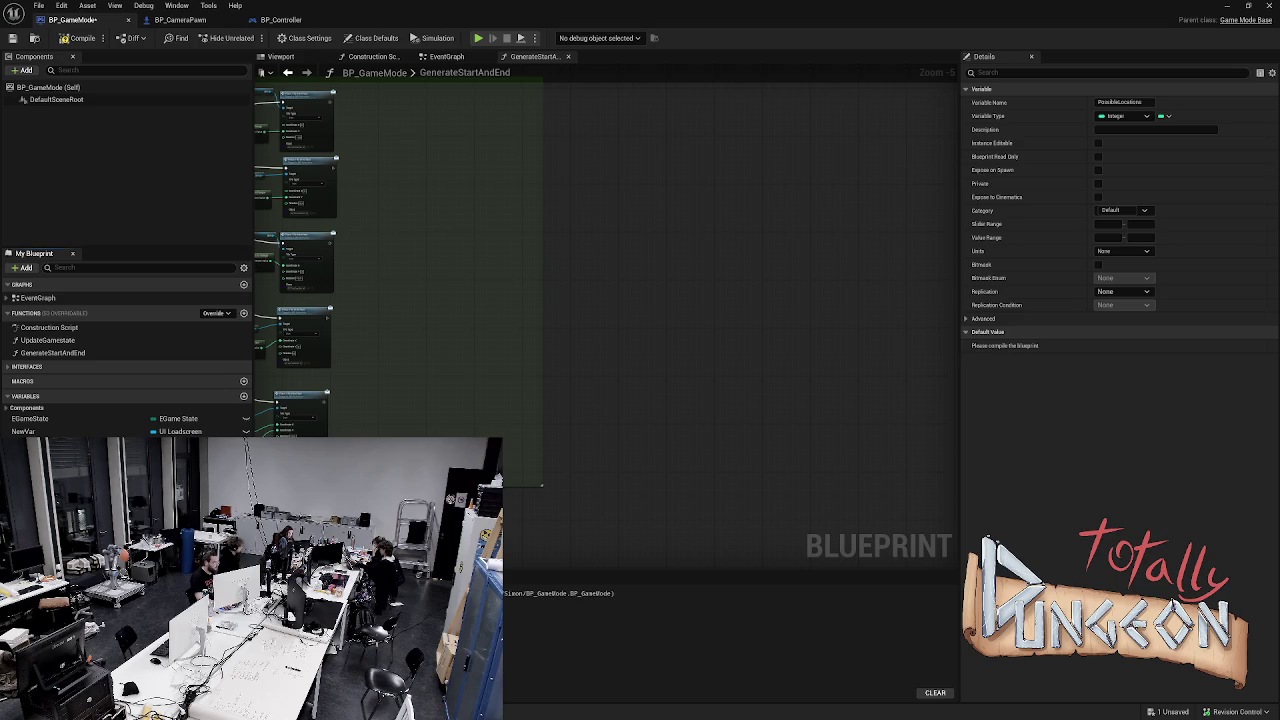
text(X)
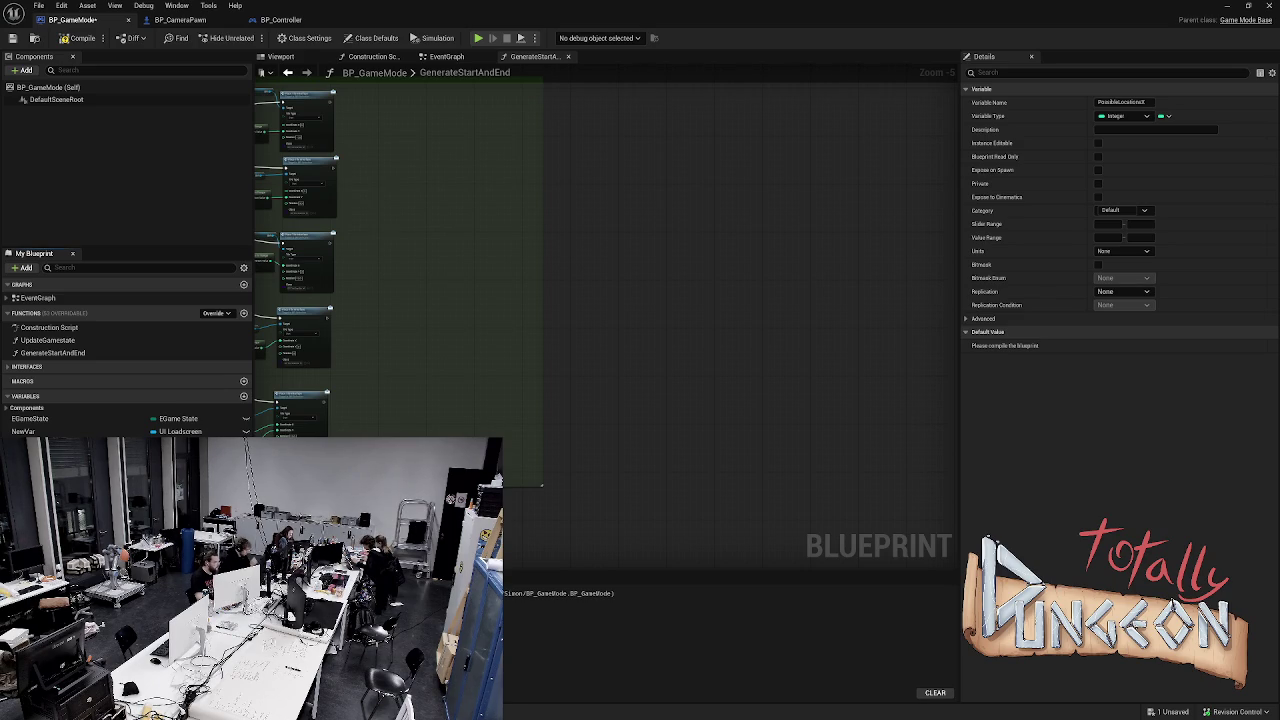
key(Return)
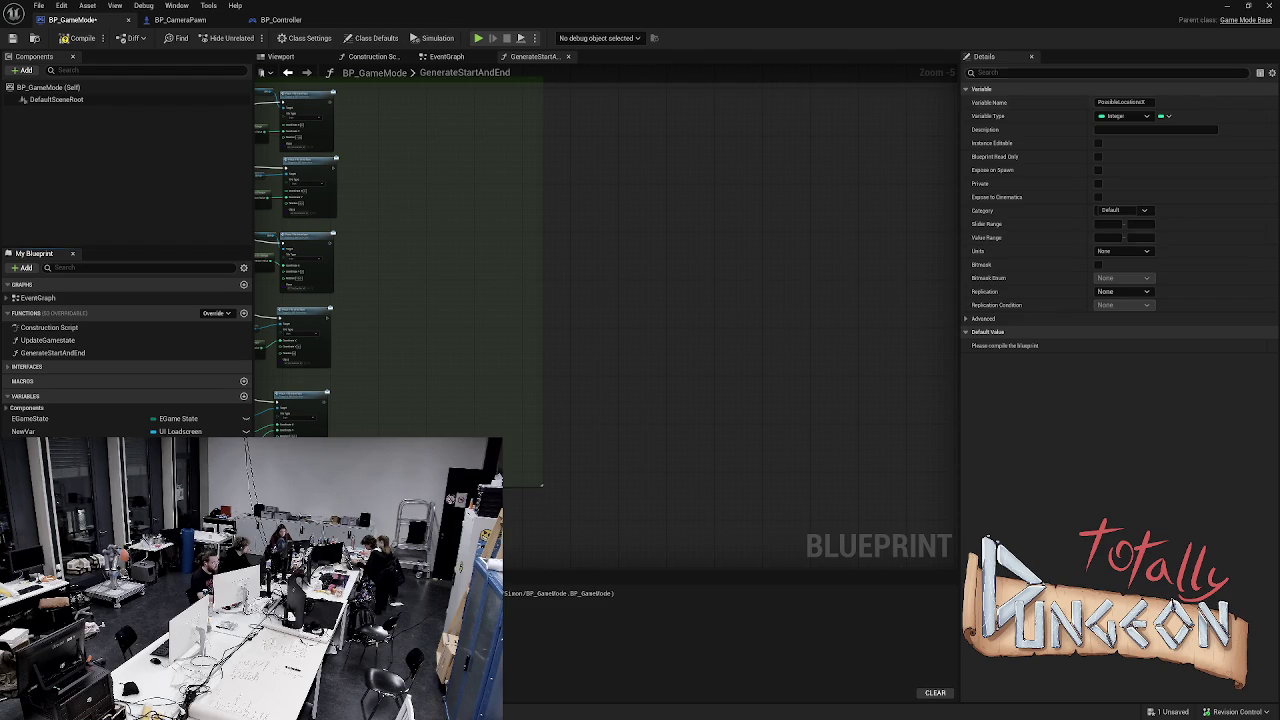
click(1164, 116)
click(1157, 144)
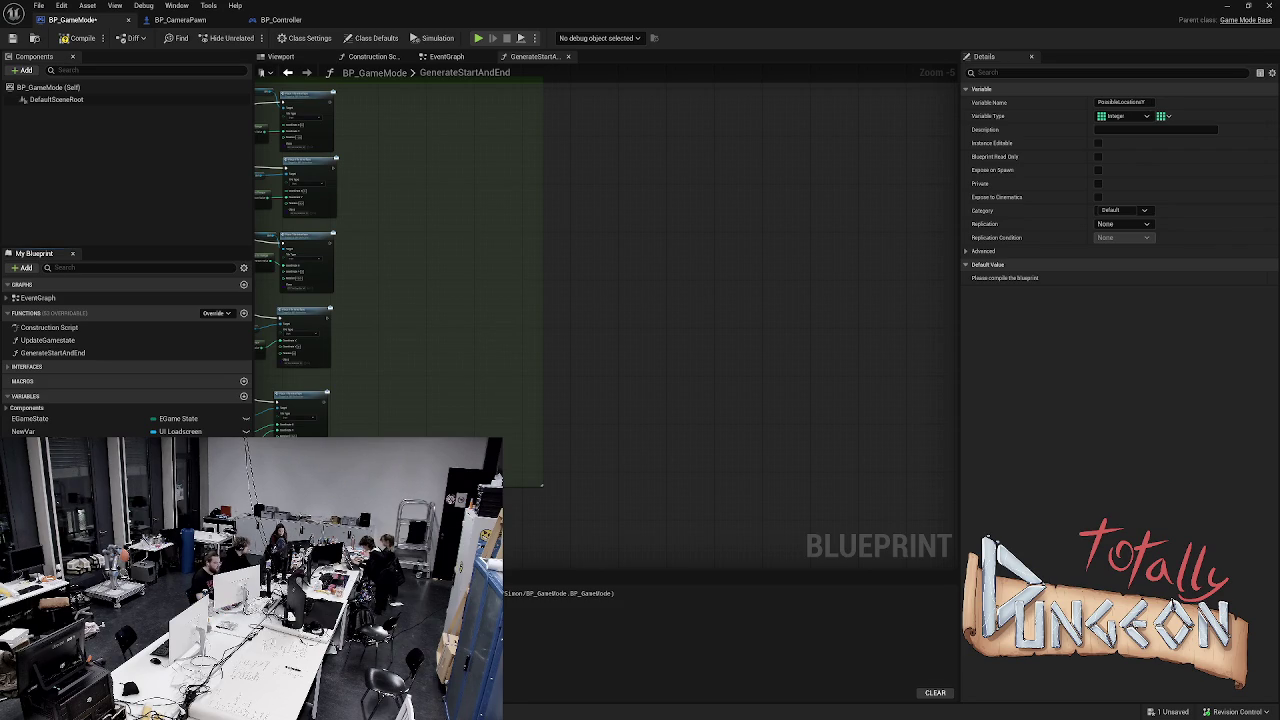
key(Home)
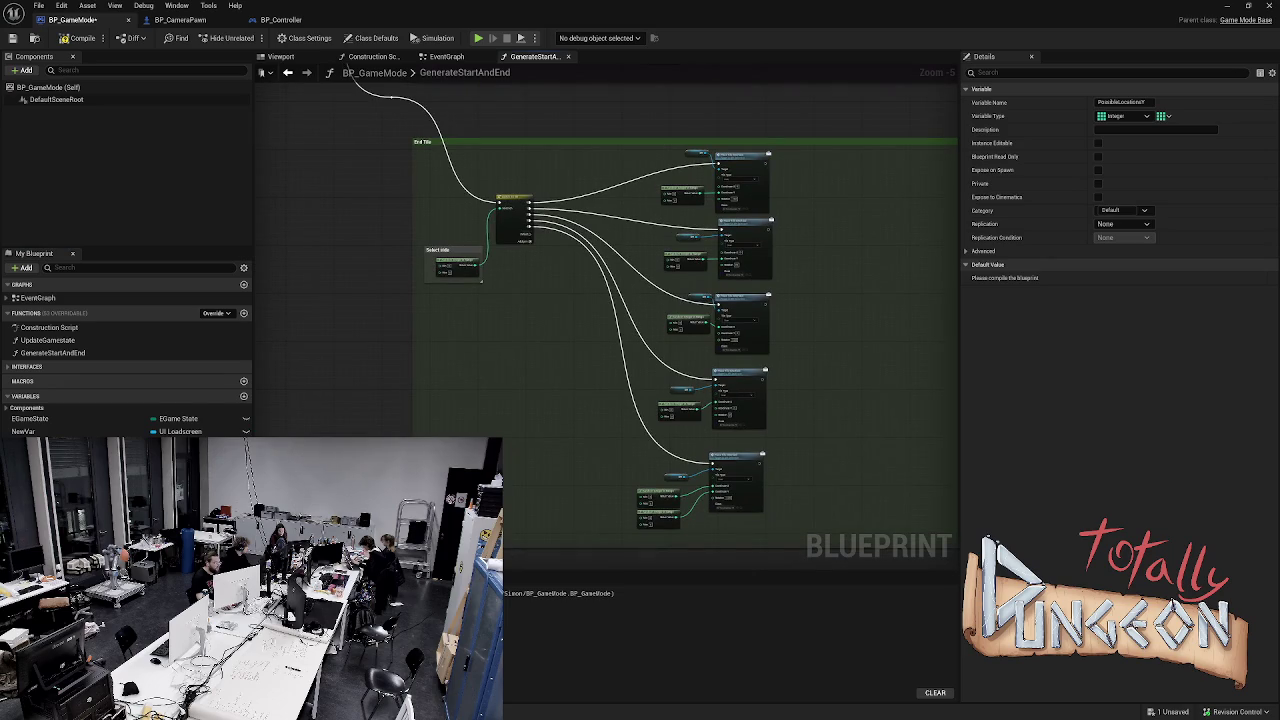
Break the wire from the Switch on Int's last output in the End Tile comment
scroll(505, 218, up, 1)
drag(323, 180, 343, 263)
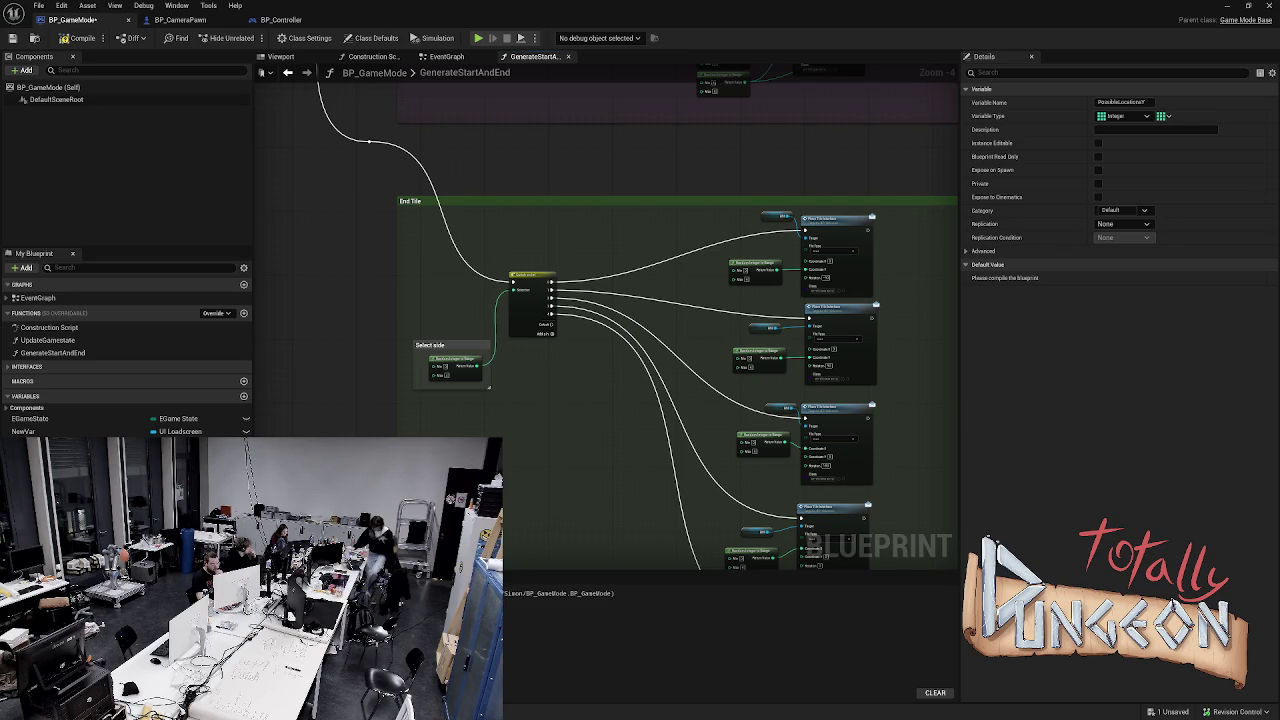
mouse_move(345, 262)
mouse_down()
mouse_move(317, 166)
mouse_move(278, 128)
mouse_up()
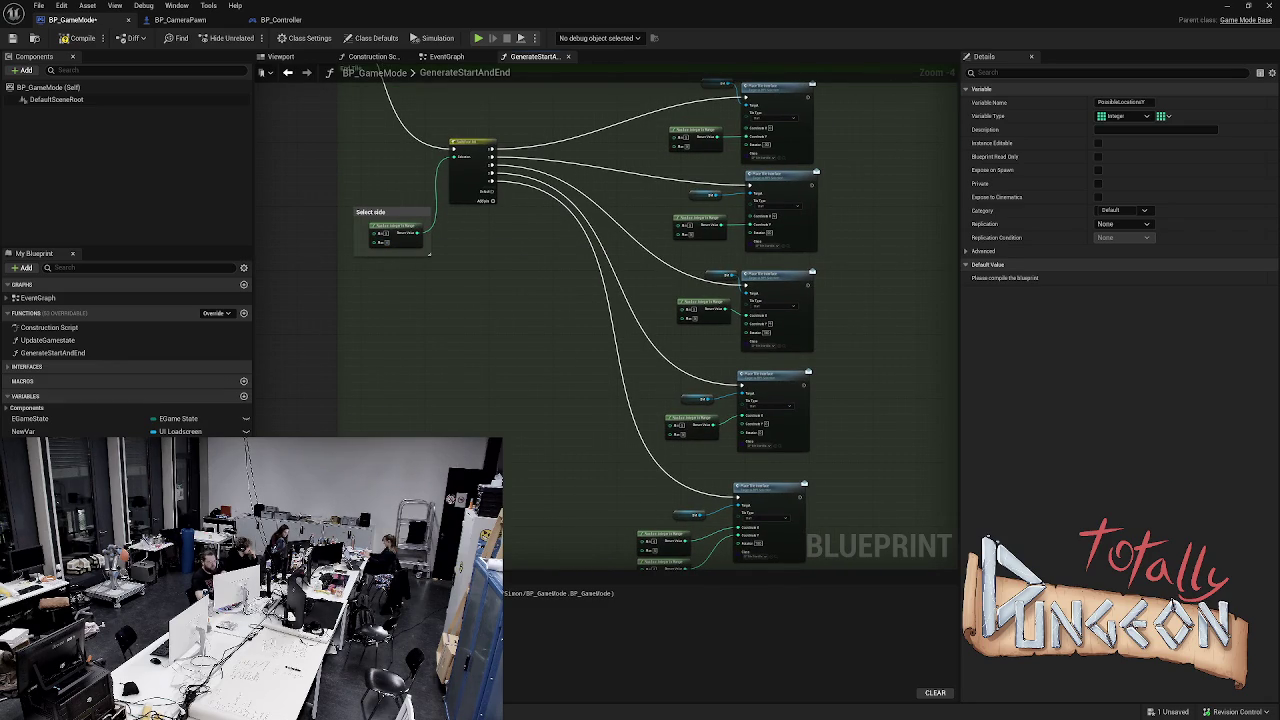
alt+click(496, 184)
drag(312, 245, 317, 303)
mouse_move(354, 224)
mouse_down()
mouse_move(408, 286)
mouse_move(454, 200)
mouse_move(617, 200)
mouse_up()
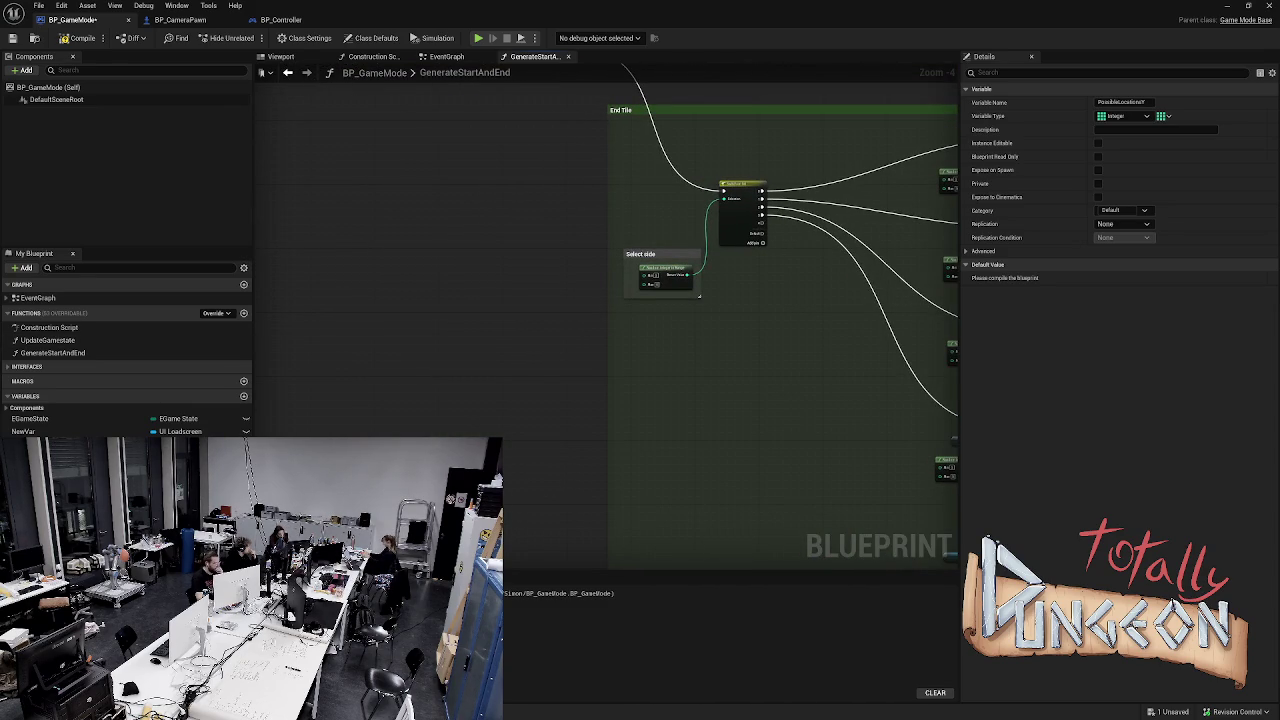
Search all actions for 'for loop' and place a For Loop node beside the switch
right_click(481, 262)
text(fir)
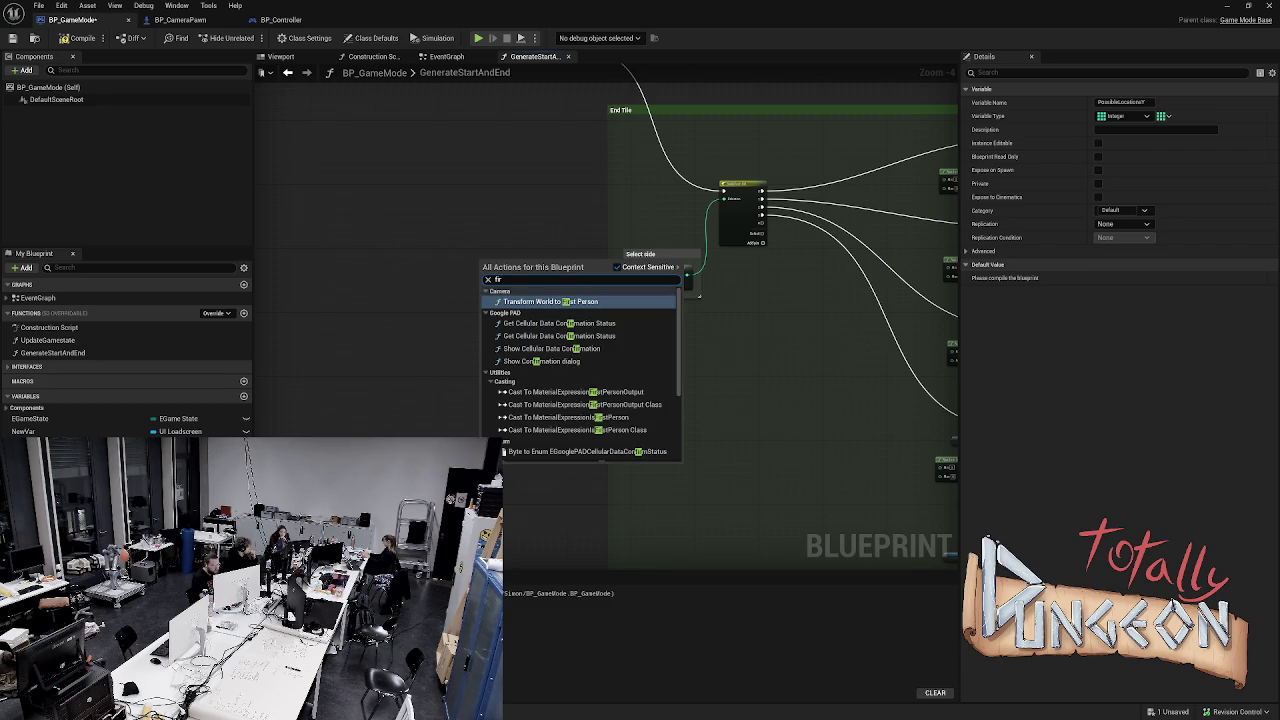
key(BackSpace)
key(BackSpace)
text(or)
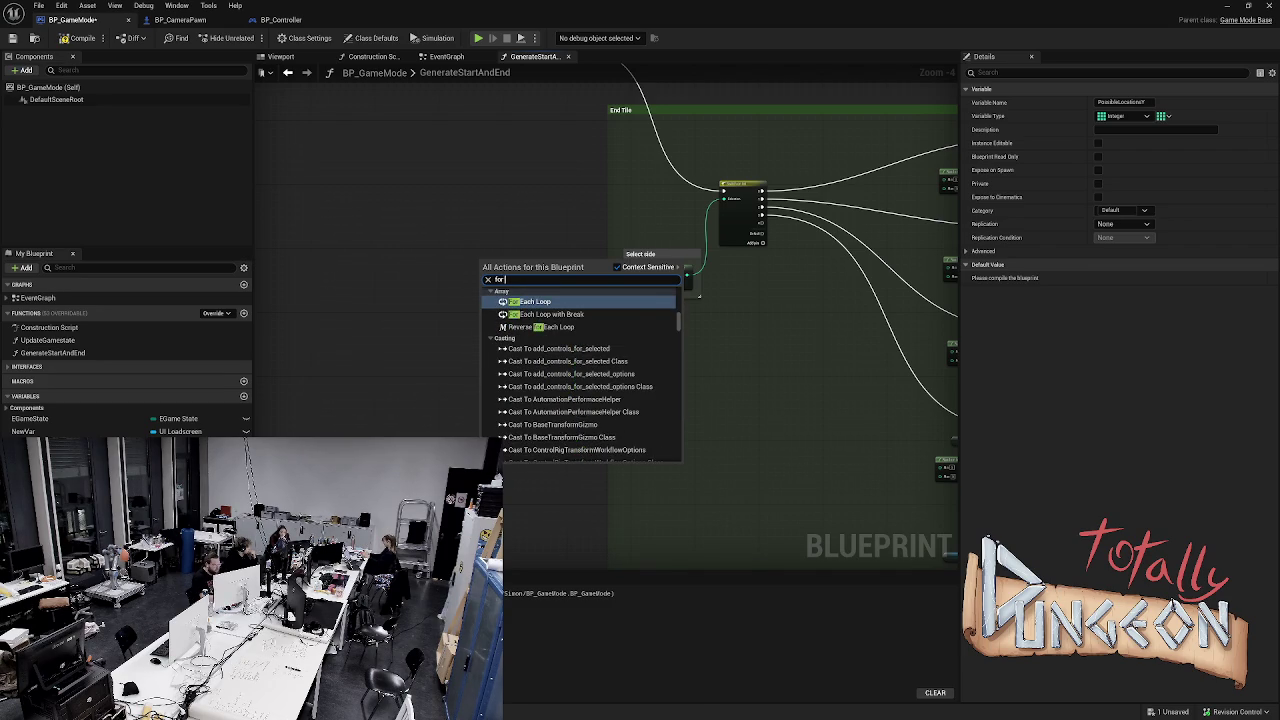
text( int)
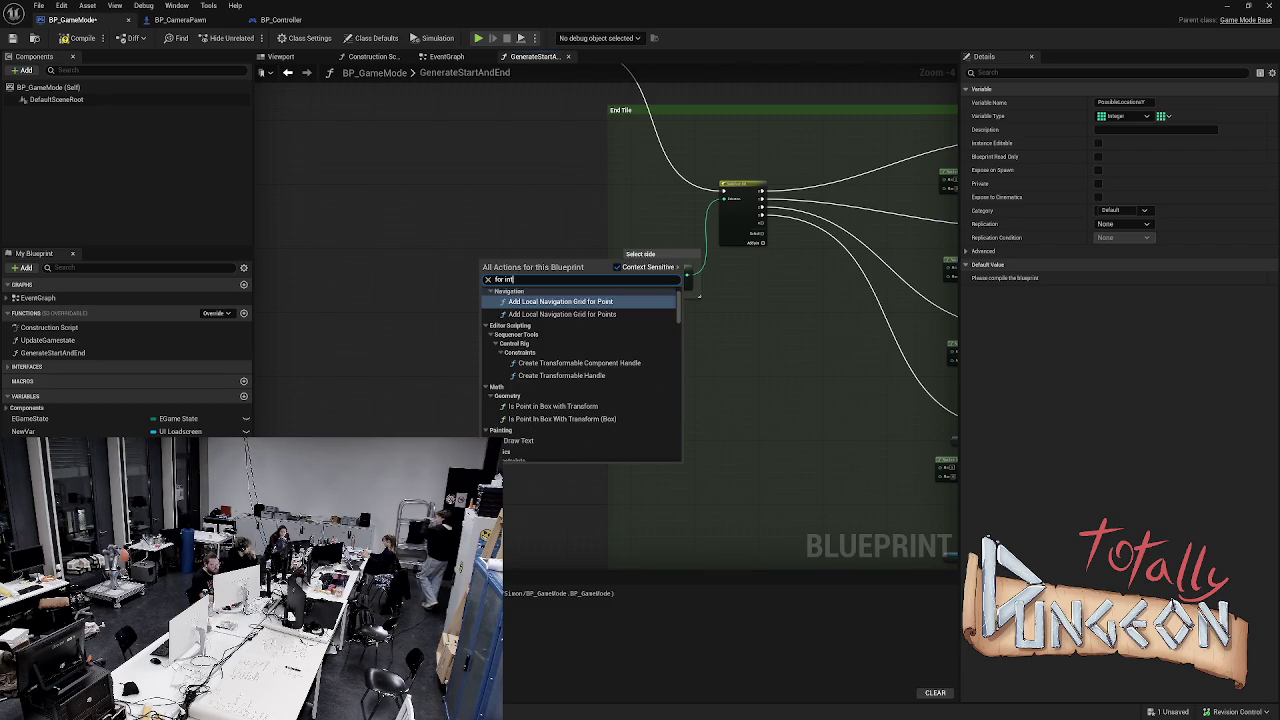
text( loo)
key(BackSpace)
key(BackSpace)
key(BackSpace)
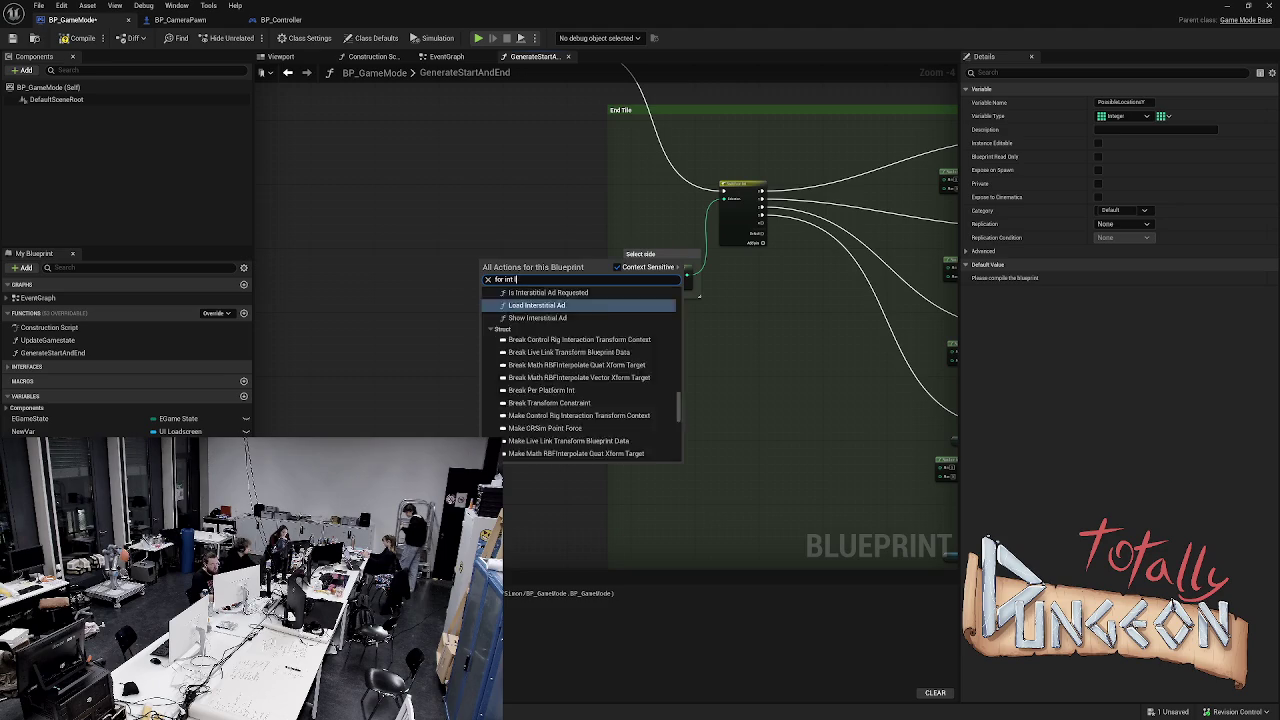
text(r)
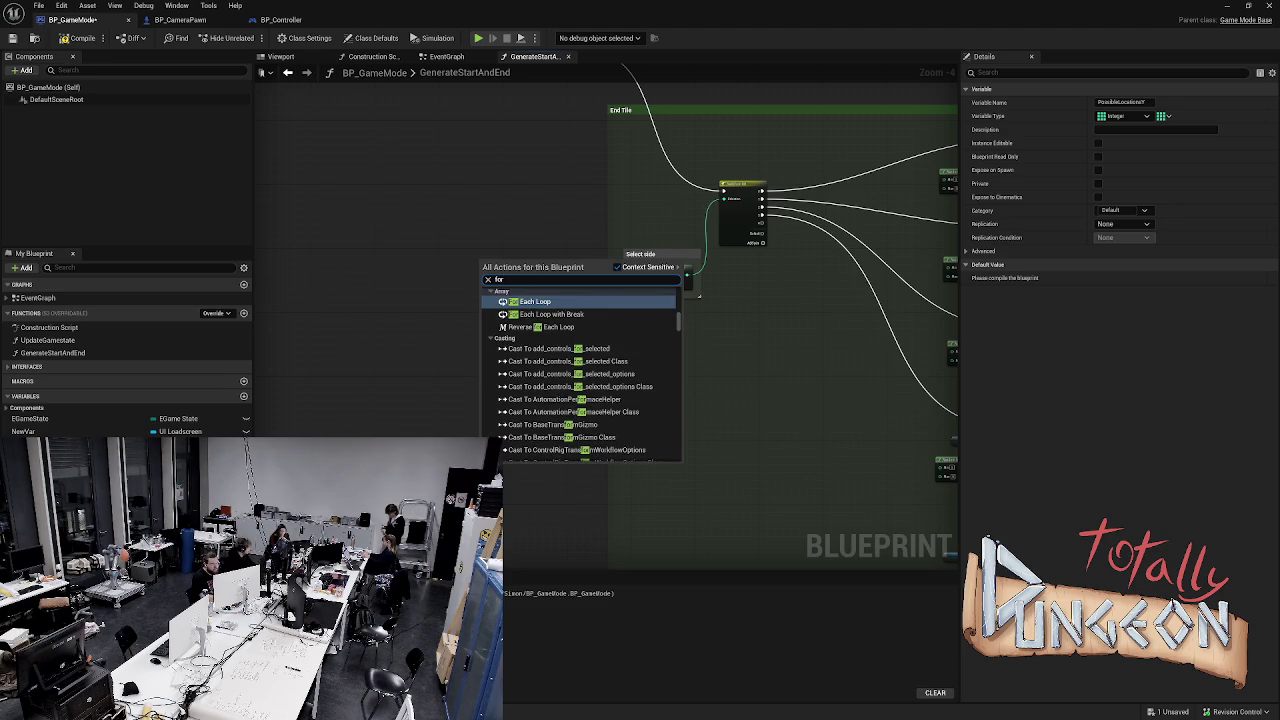
click(616, 267)
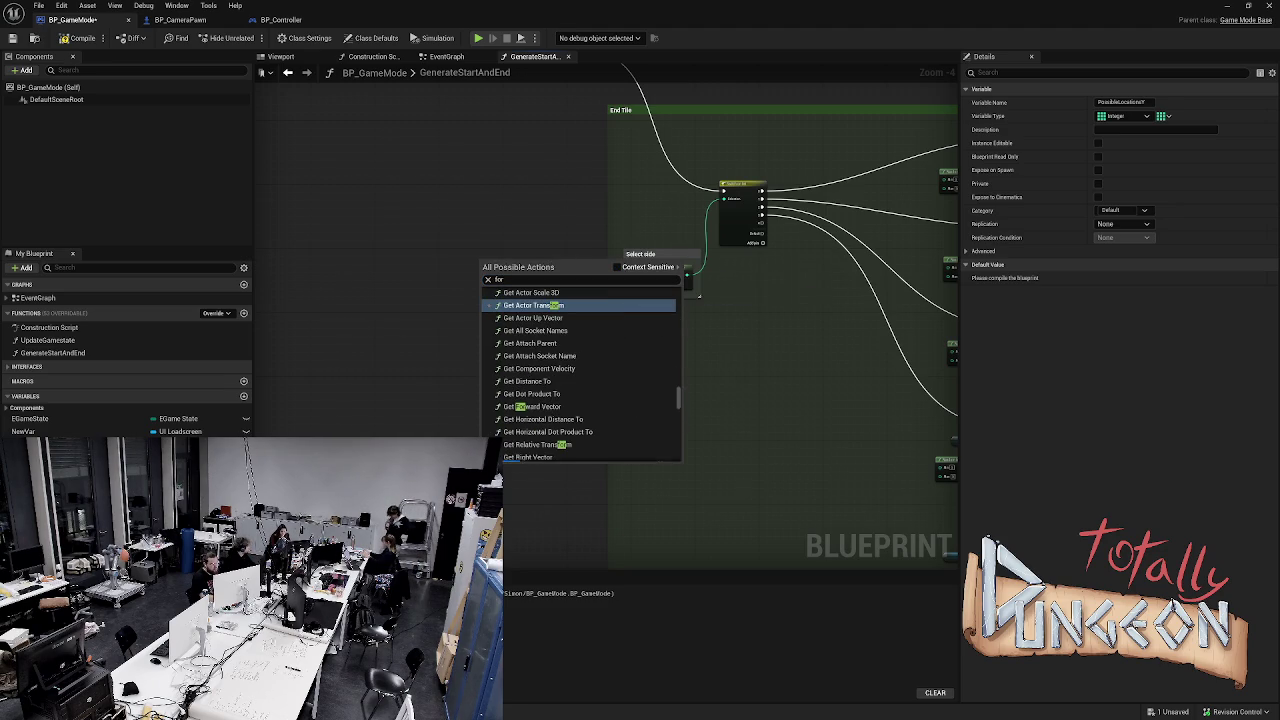
key(BackSpace)
key(BackSpace)
key(BackSpace)
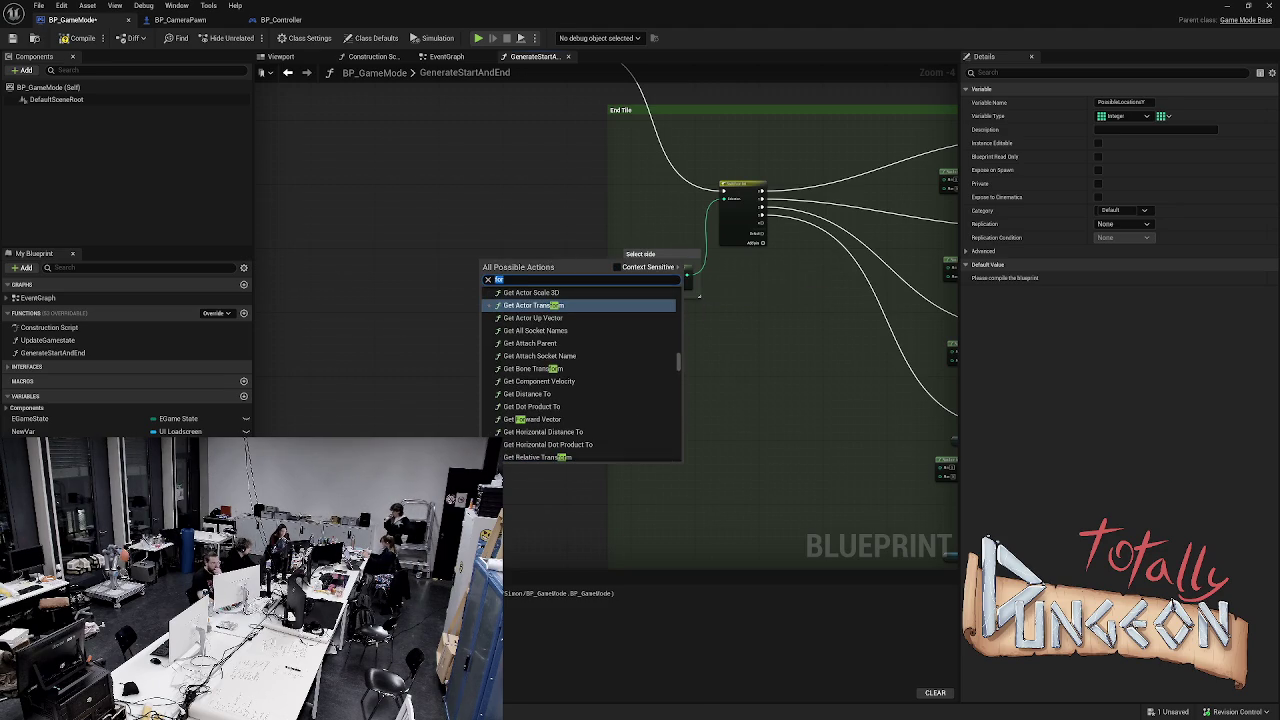
scroll(580, 375, down, 15)
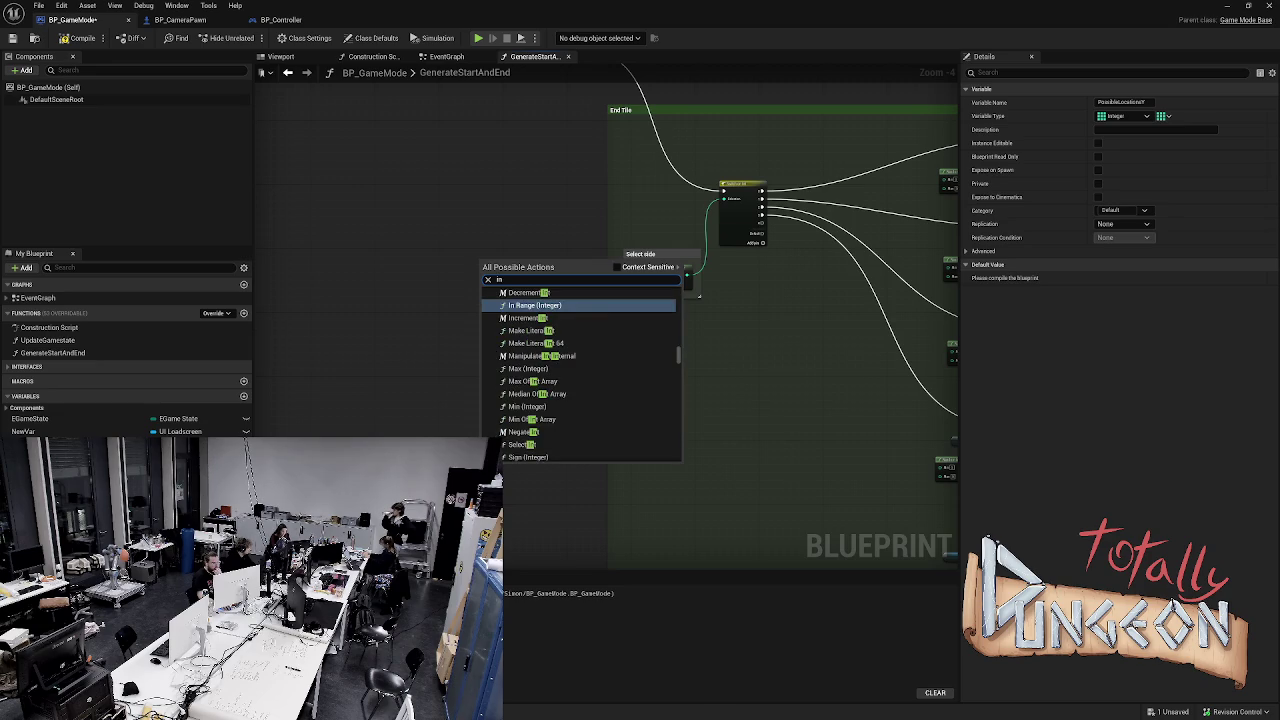
text(for)
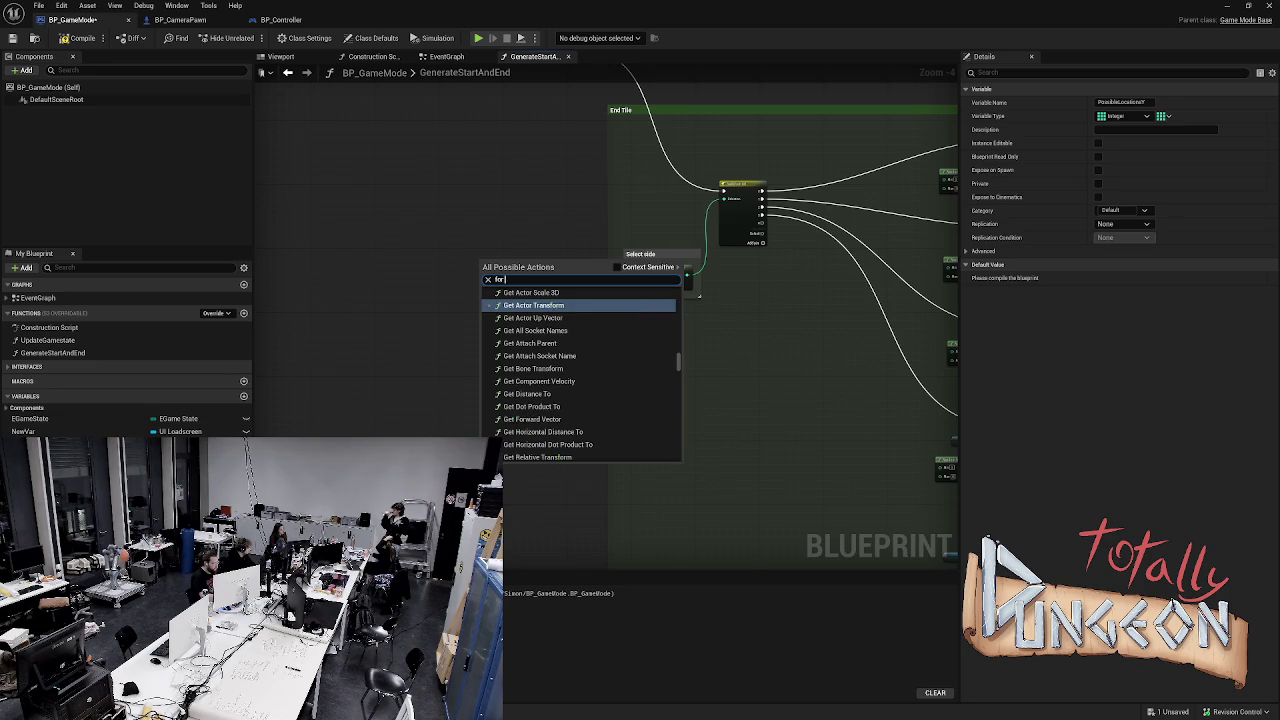
text( loop)
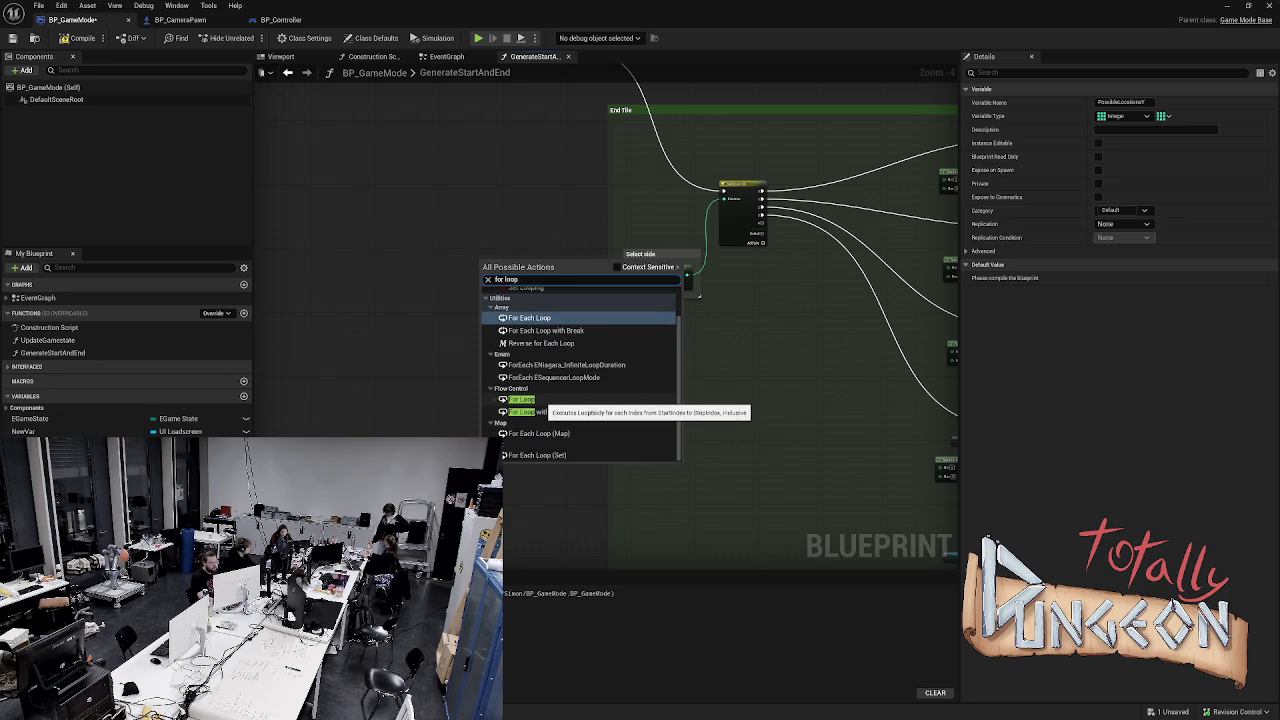
click(521, 399)
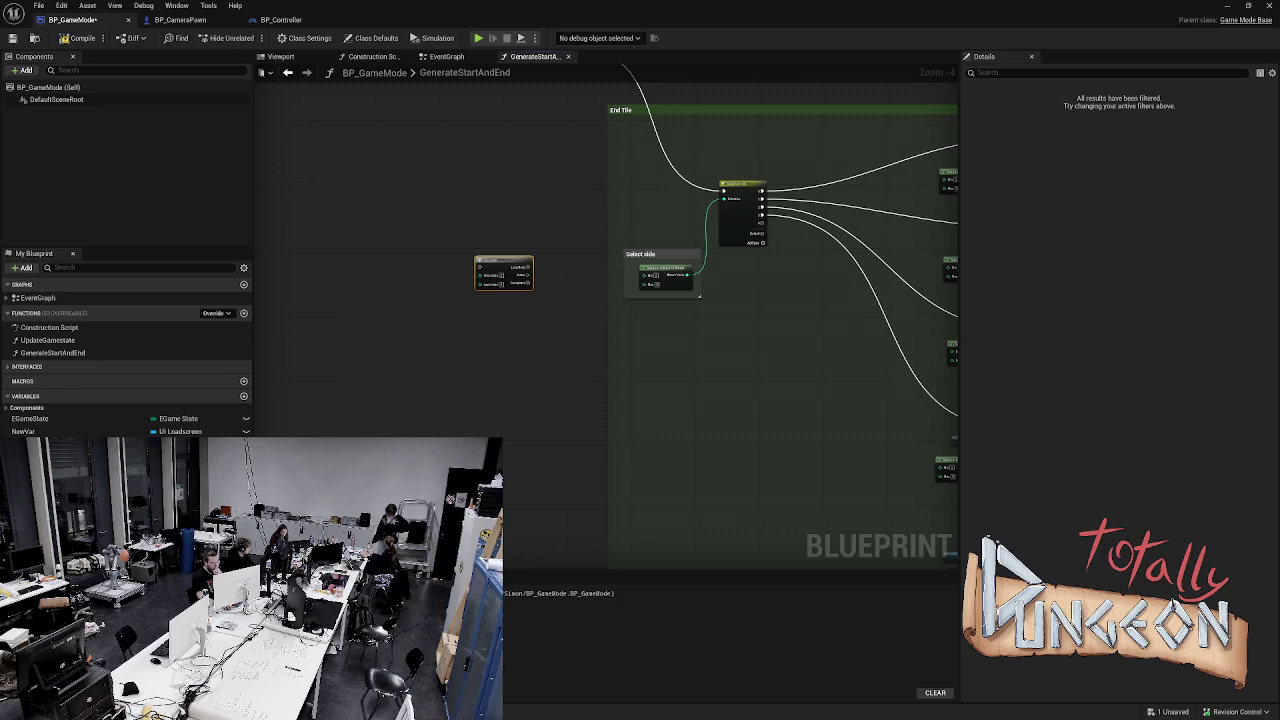
scroll(520, 274, up, 2)
drag(469, 243, 487, 153)
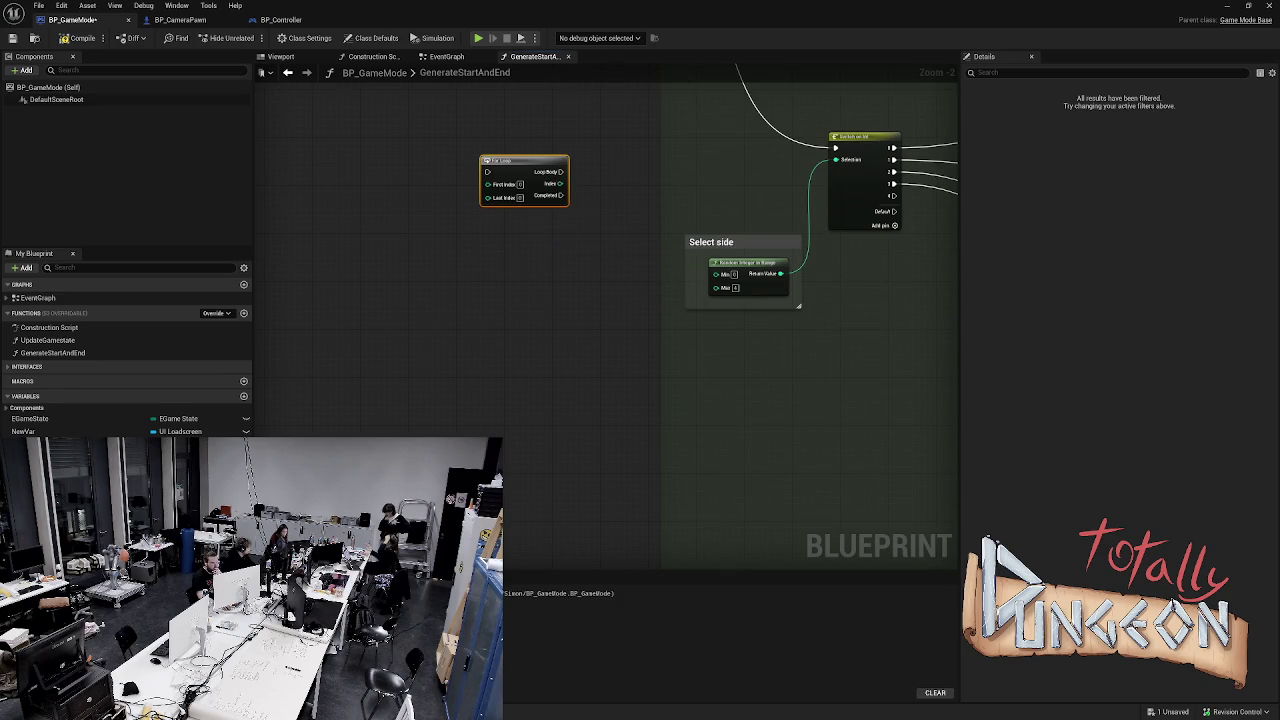
click(520, 197)
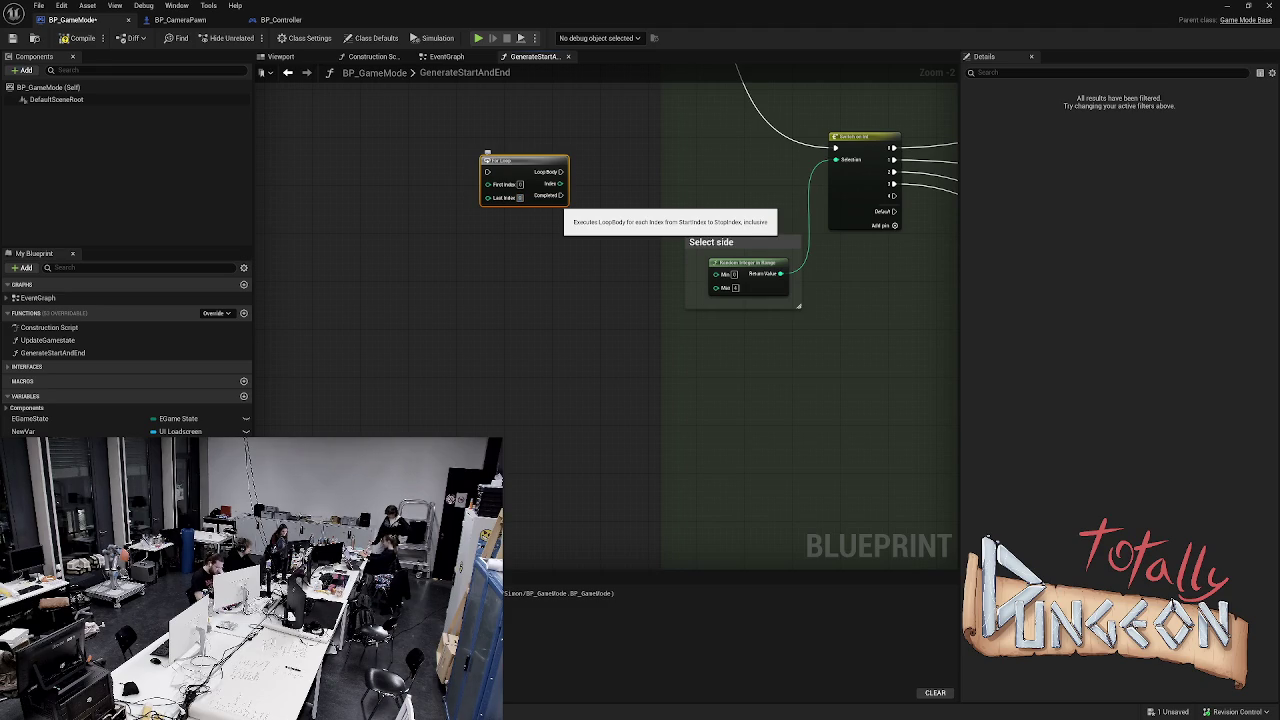
Drag an execution wire from the reroute node and place a For Loop on it
mouse_move(603, 132)
mouse_down()
mouse_move(603, 217)
mouse_move(546, 328)
mouse_up()
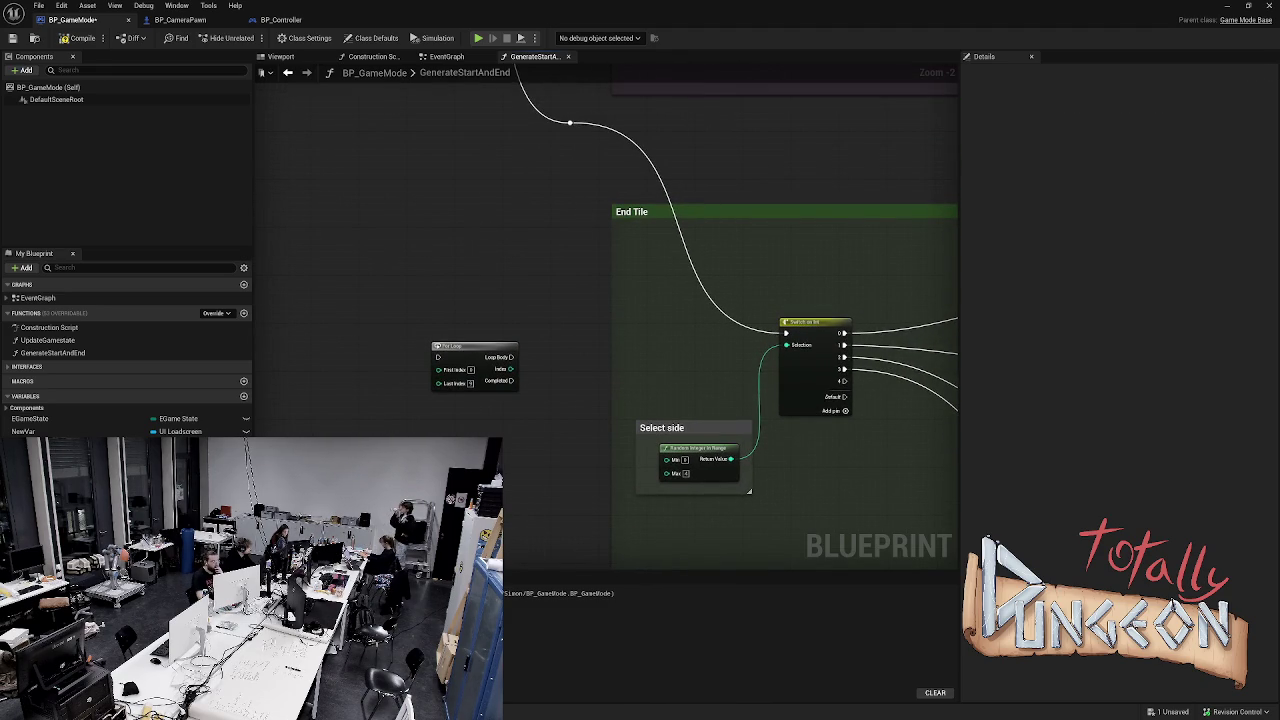
mouse_move(569, 120)
mouse_down()
mouse_move(423, 266)
mouse_move(434, 240)
mouse_move(569, 120)
mouse_up()
key(Escape)
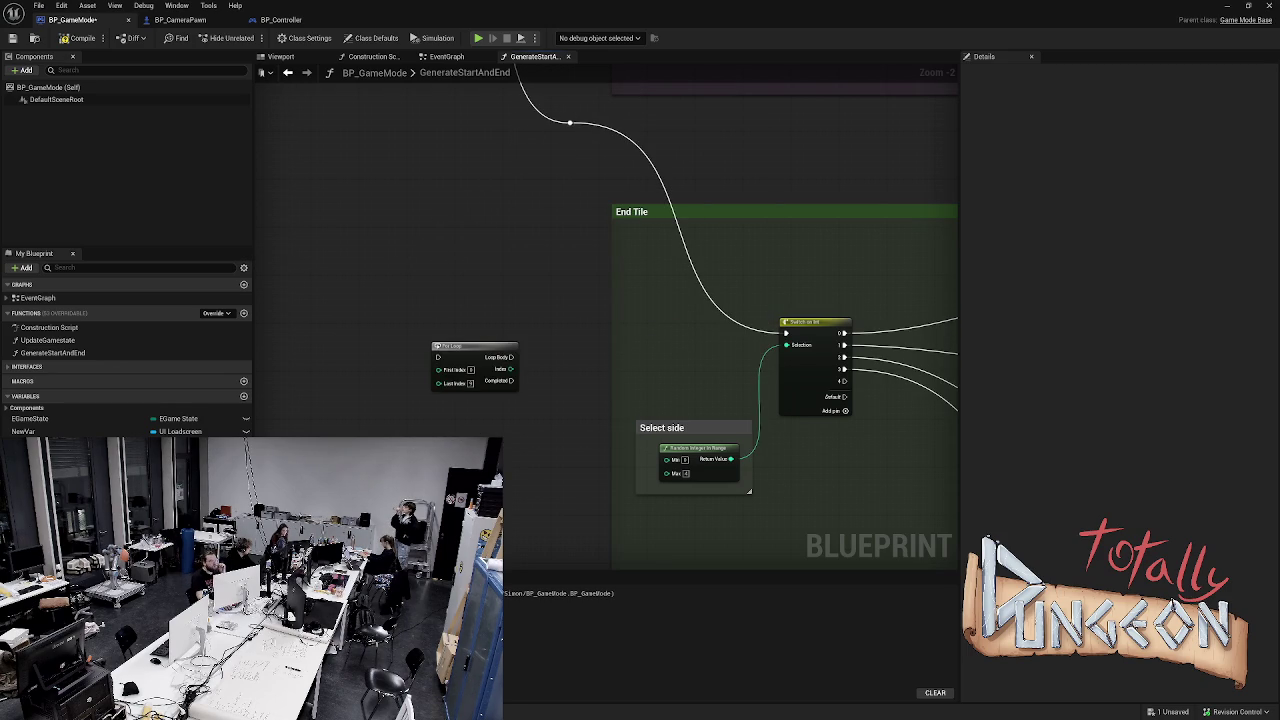
scroll(569, 120, up, 2)
mouse_move(569, 120)
mouse_down()
mouse_move(443, 266)
mouse_move(273, 322)
mouse_move(283, 369)
mouse_move(263, 417)
mouse_move(273, 403)
mouse_move(357, 405)
mouse_up()
text(for loop)
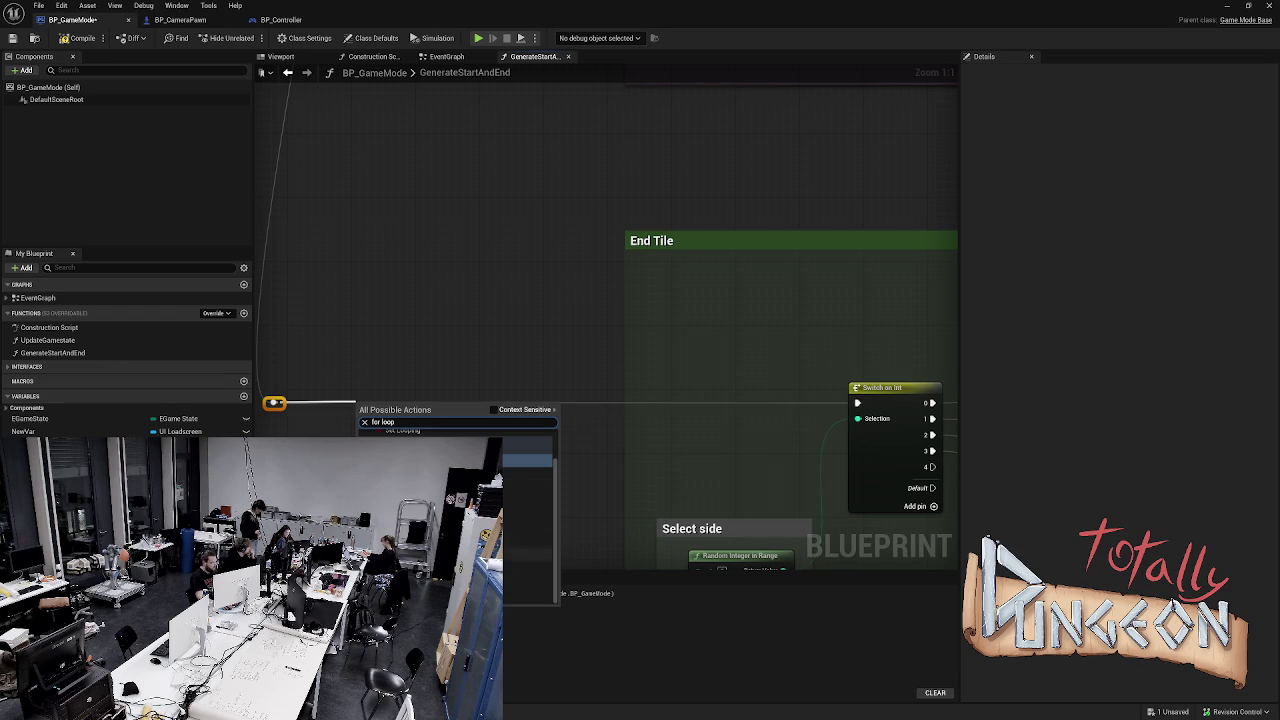
key(Return)
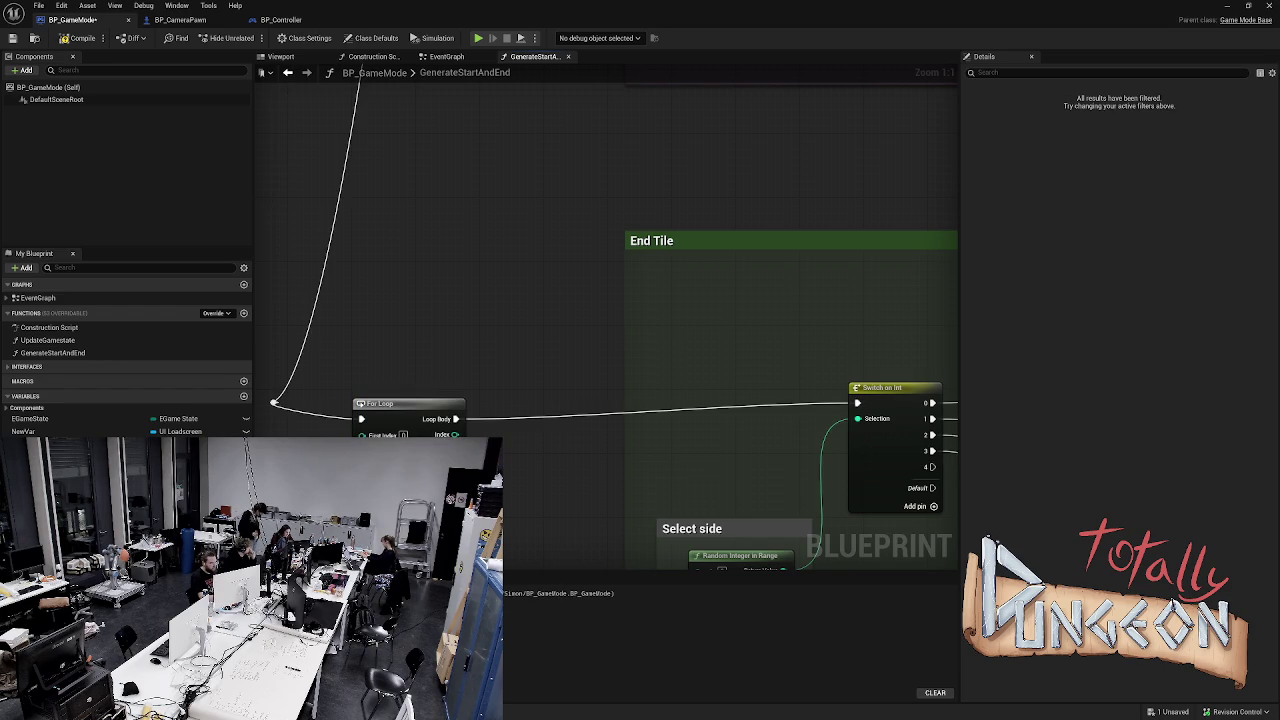
Position the For Loop and wire its Completed output into the Switch on Int
click(490, 475)
drag(808, 613, 827, 543)
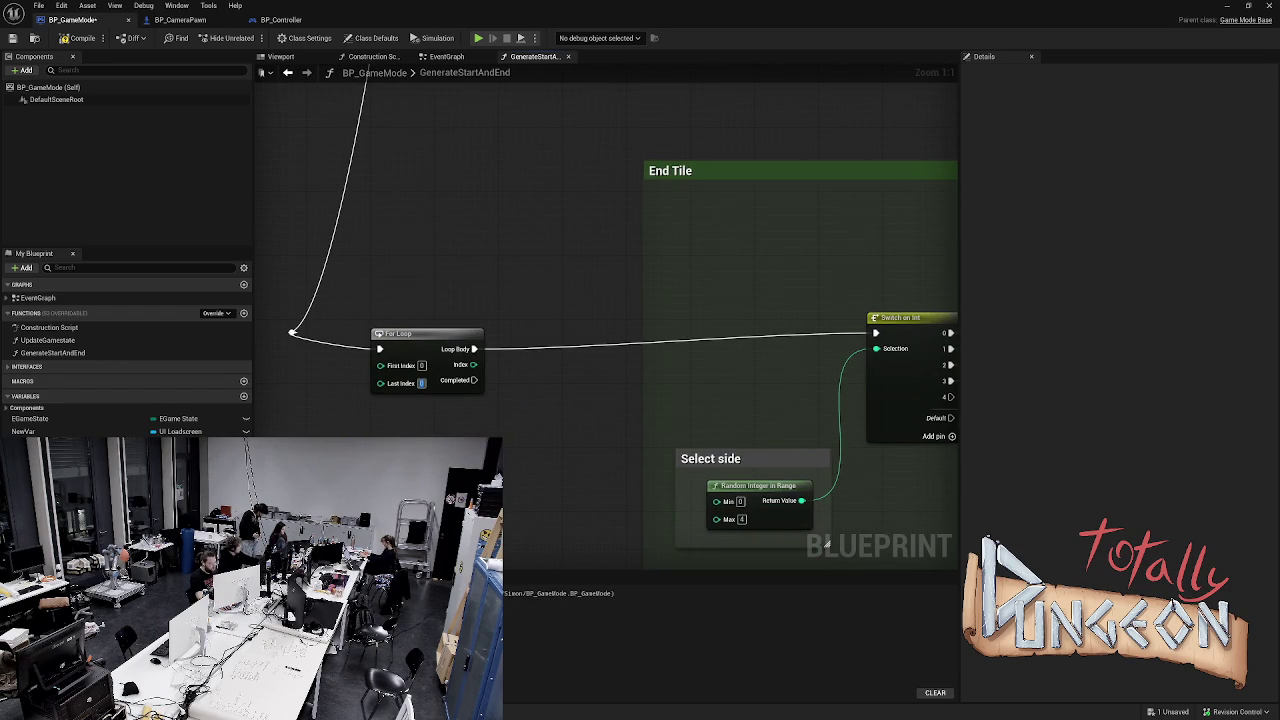
mouse_move(410, 333)
mouse_down()
mouse_move(463, 320)
mouse_move(489, 295)
mouse_move(465, 325)
mouse_move(457, 317)
mouse_up()
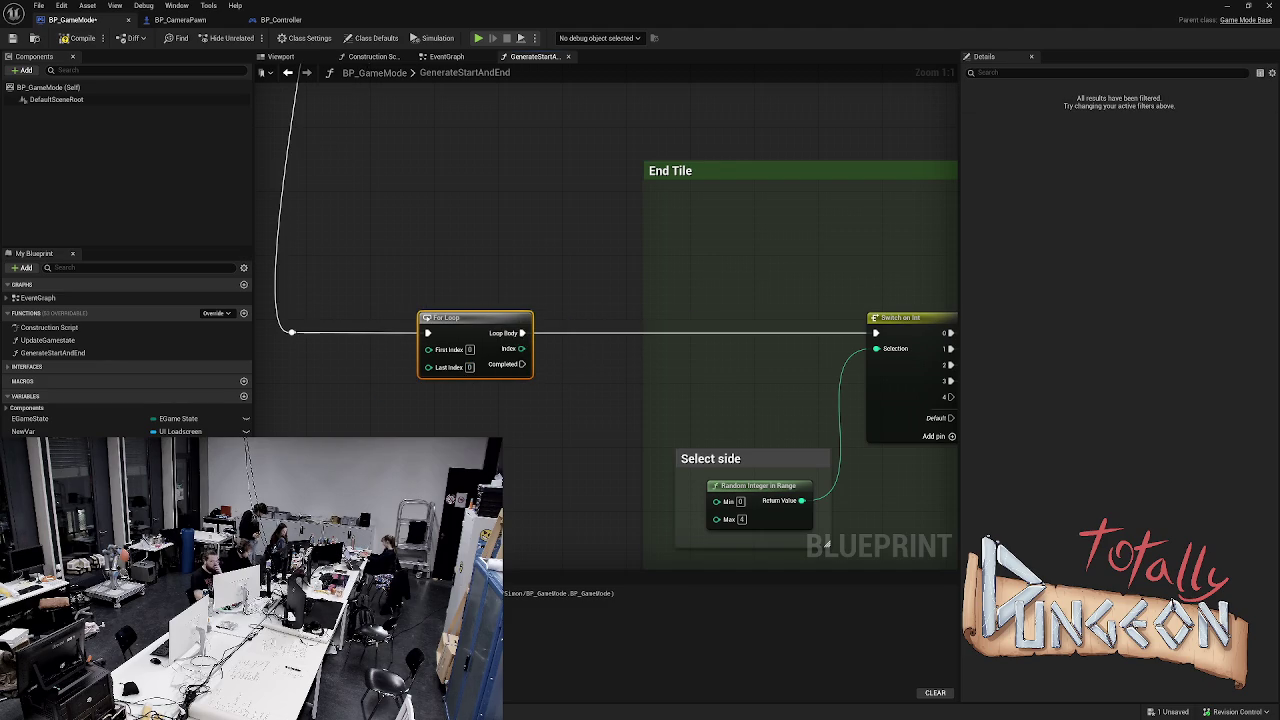
alt+click(522, 333)
mouse_move(521, 364)
mouse_down()
mouse_move(786, 374)
mouse_move(876, 333)
mouse_up()
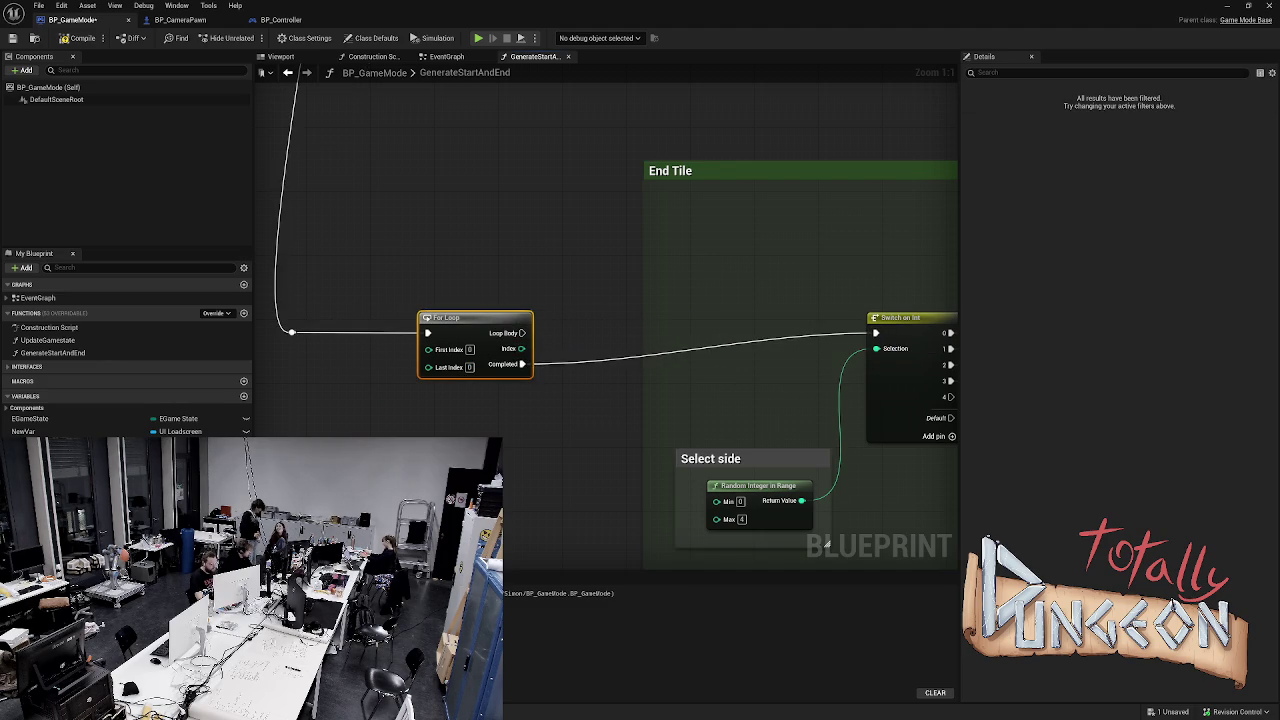
Enter 4 as the For Loop's Last Index and select PossibleLocationsX
click(469, 367)
text(4)
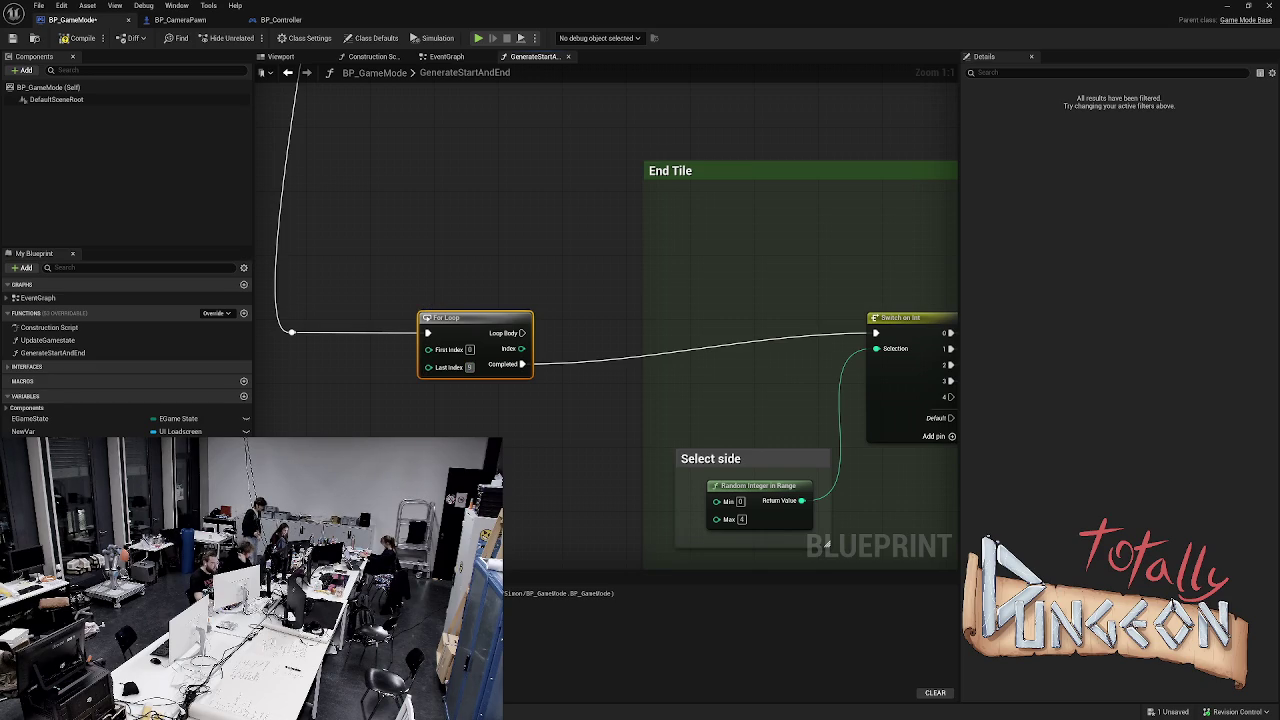
click(40, 444)
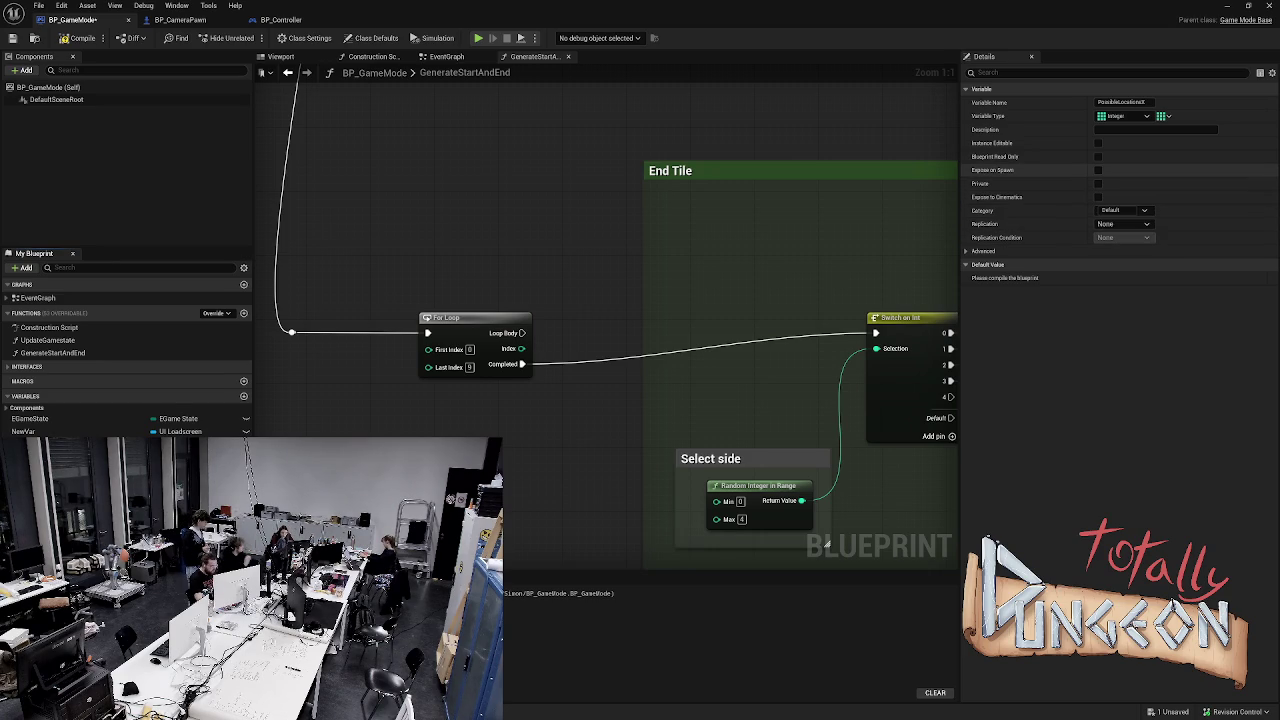
Check PossibleLocationsX's advanced and container options unchanged, then compile BP_GameMode
click(983, 251)
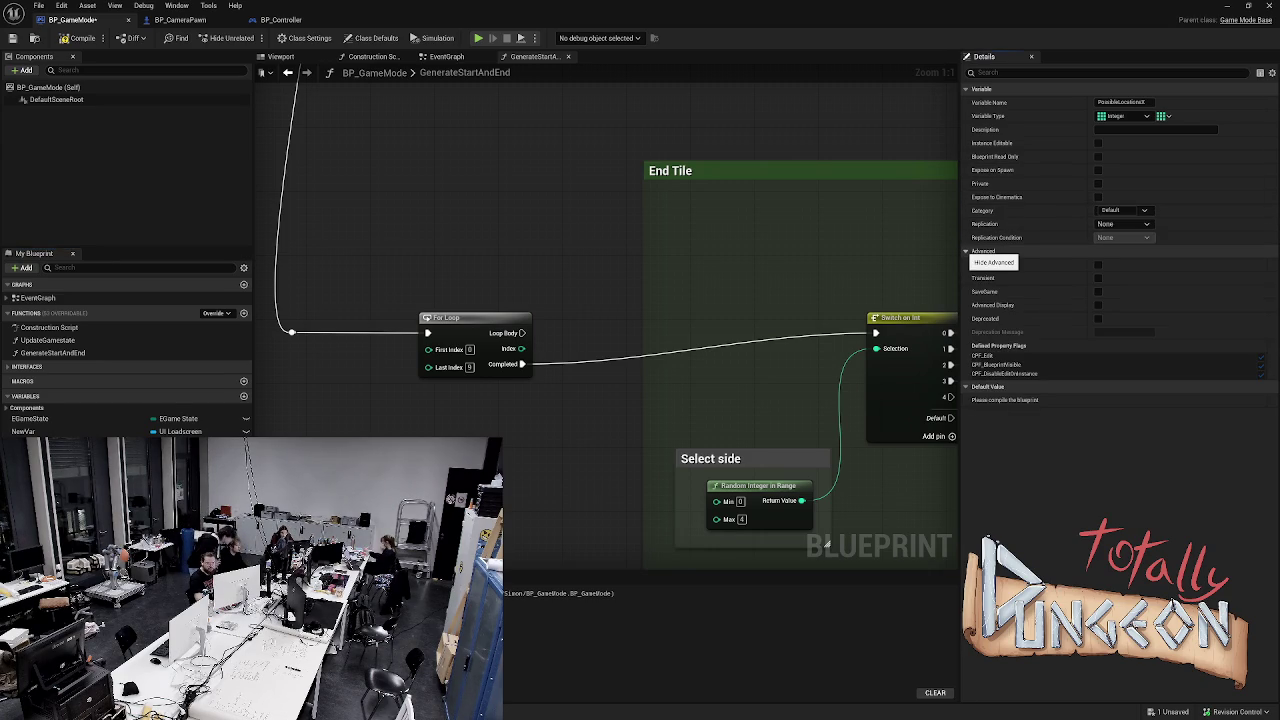
click(983, 251)
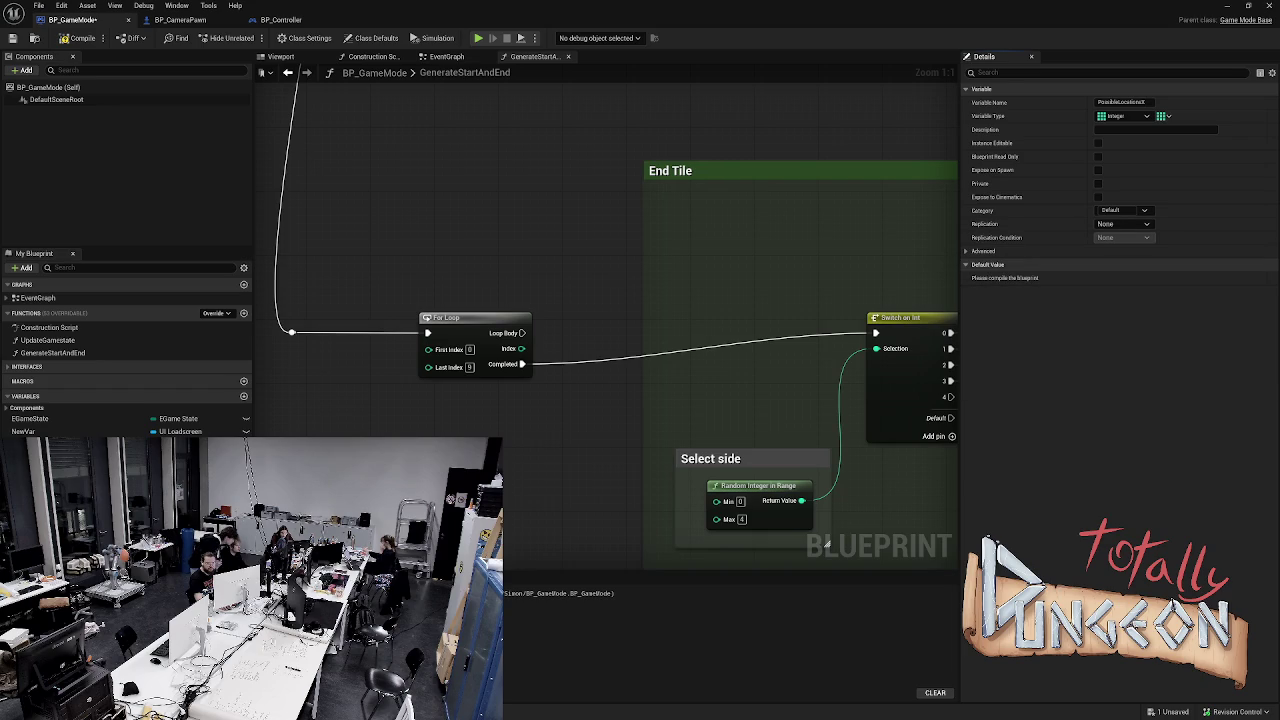
click(1163, 116)
click(1157, 132)
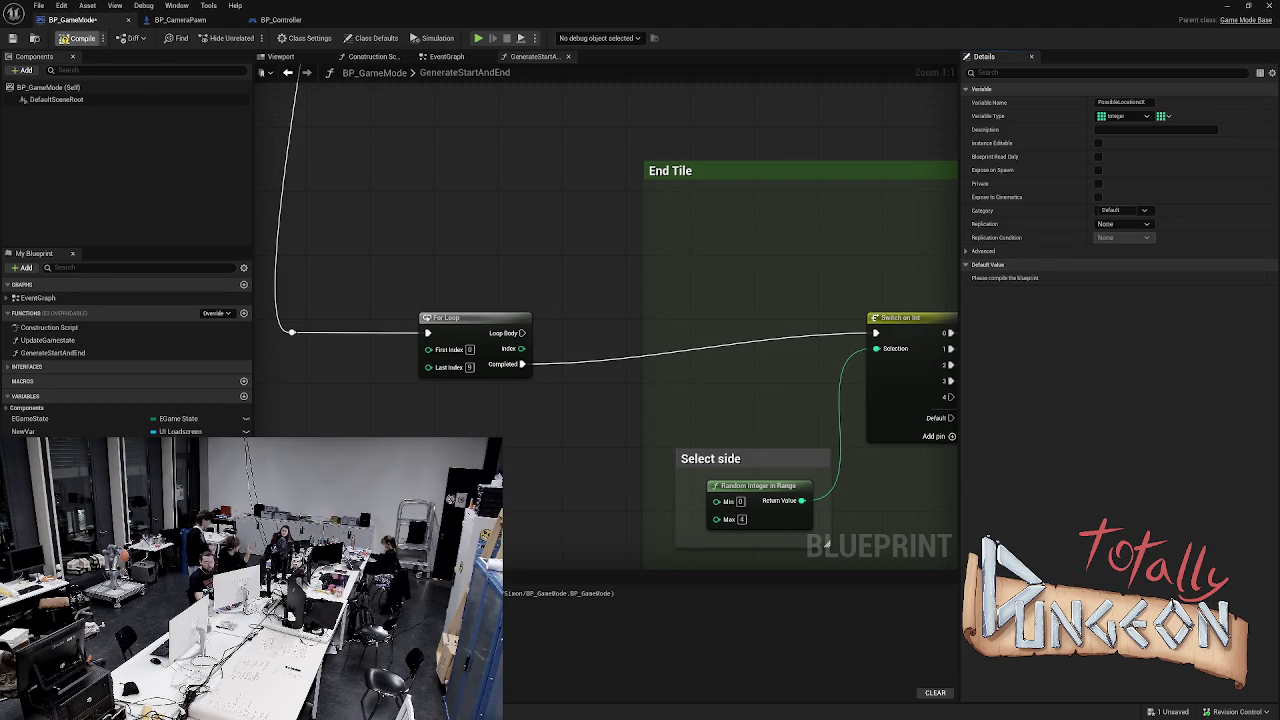
click(80, 38)
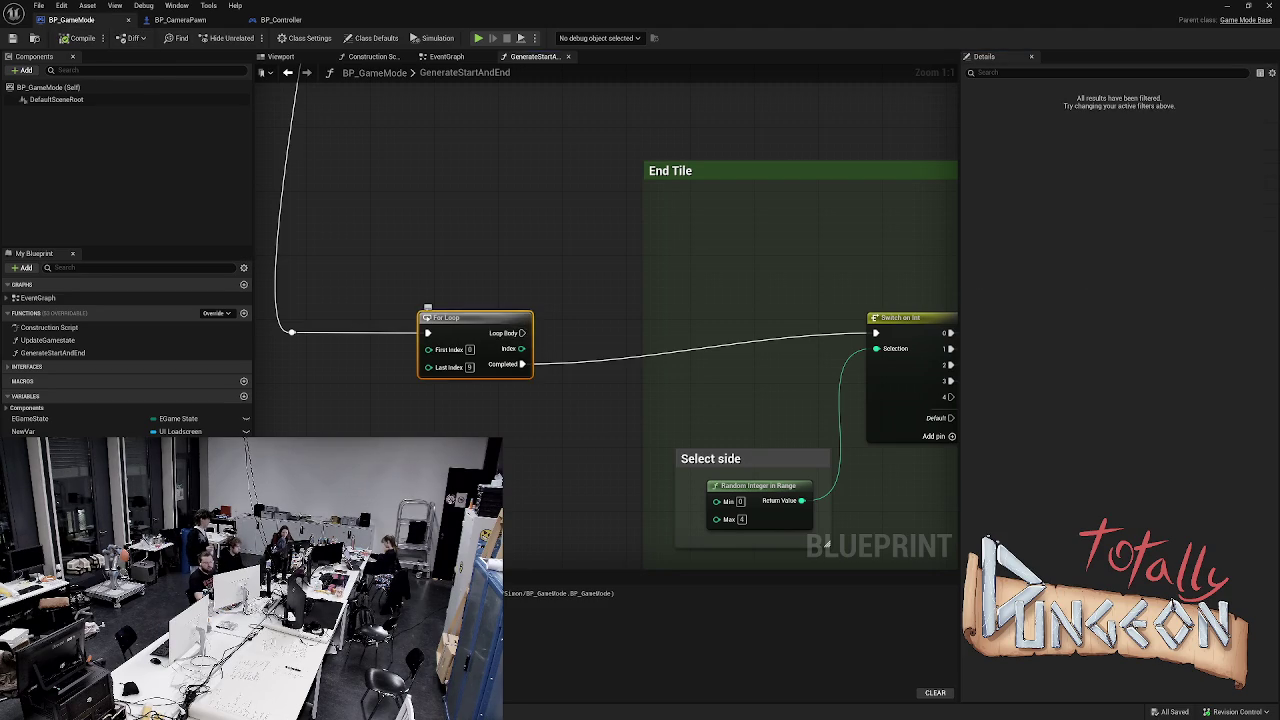
Delete the For Loop node, leaving the Switch on Int without an execution input
key(Delete)
mouse_move(292, 331)
mouse_down()
mouse_move(483, 317)
mouse_move(606, 291)
mouse_move(596, 285)
mouse_up()
key(Escape)
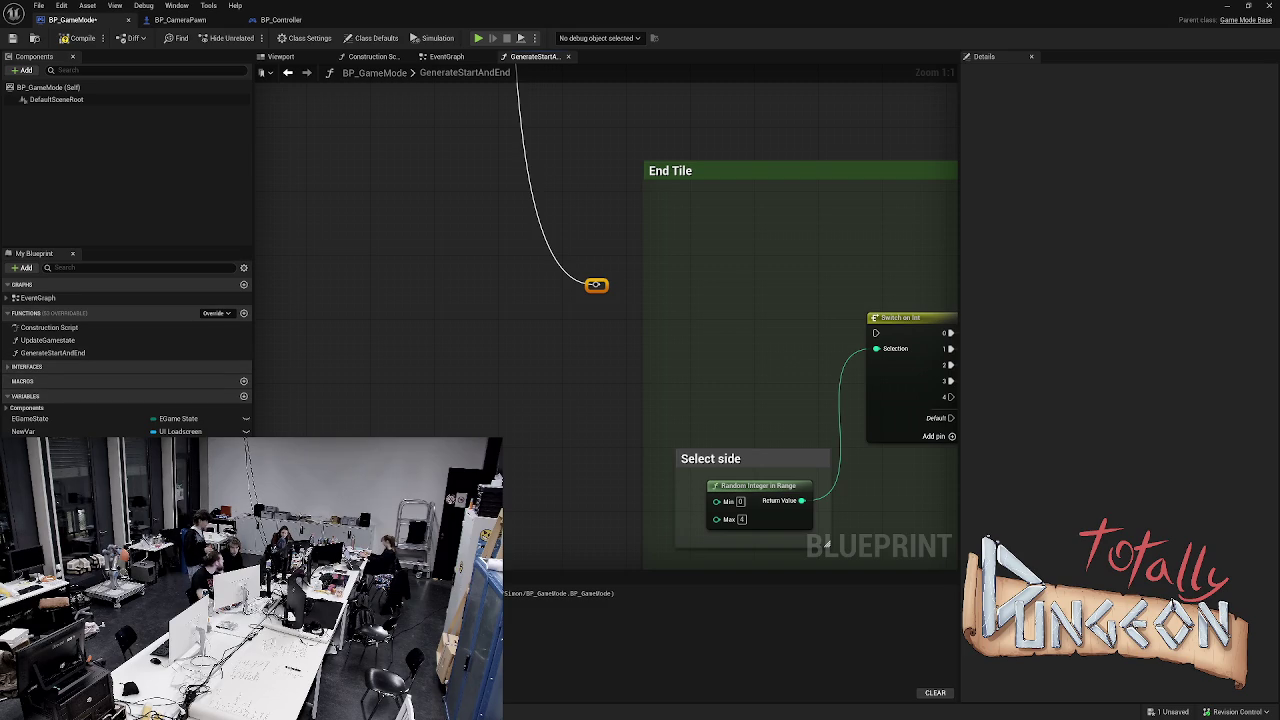
Compile, then restore PossibleLocationsX with Ctrl+Z after accidentally deleting it
click(80, 38)
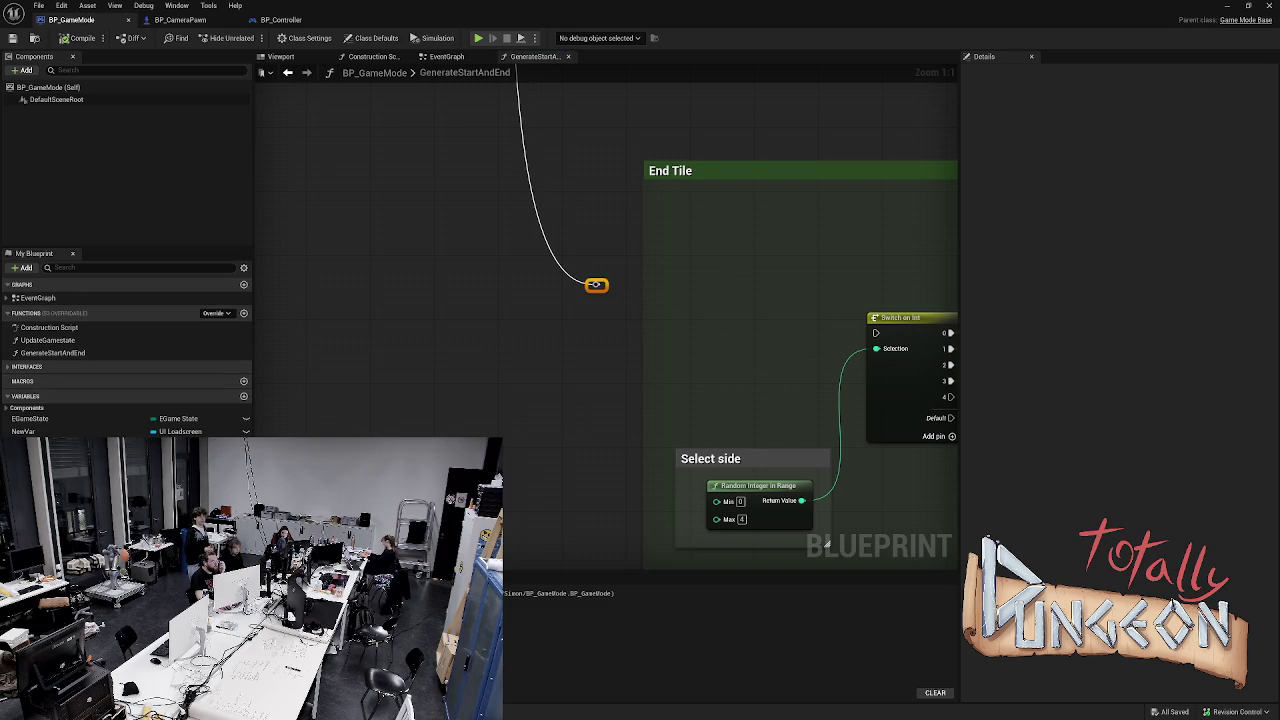
click(60, 444)
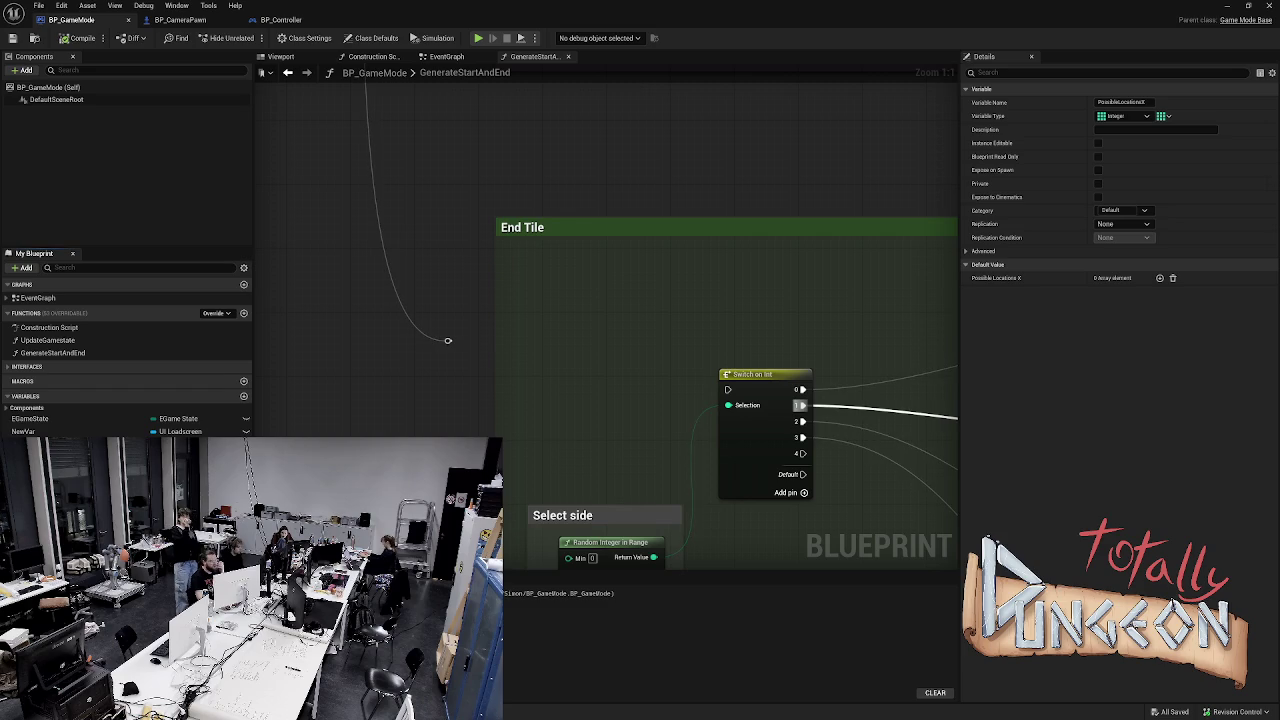
key(Delete)
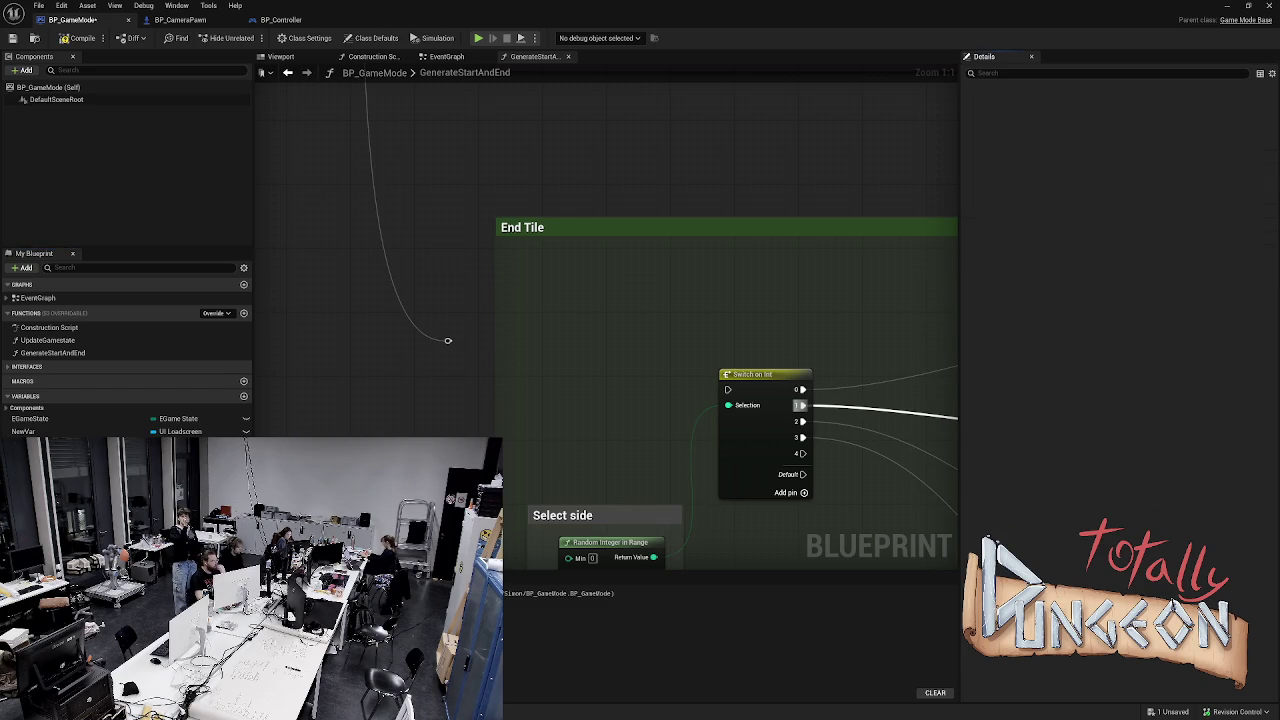
key(ctrl+z)
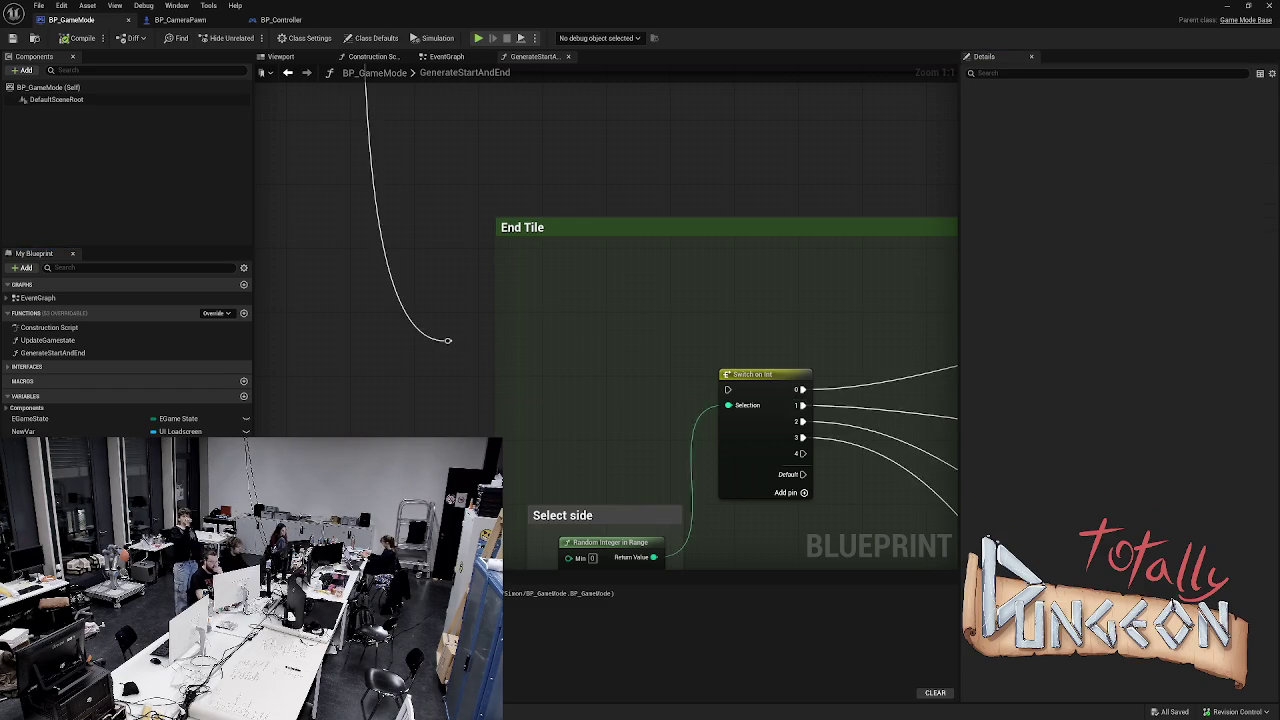
Grow the PossibleLocationsX default array to ten elements, saving along the way
click(1160, 278)
click(1160, 278)
click(1159, 278)
click(1158, 278)
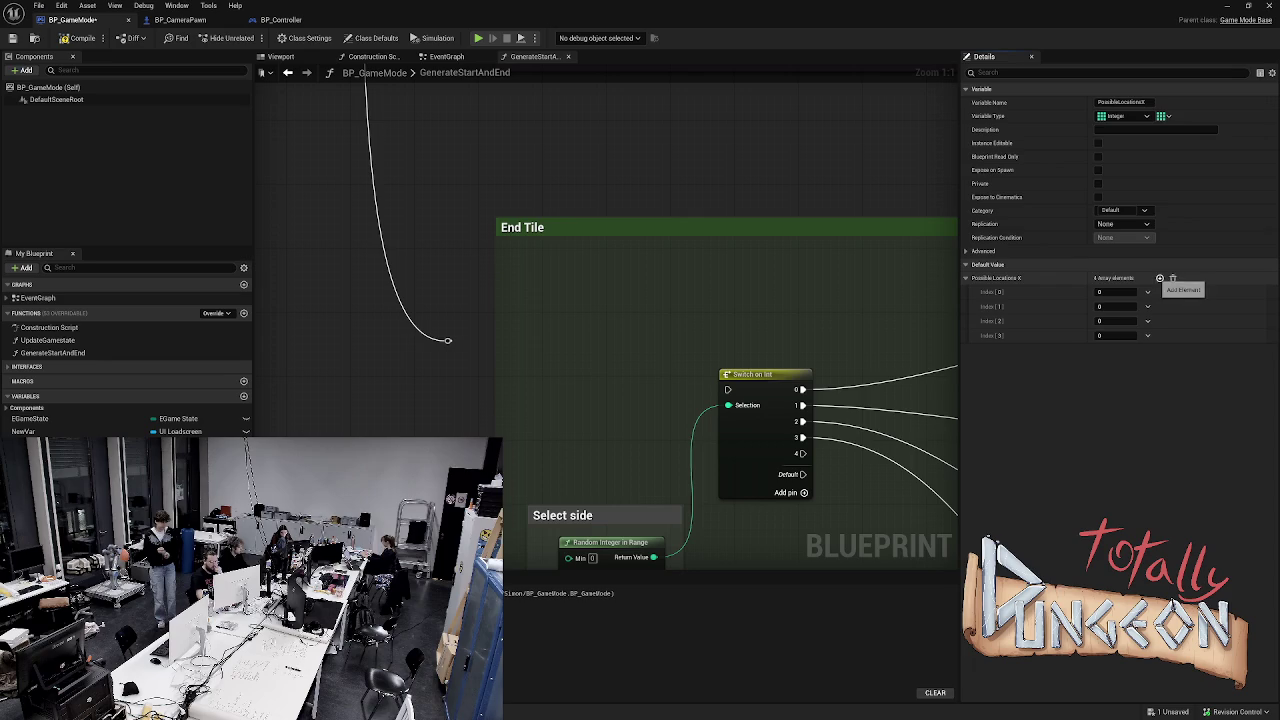
click(1158, 278)
click(1158, 278)
click(1158, 278)
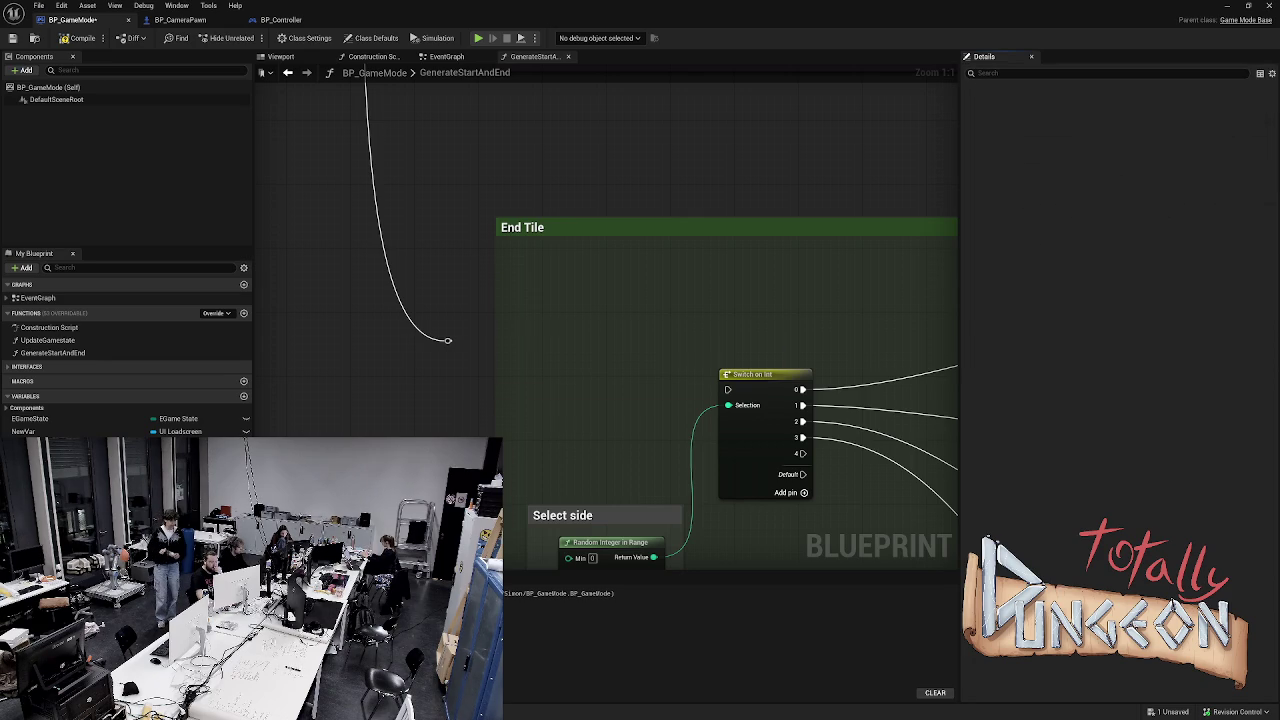
key(ctrl+s)
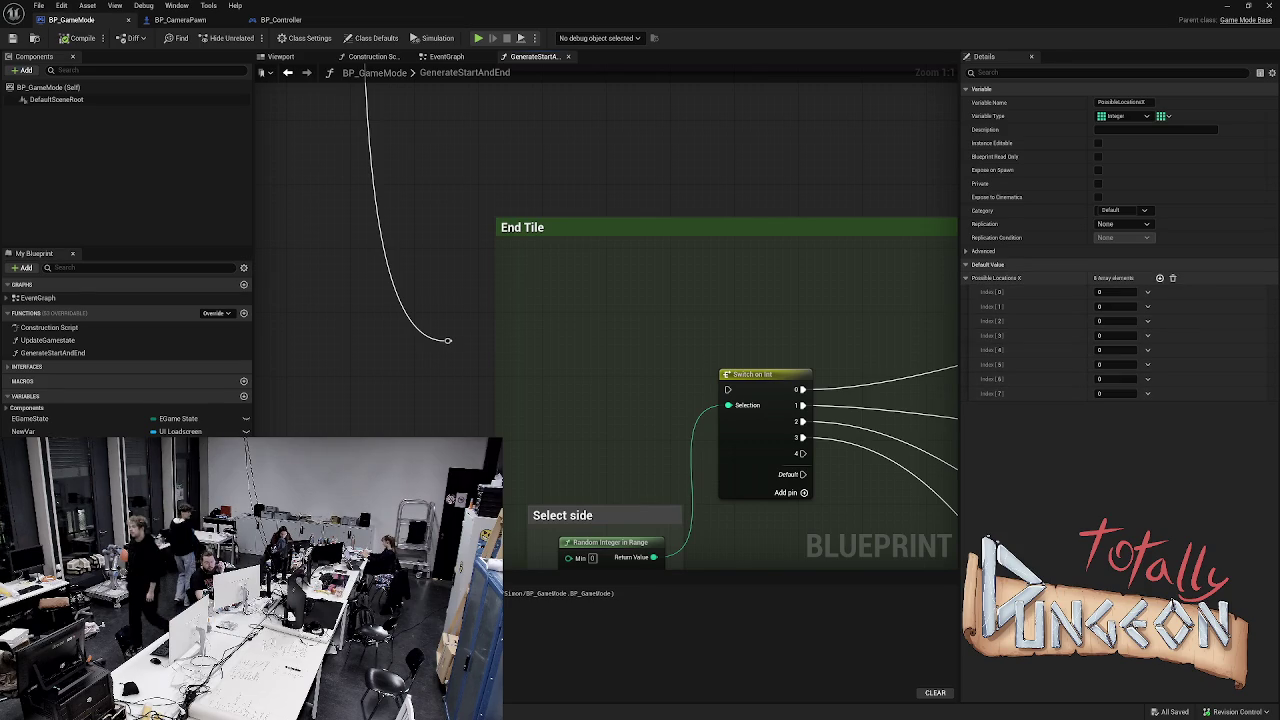
click(1160, 278)
click(1160, 278)
text(1)
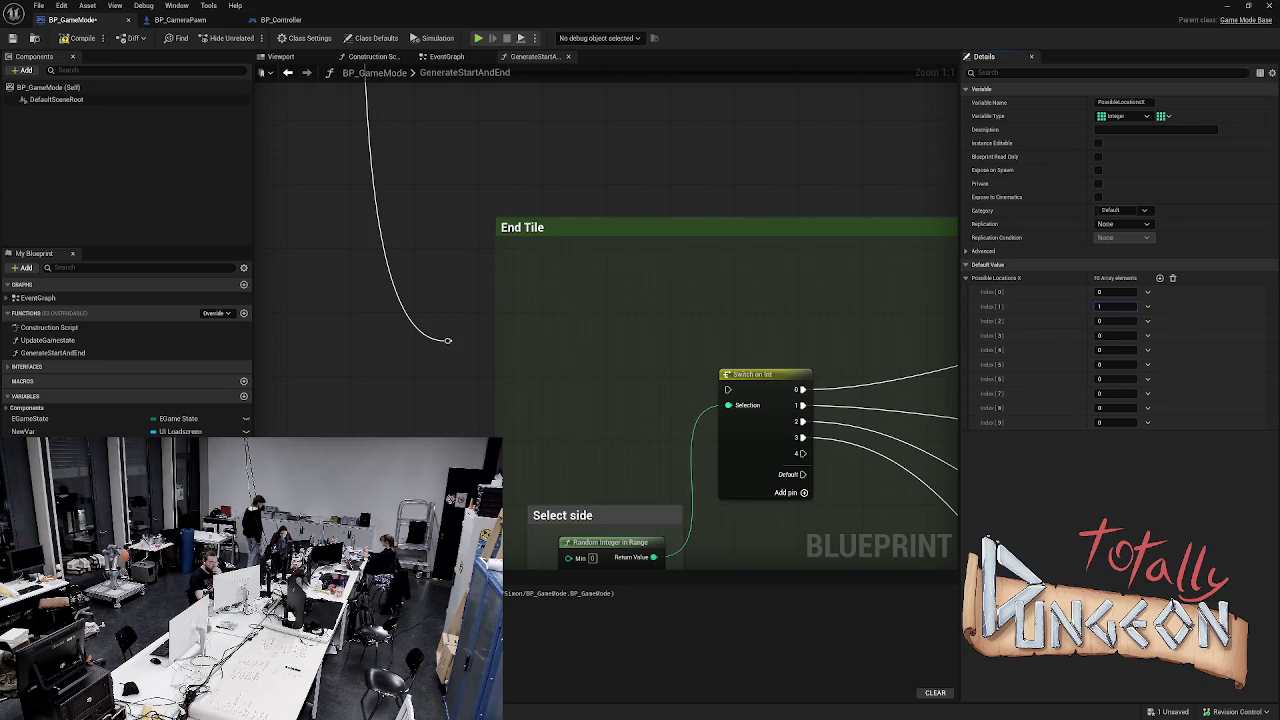
Enter 2 at Index [2] and 3 at Index [3] of PossibleLocationsX, then save
click(1117, 320)
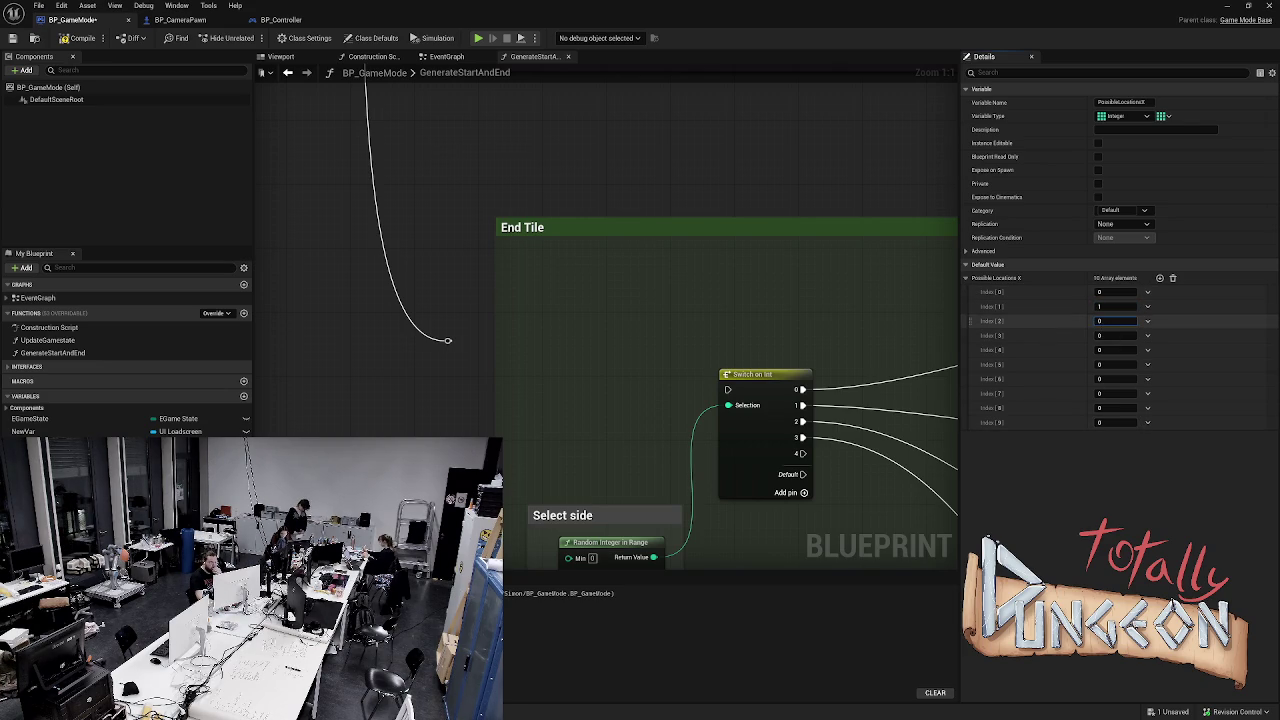
text(2)
key(Return)
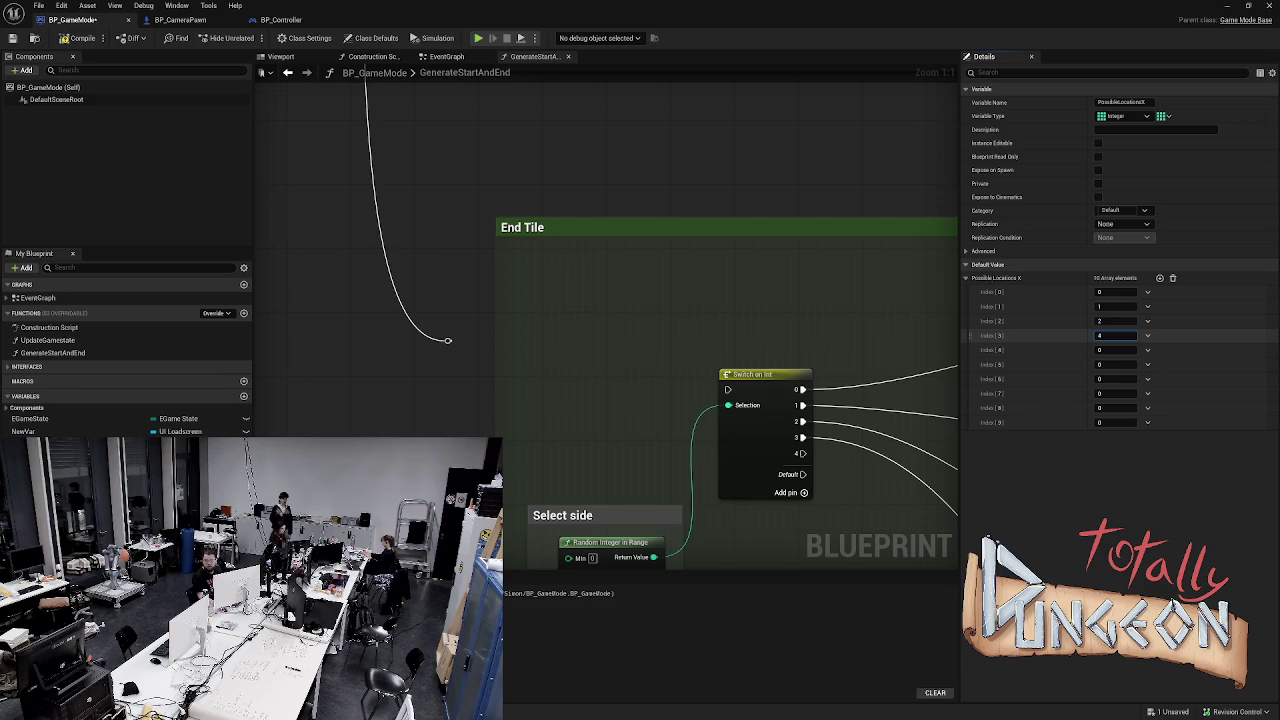
key(Return)
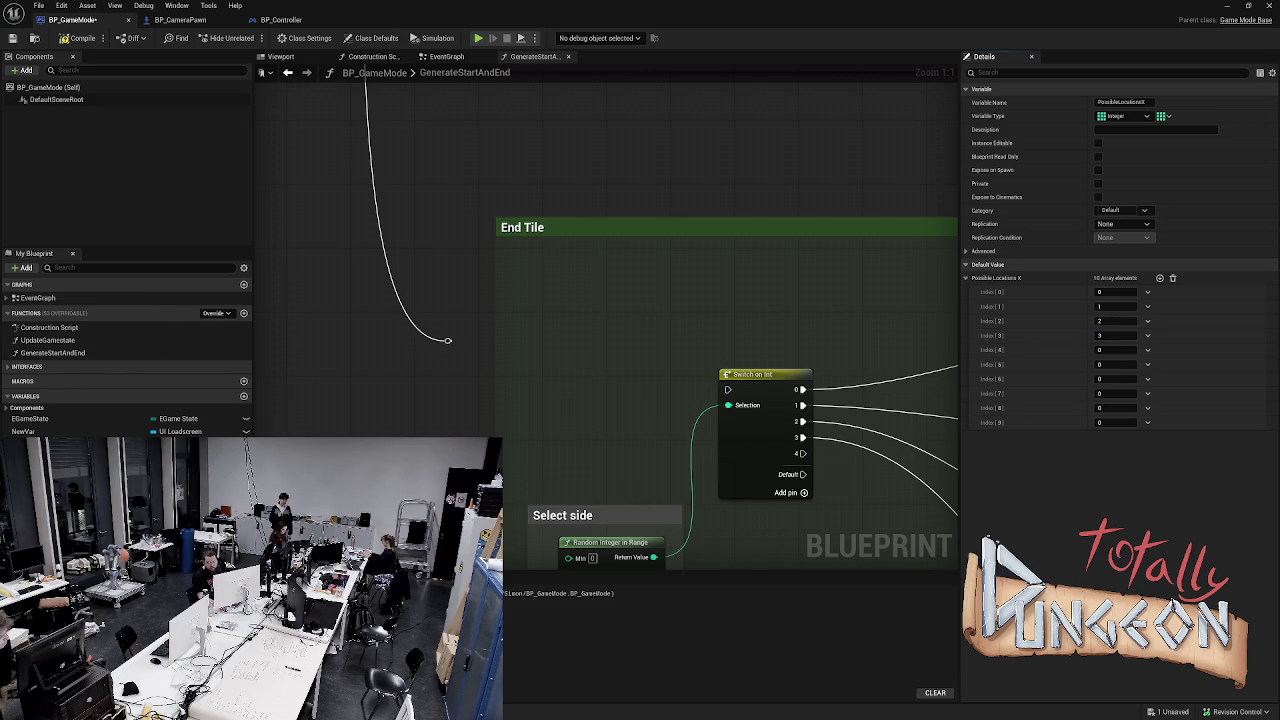
key(ctrl+s)
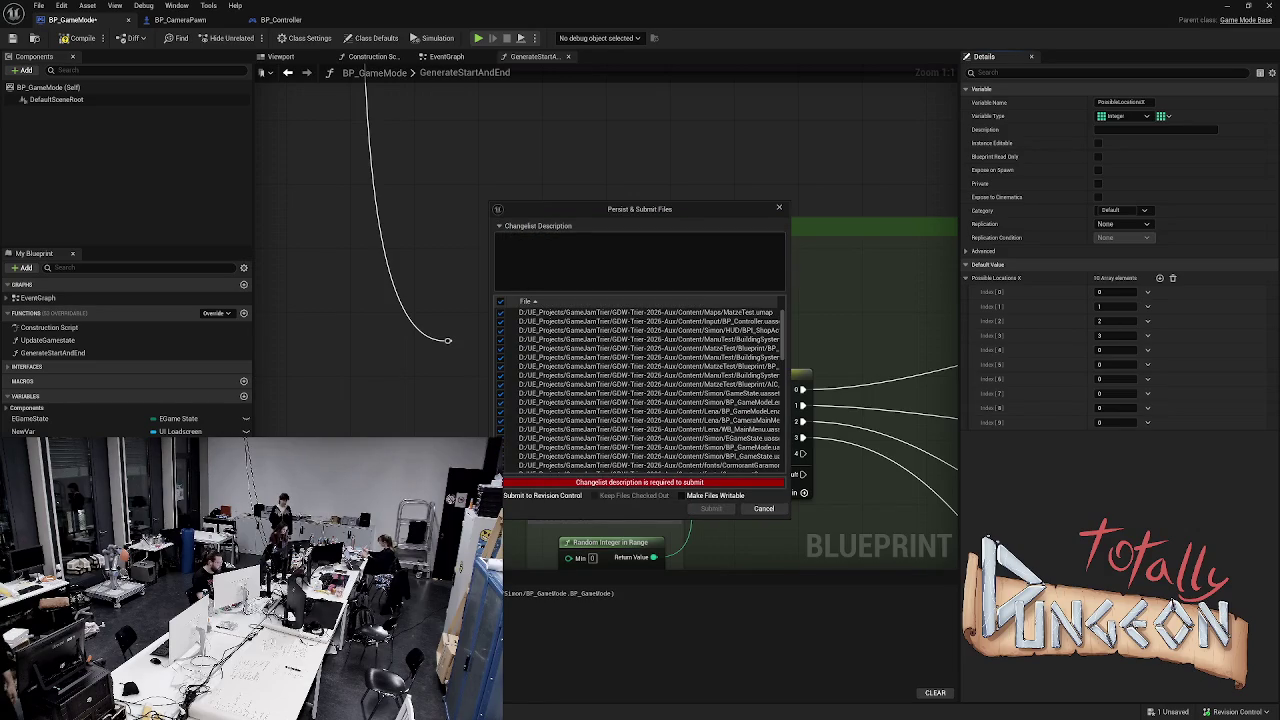
Submit the changed files with the changelist description 'Stand0001'
click(499, 237)
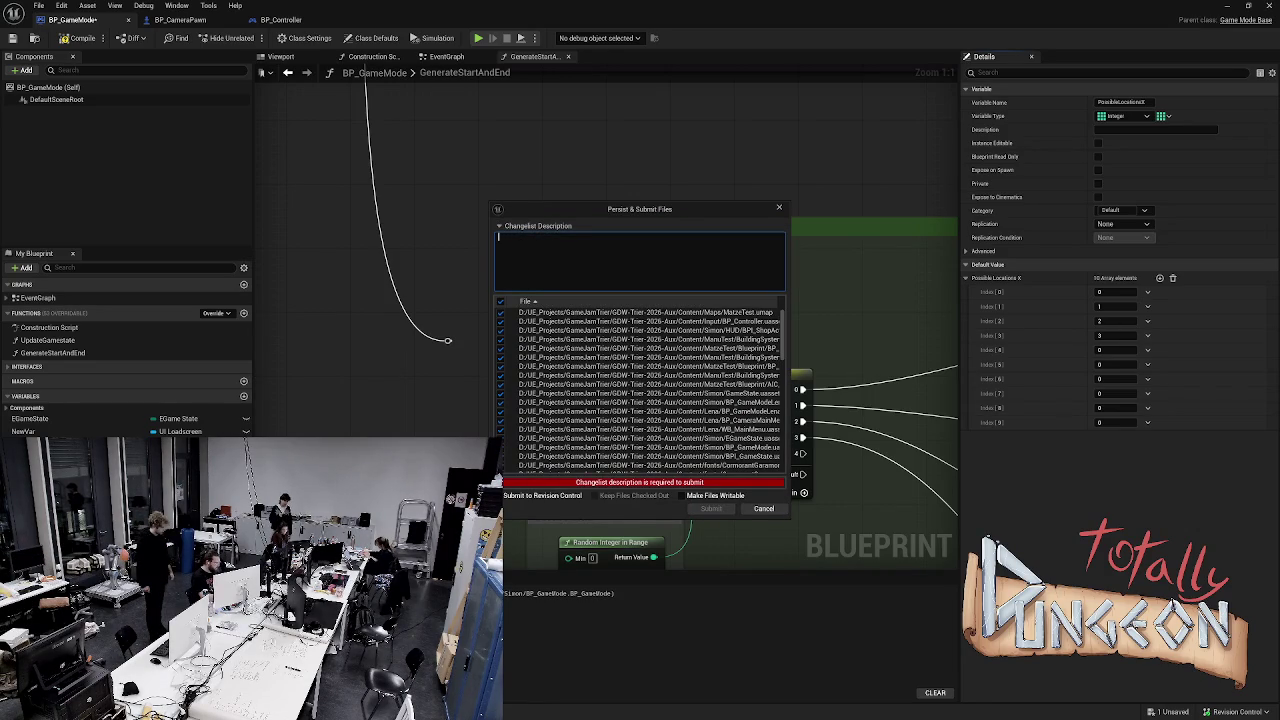
text(Stand)
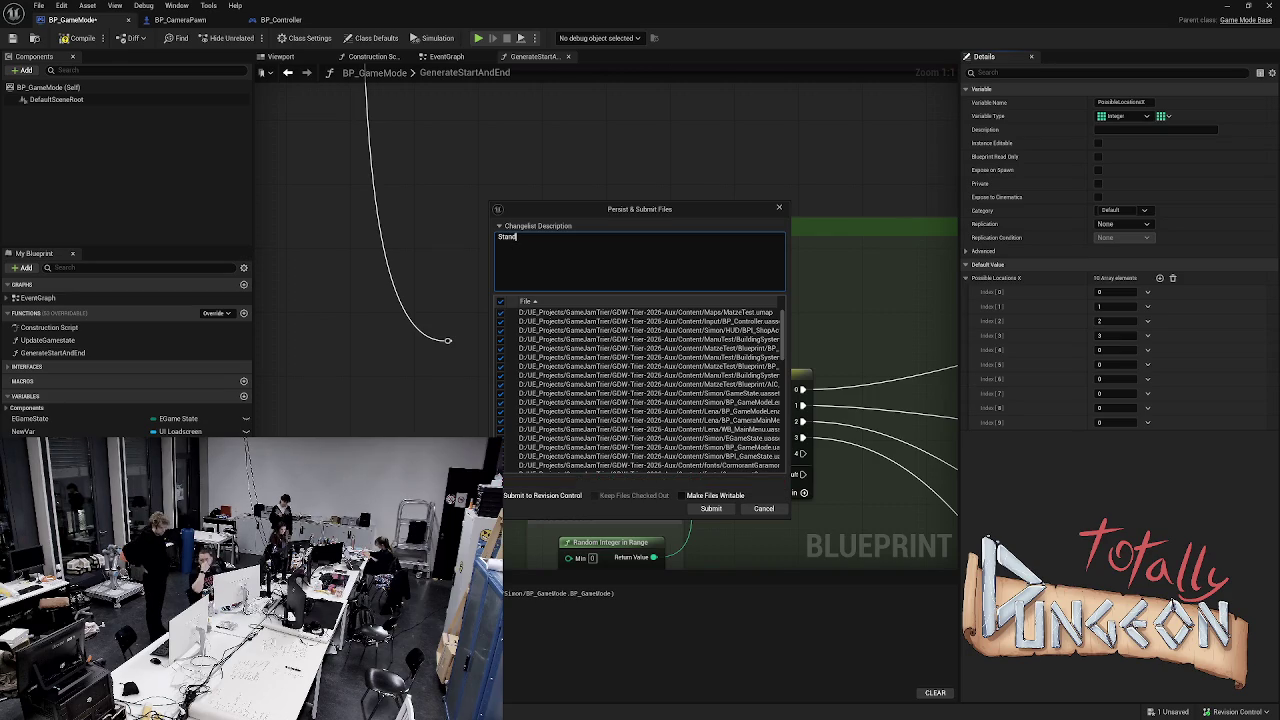
text(0001)
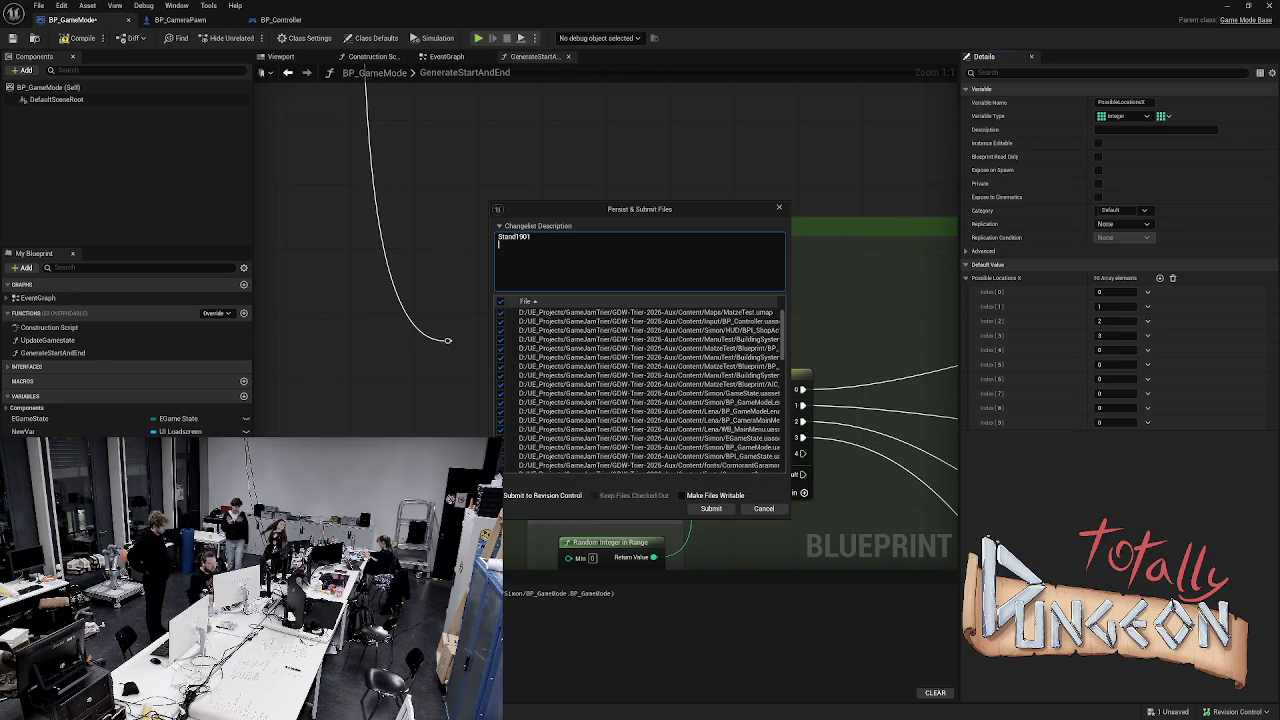
click(711, 508)
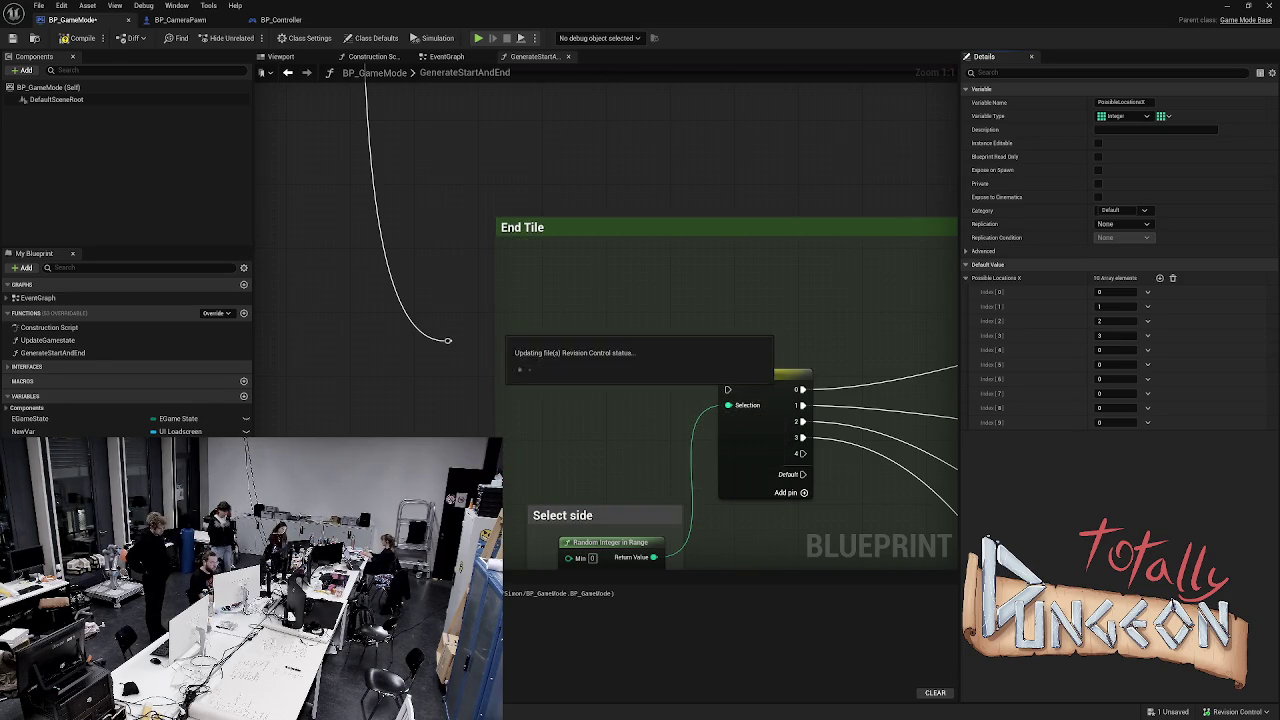